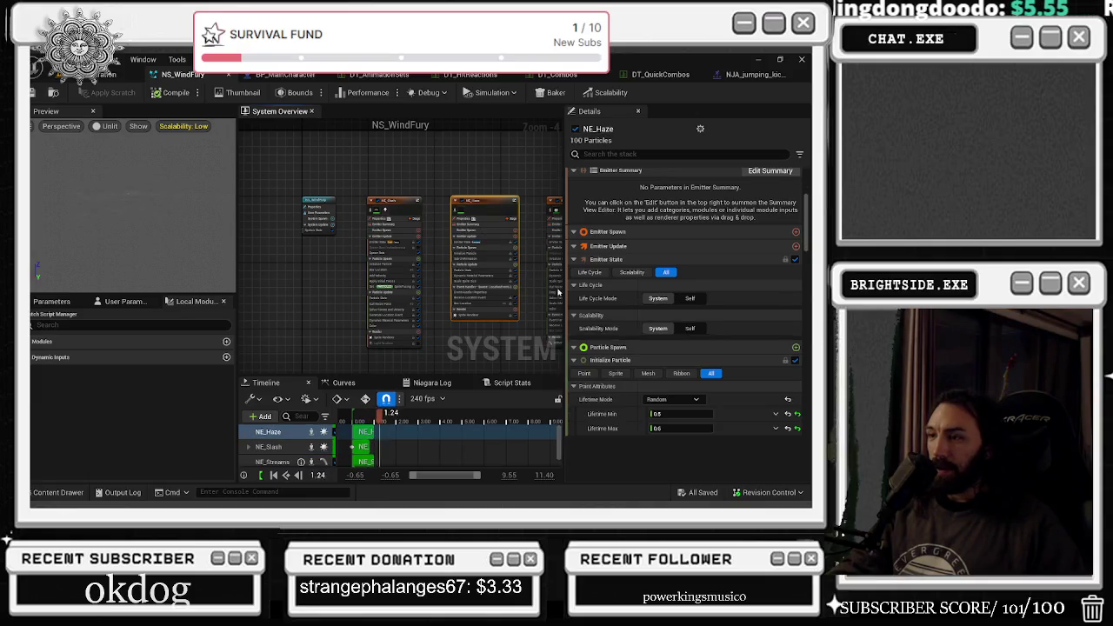
Inspect the NE_Haze and NE_Streams emitters, then close the NS_WindFury Niagara system.
{"action": "key", "text": "f"}
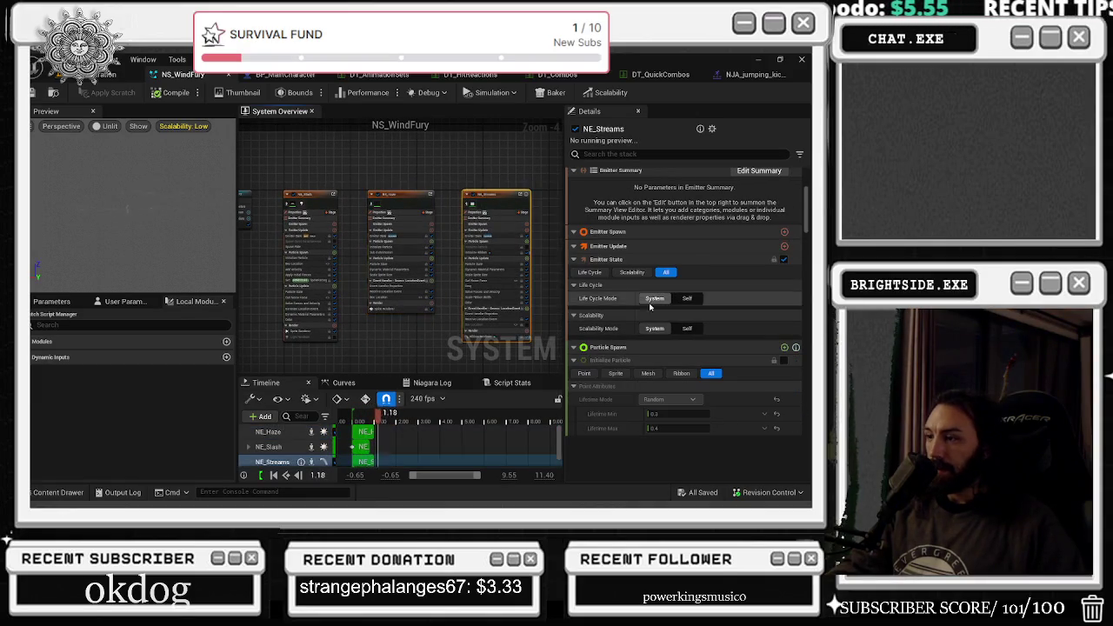
{"action": "left_click", "coordinate": [496, 195]}
{"action": "key", "text": "f"}
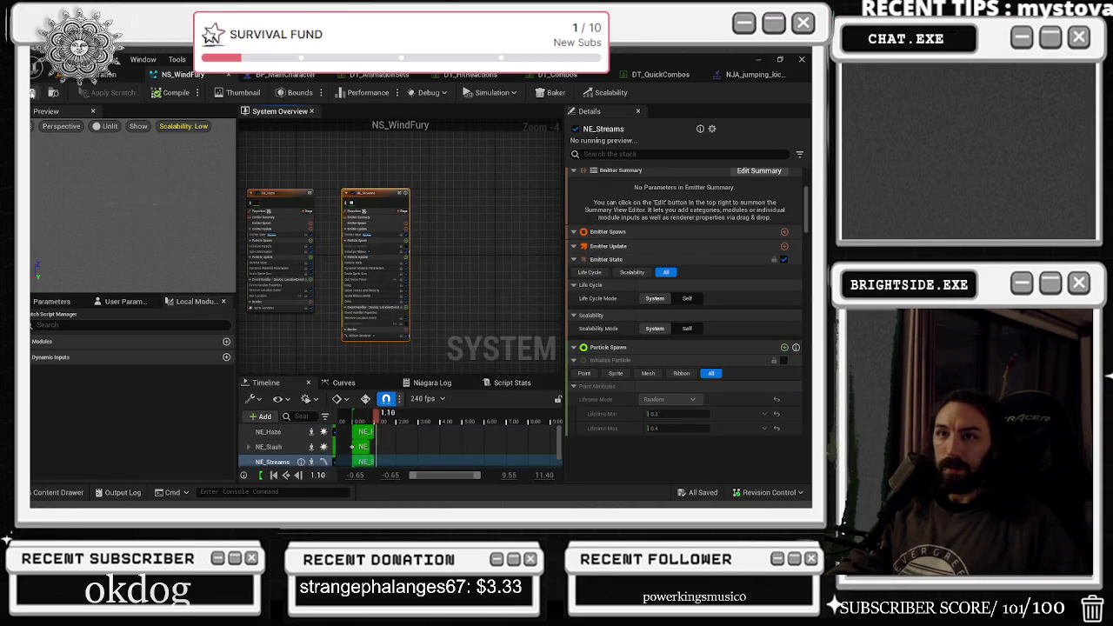
{"action": "left_click", "coordinate": [229, 75]}
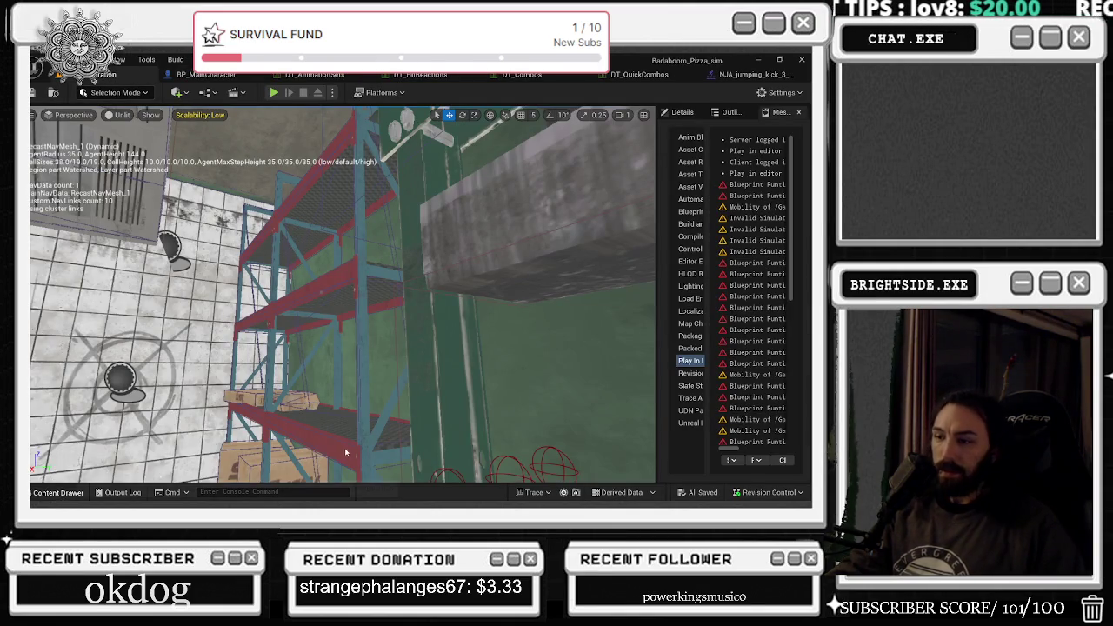
In the NJA_jumping_kick_3 montage, select the NS_RadialBlast notify and open its Niagara system.
{"action": "left_click", "coordinate": [58, 492]}
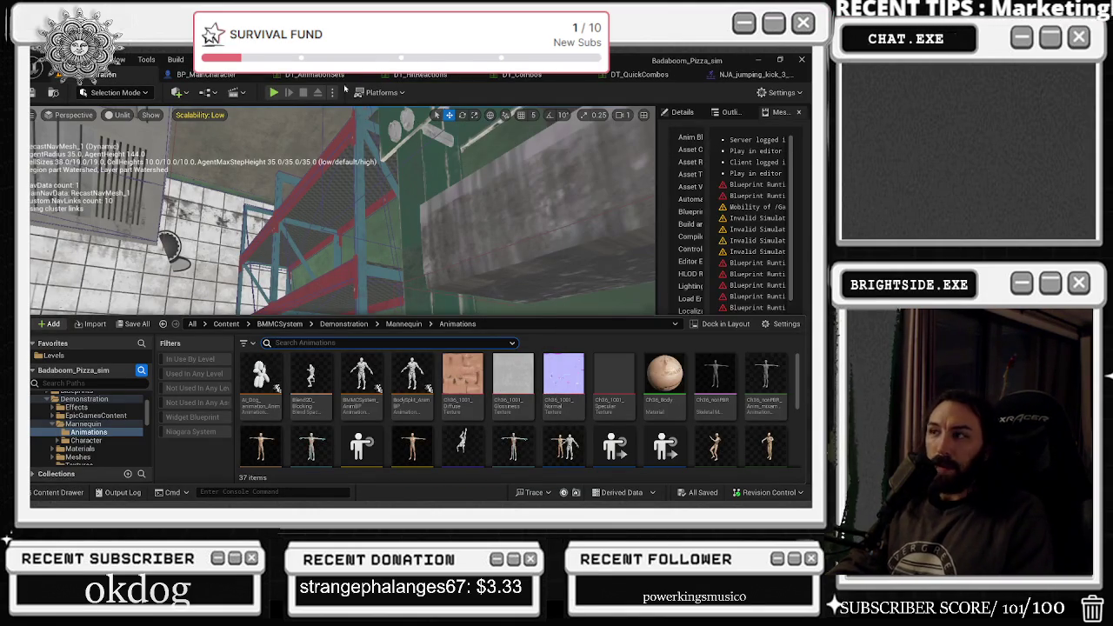
{"action": "left_click", "coordinate": [746, 74]}
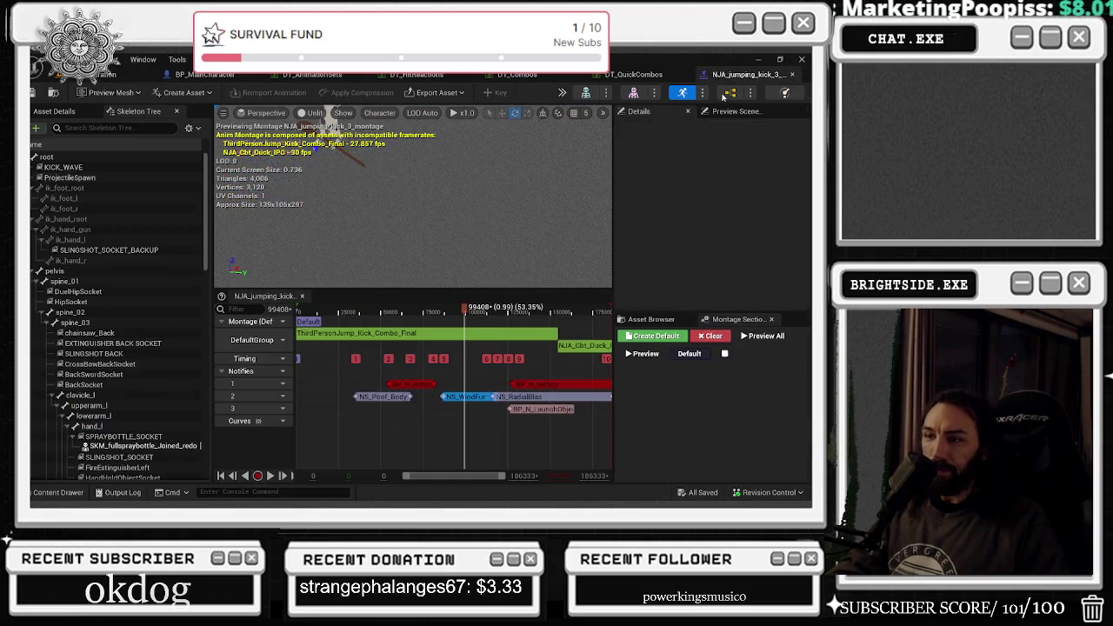
{"action": "left_click", "coordinate": [522, 397]}
{"action": "double_click", "coordinate": [712, 179]}
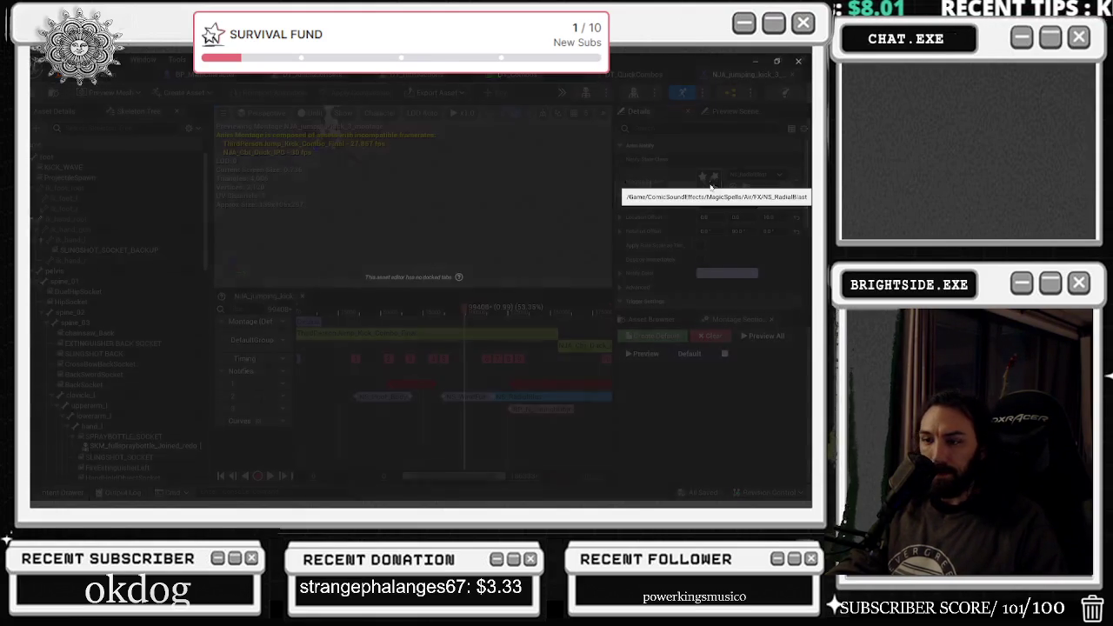
Turn off NE_RadialBlast's Light Renderer and enable Interpolated Spawning on both emitters.
{"action": "left_click", "coordinate": [428, 331]}
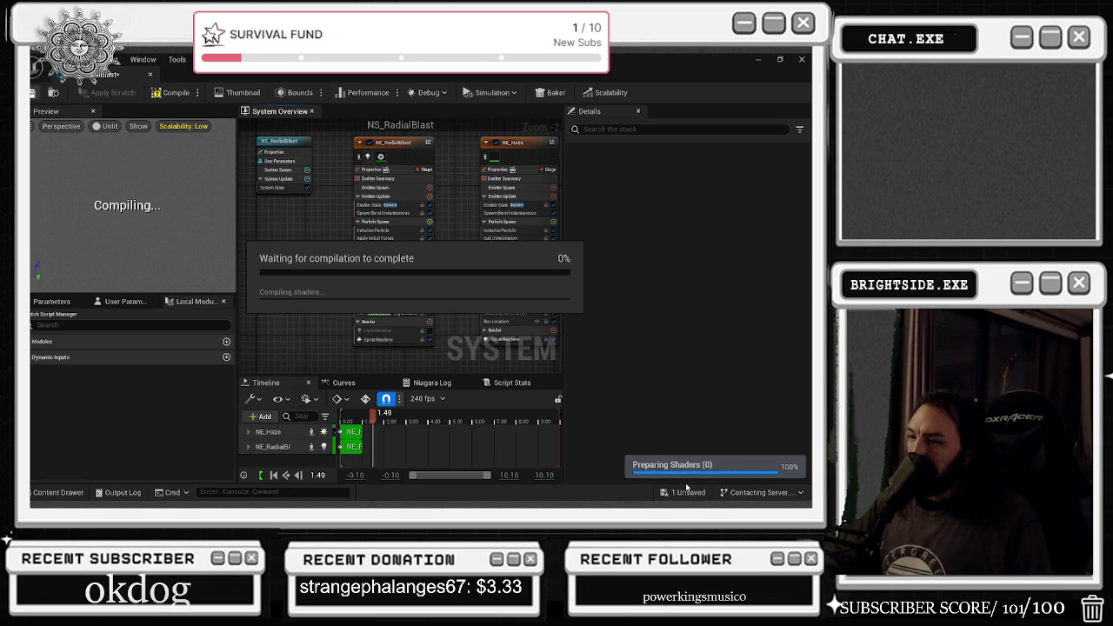
{"action": "left_click_drag", "start_coordinate": [338, 161], "coordinate": [505, 209]}
{"action": "left_click", "coordinate": [645, 250]}
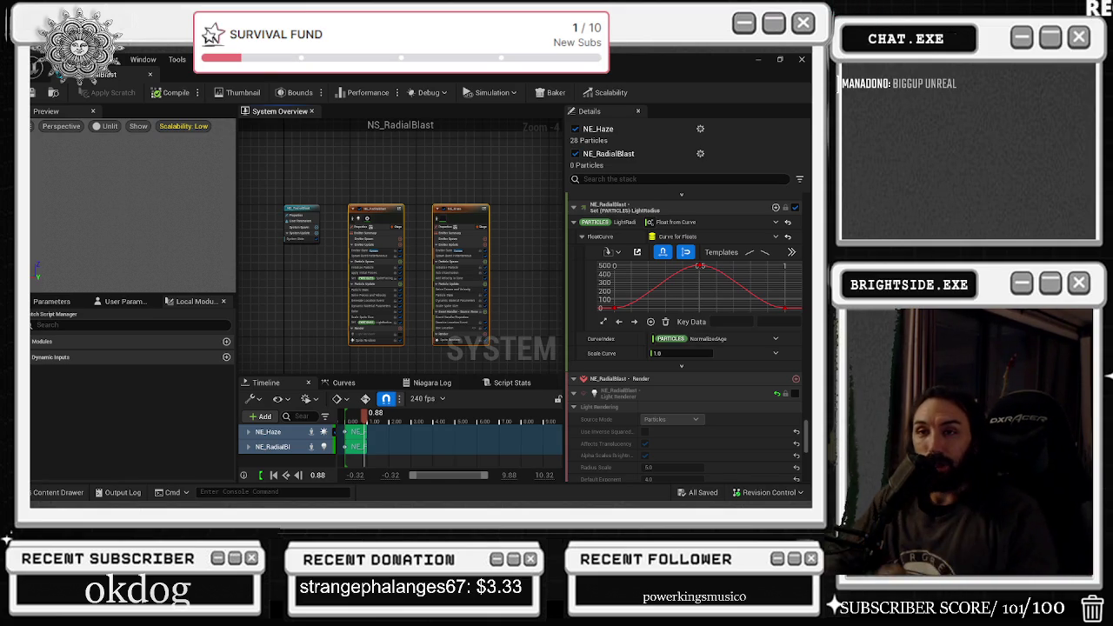
Bring the NS_RadialBlast editor tab back into view.
{"action": "left_click", "coordinate": [105, 77]}
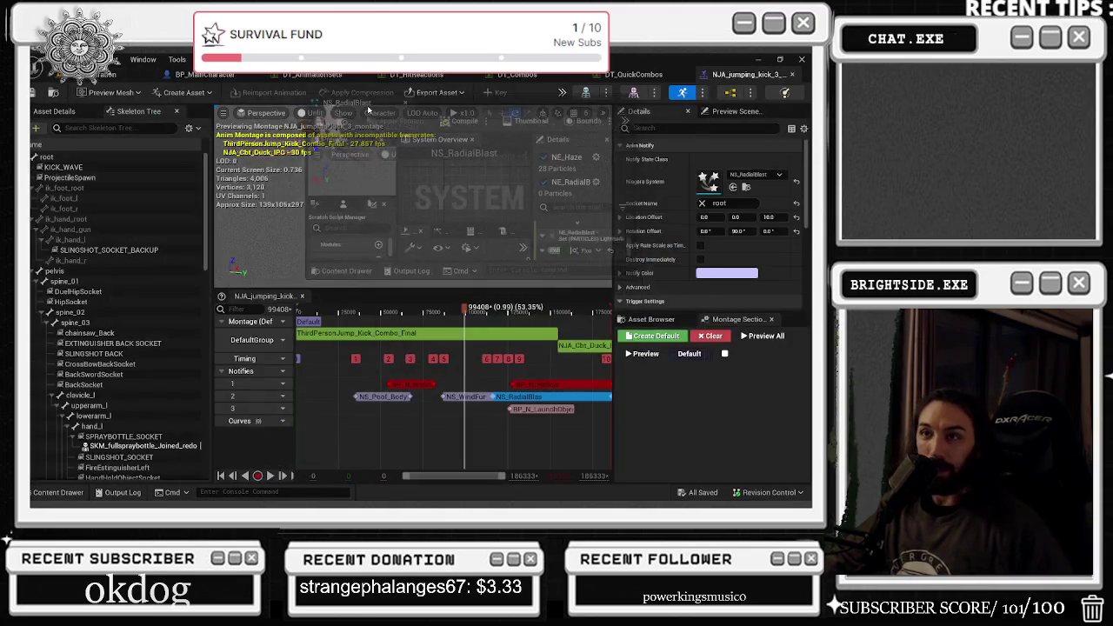
Return to the level editor, load Basketball_Level from the Levels folder and start Play.
{"action": "left_click", "coordinate": [185, 74]}
{"action": "left_click", "coordinate": [105, 76]}
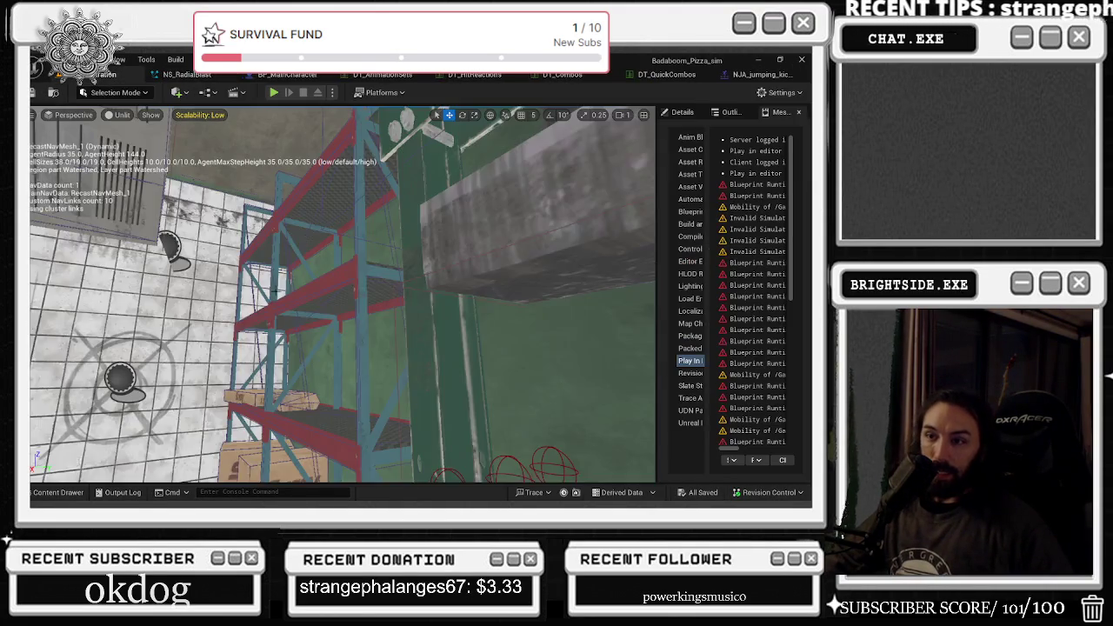
{"action": "left_click", "coordinate": [52, 492]}
{"action": "left_click", "coordinate": [78, 355]}
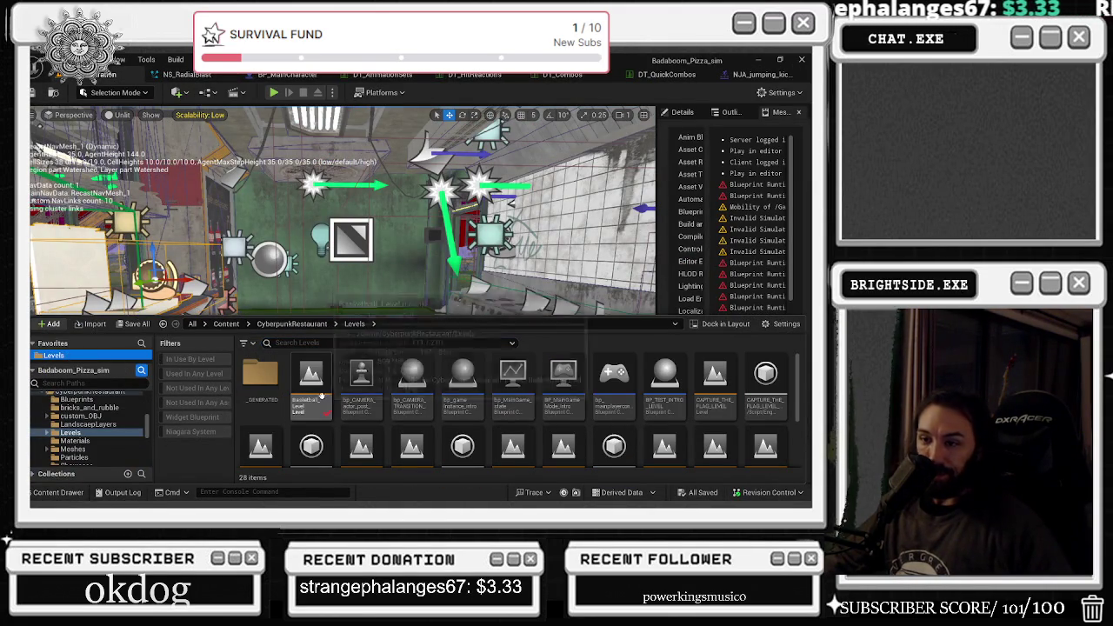
{"action": "double_click", "coordinate": [319, 390]}
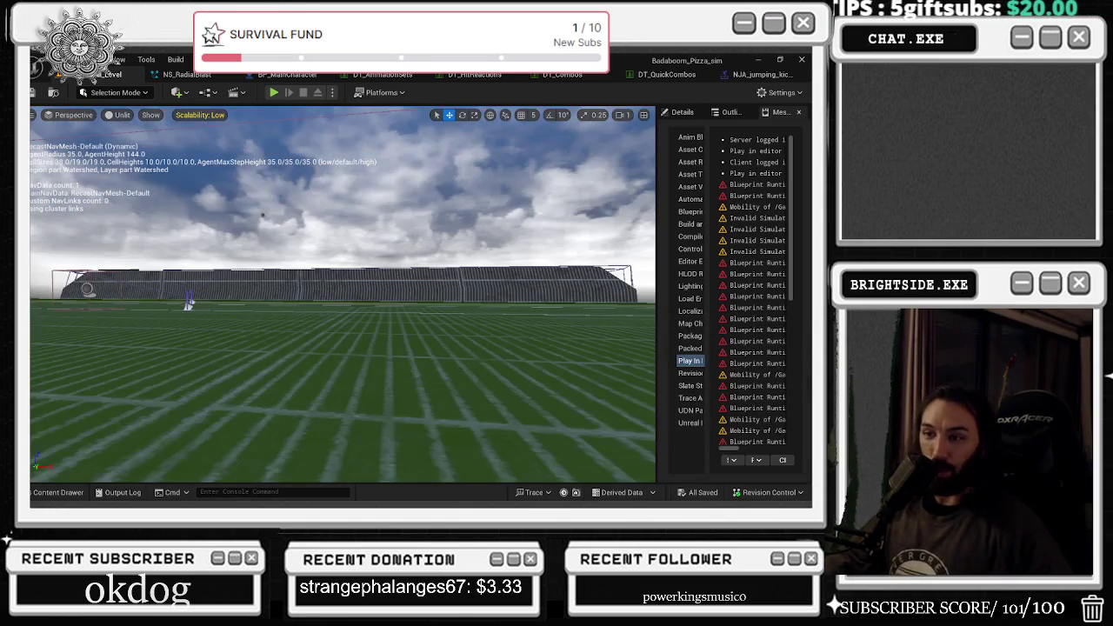
{"action": "left_click", "coordinate": [267, 92]}
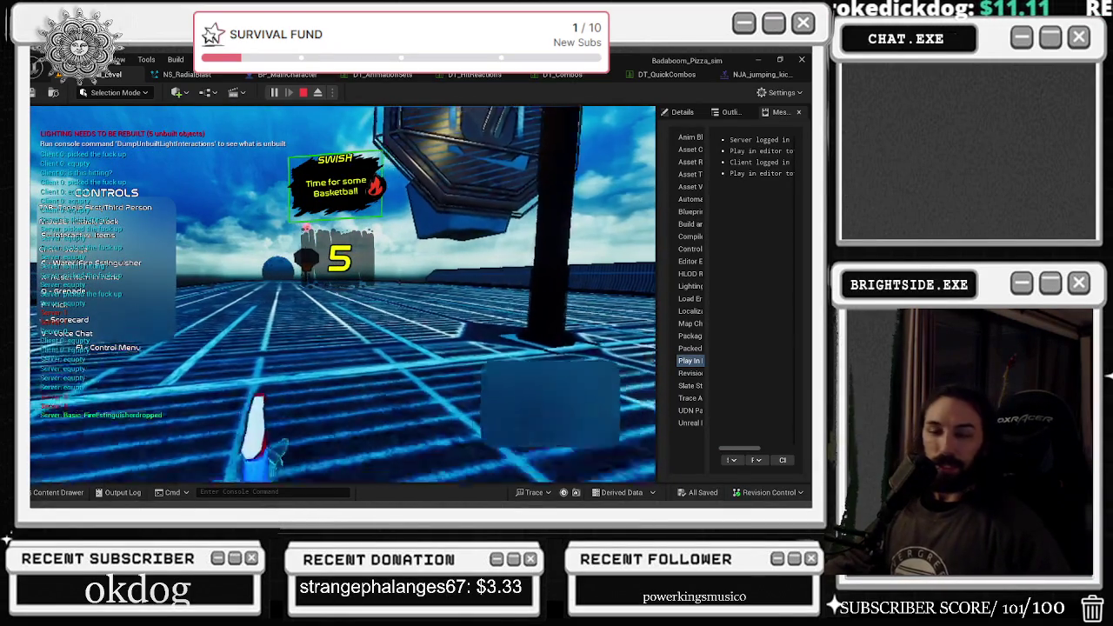
Toggle camera views, walk to the ball, throw it at the hoop, then stop the session.
{"action": "key", "text": "Tab"}
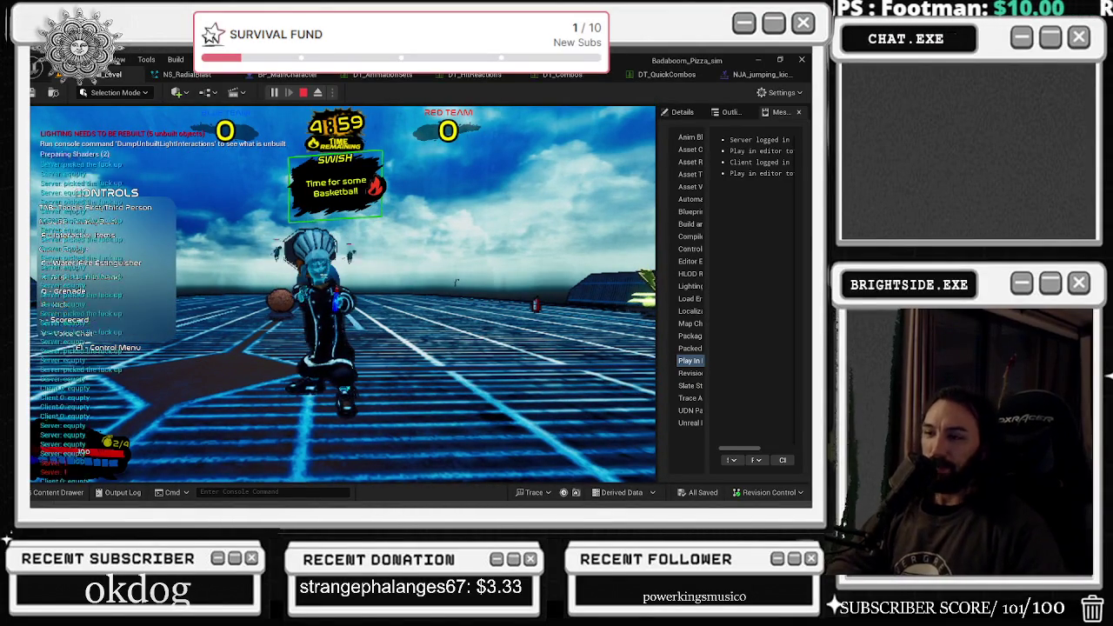
{"action": "key", "text": "Tab"}
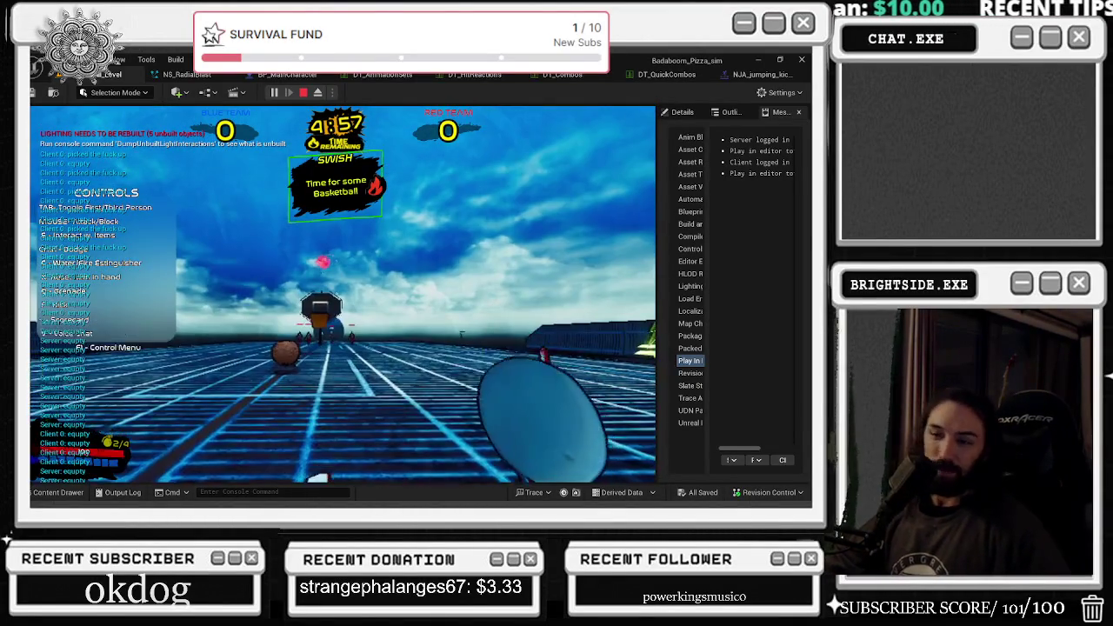
{"action": "key", "text": "w"}
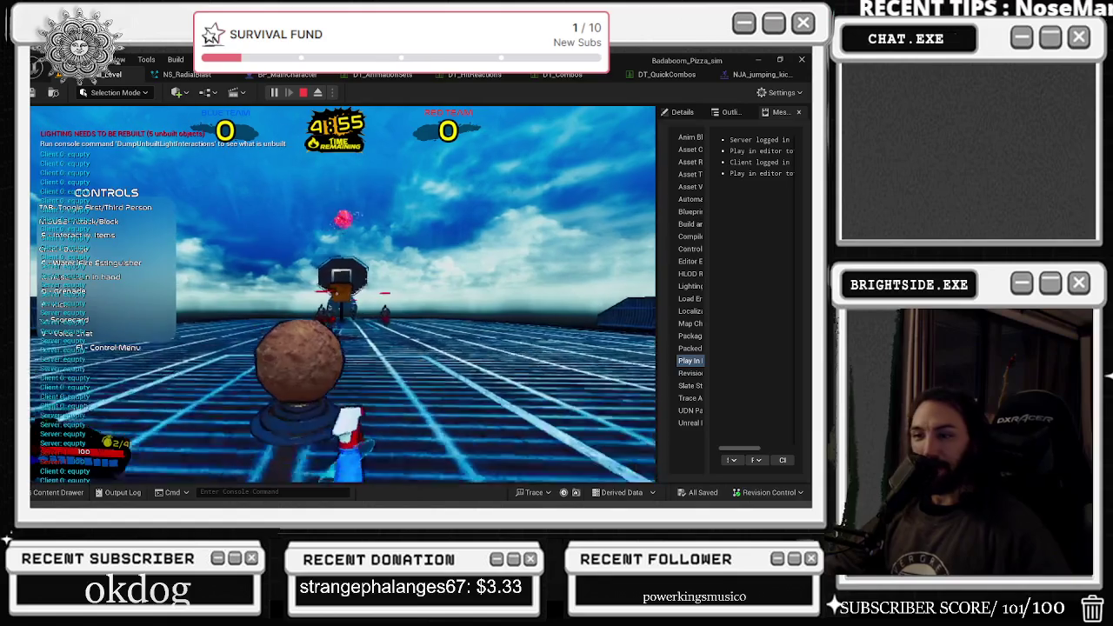
{"action": "left_click", "coordinate": [343, 294]}
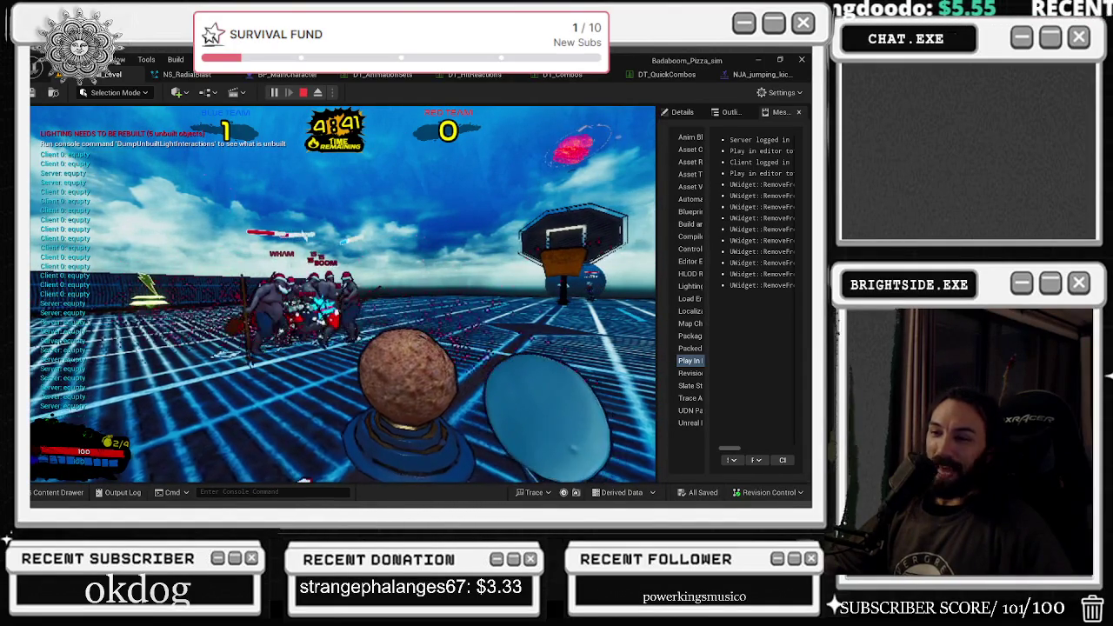
{"action": "key", "text": "Escape"}
{"action": "left_click", "coordinate": [67, 492]}
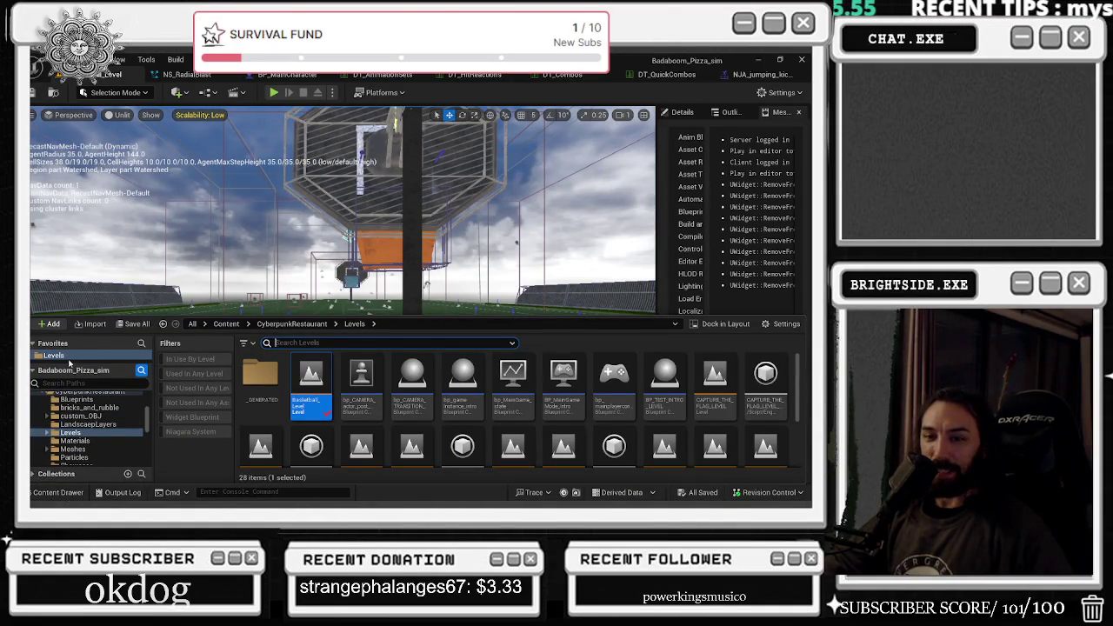
Load the Showcase level from the Levels folder, collapse the Content Drawer and start Play.
{"action": "scroll", "coordinate": [87, 426], "scroll_direction": "up", "scroll_amount": 5}
{"action": "left_click_drag", "start_coordinate": [70, 363], "coordinate": [69, 393]}
{"action": "scroll", "coordinate": [530, 397], "scroll_direction": "down", "scroll_amount": 1}
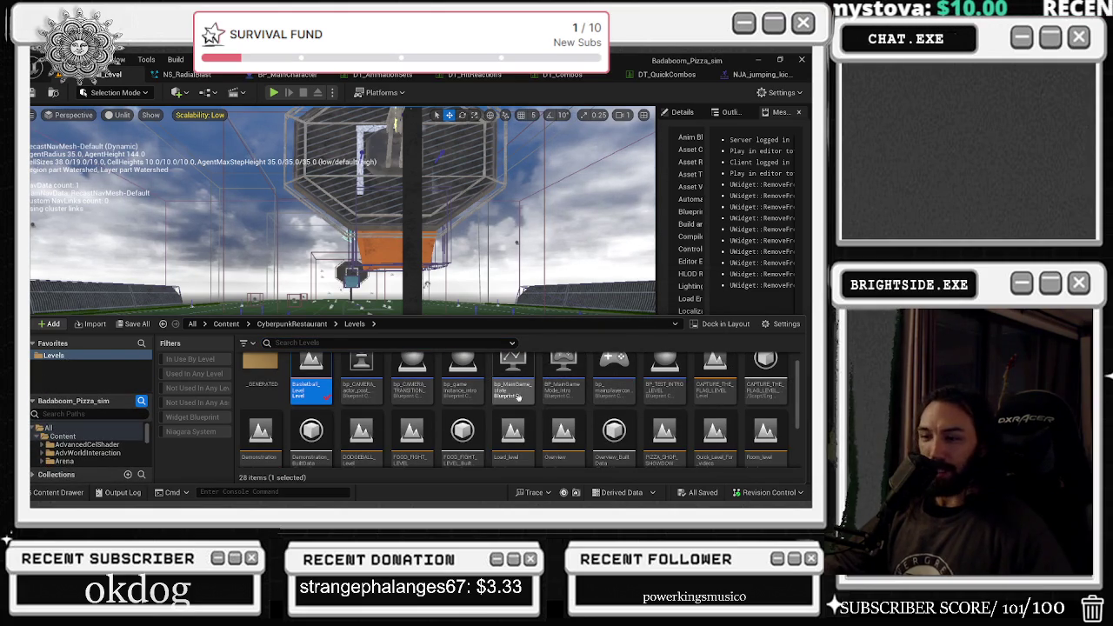
{"action": "scroll", "coordinate": [608, 413], "scroll_direction": "down", "scroll_amount": 3}
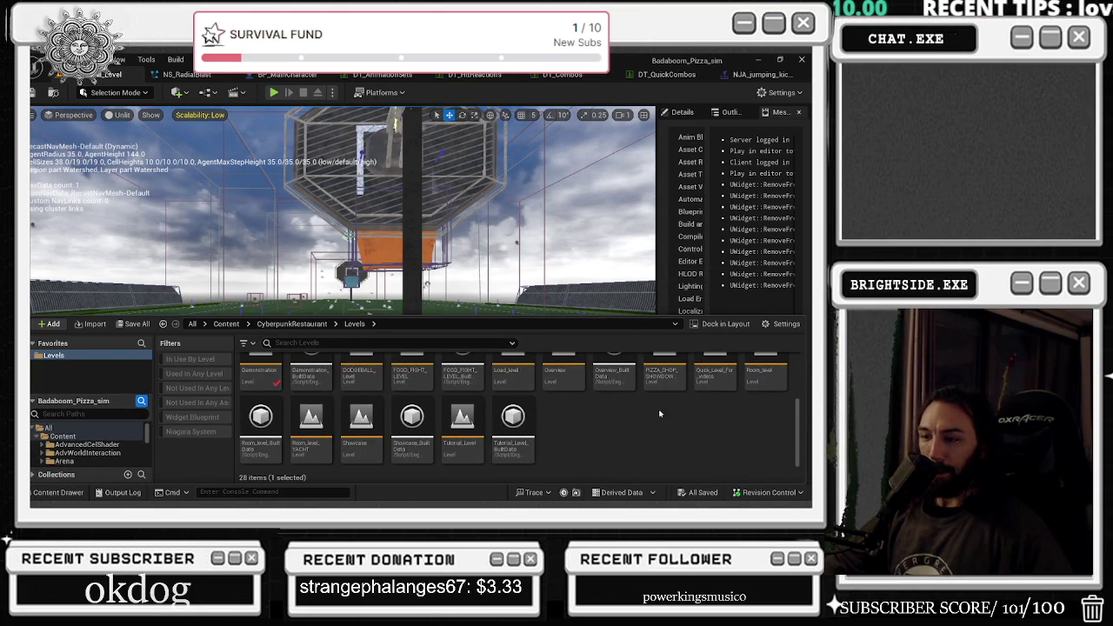
{"action": "double_click", "coordinate": [376, 435]}
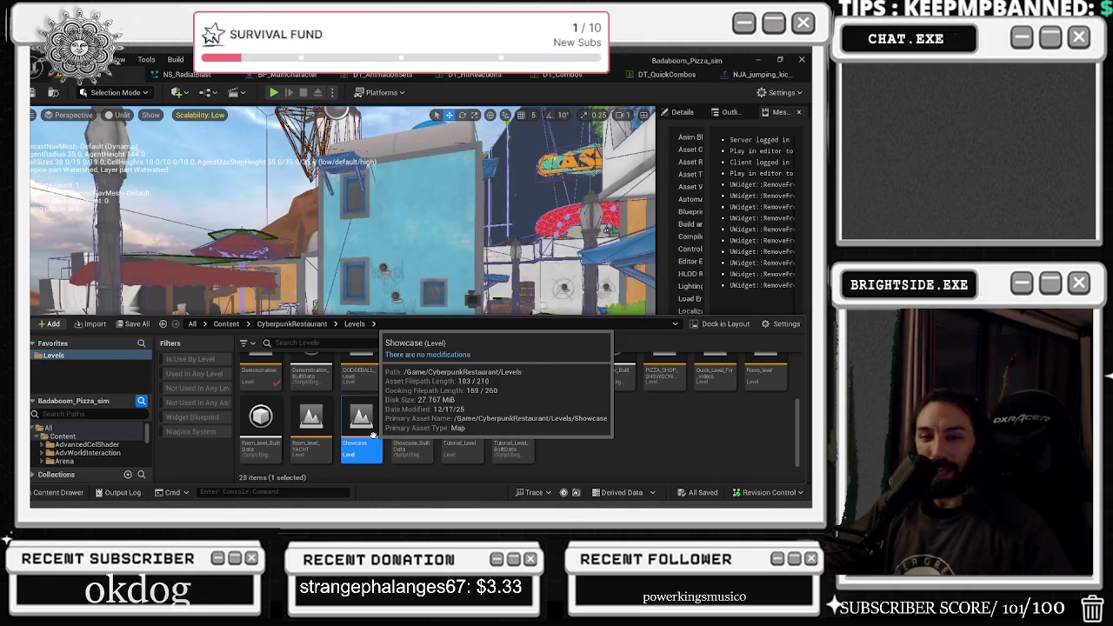
{"action": "left_click", "coordinate": [284, 122]}
{"action": "left_click", "coordinate": [273, 93]}
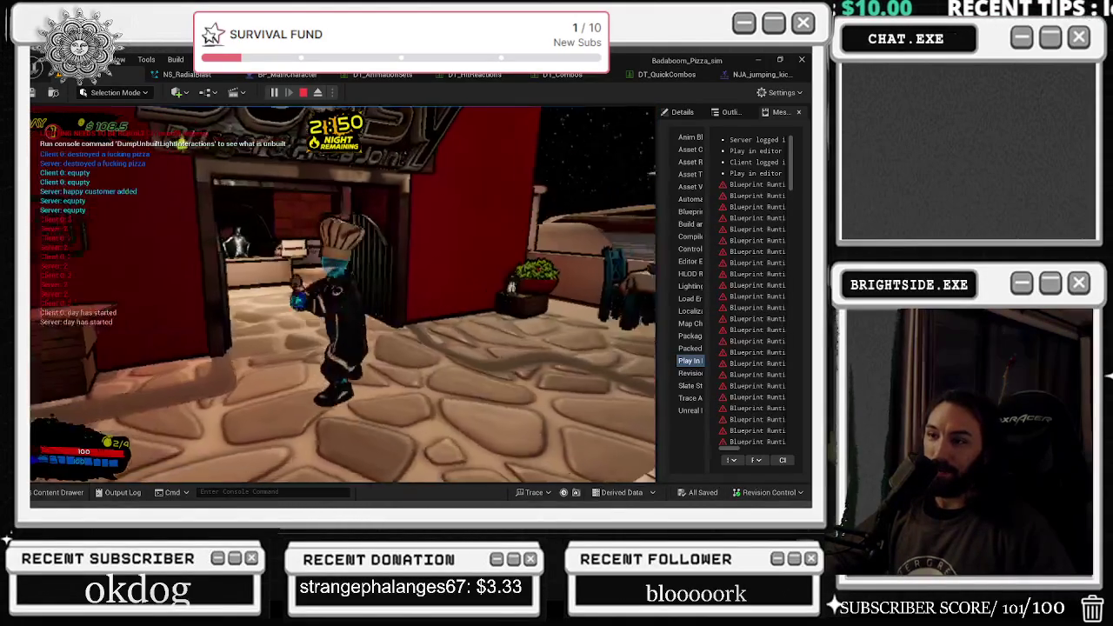
Give the game mouse control and walk the character through town toward the restroom.
{"action": "left_click", "coordinate": [726, 266]}
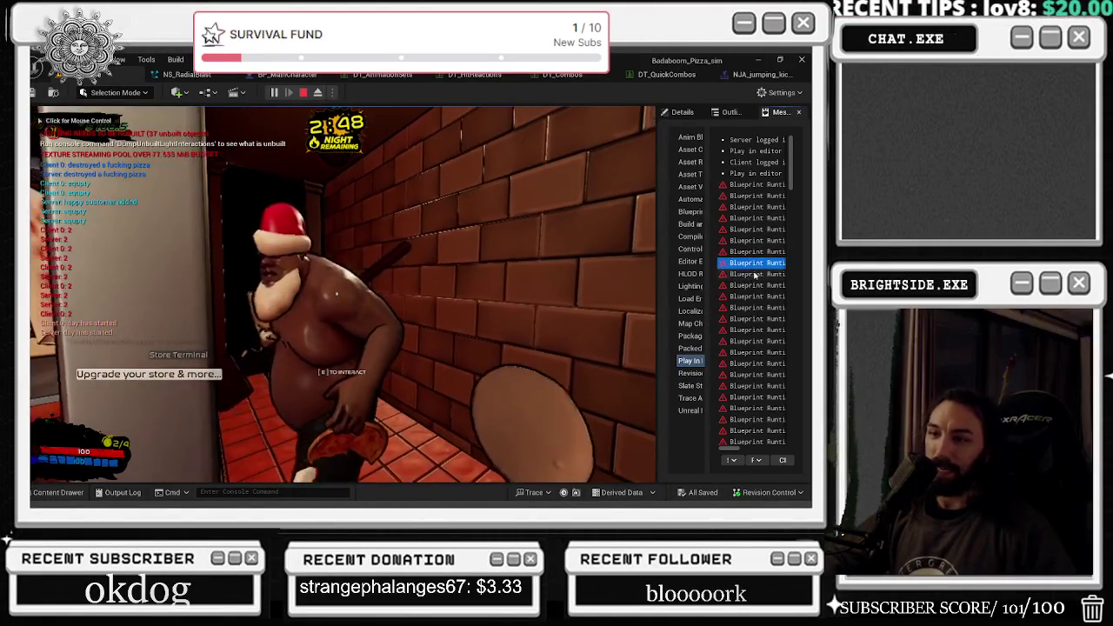
{"action": "left_click", "coordinate": [391, 287]}
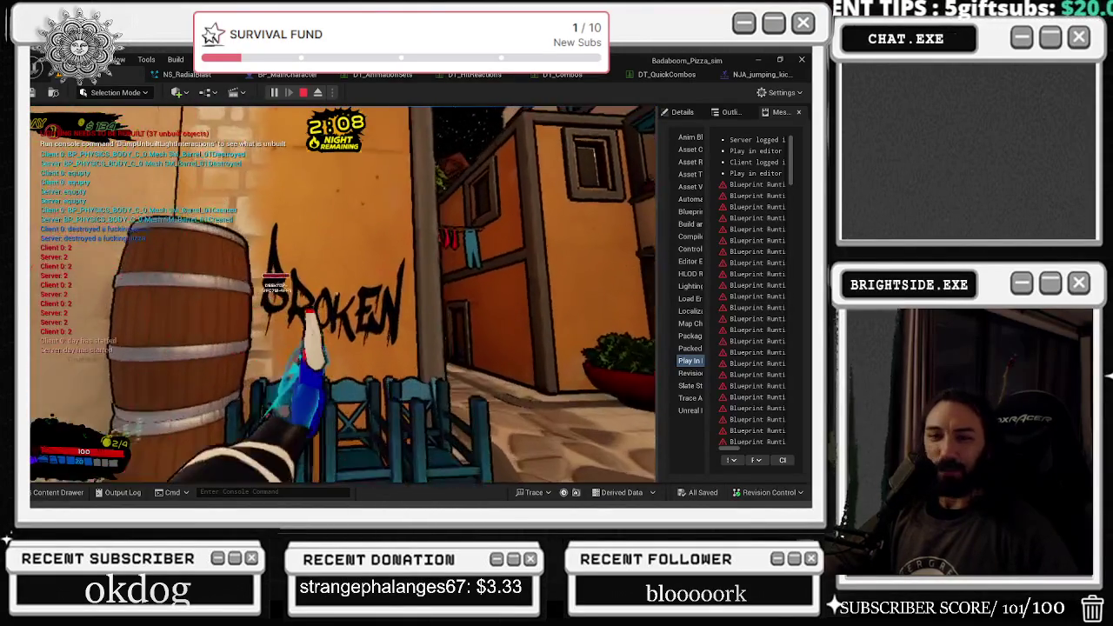
{"action": "key", "text": "e"}
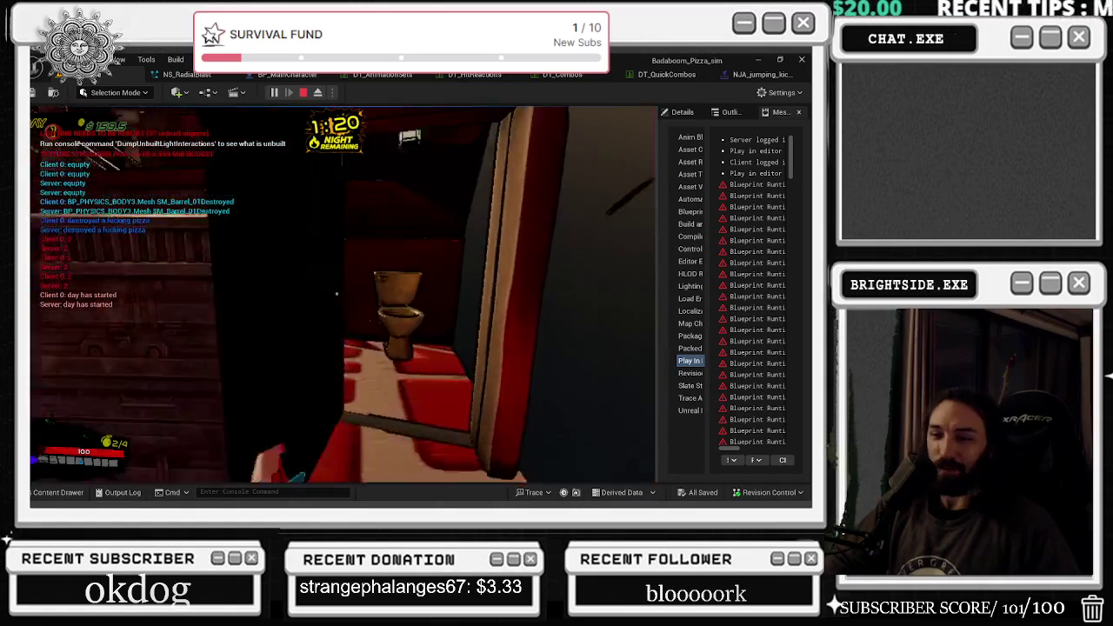
Drop the water bottle into the golden toilet and flush until 0 flushes remain.
{"action": "left_click_drag", "start_coordinate": [33, 443], "coordinate": [339, 278]}
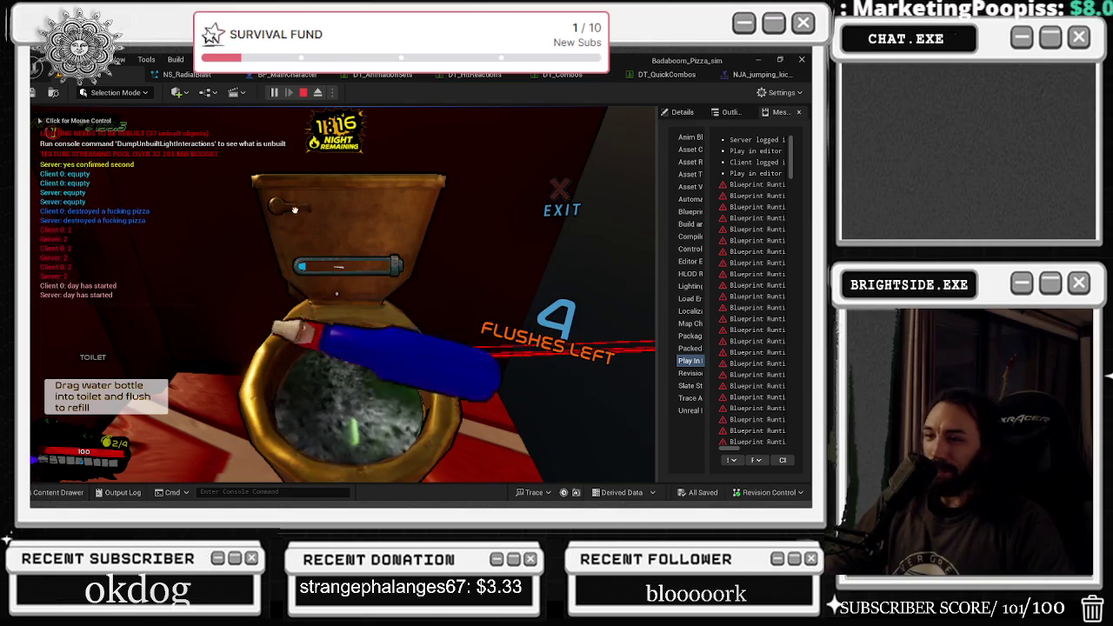
{"action": "left_click", "coordinate": [281, 228]}
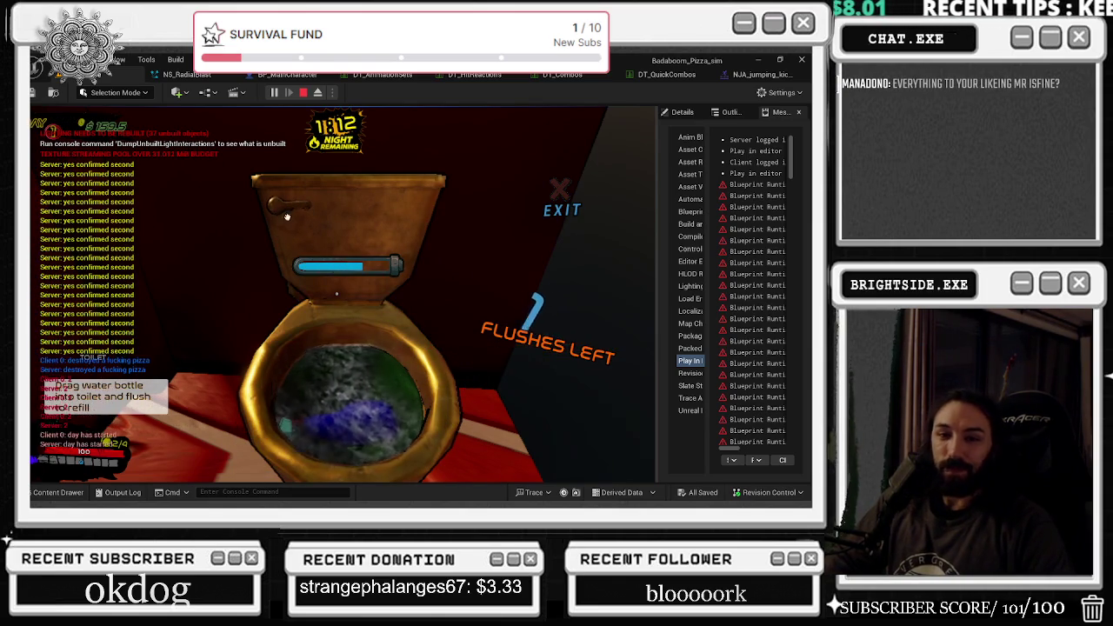
{"action": "left_click", "coordinate": [289, 223]}
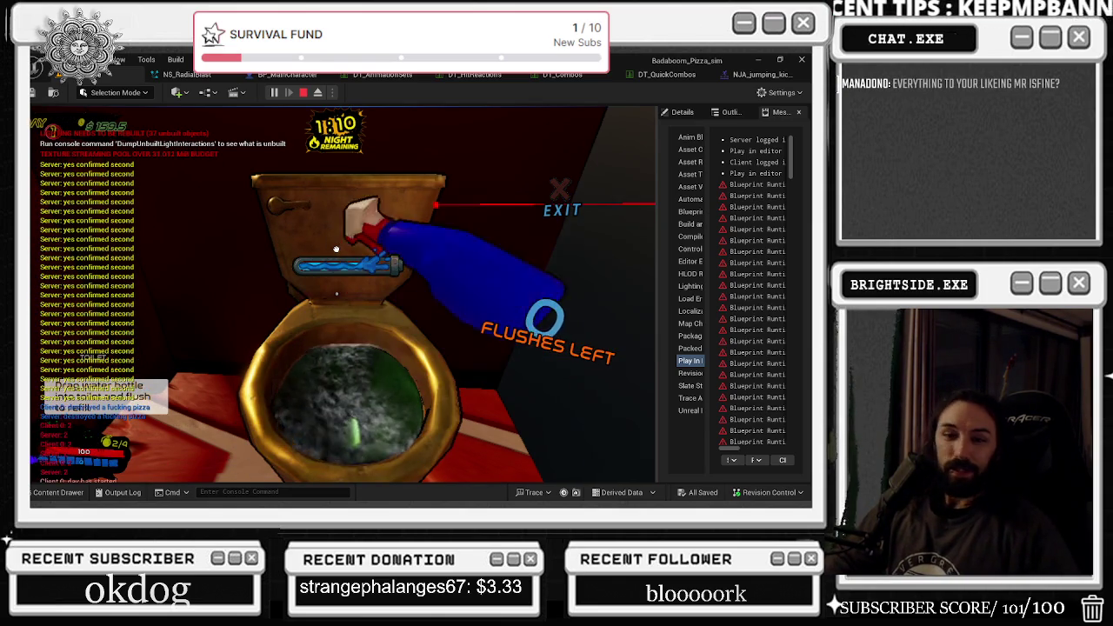
Walk through the dining hall to the slot machine by the red curtain and spin it.
{"action": "key", "text": "w"}
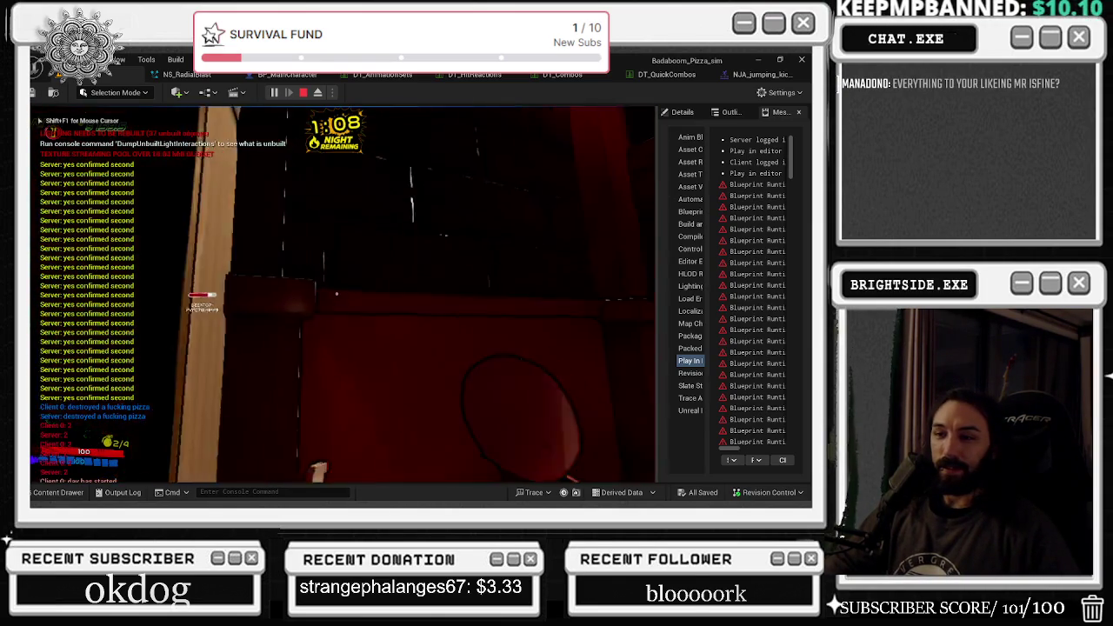
{"action": "key", "text": "w"}
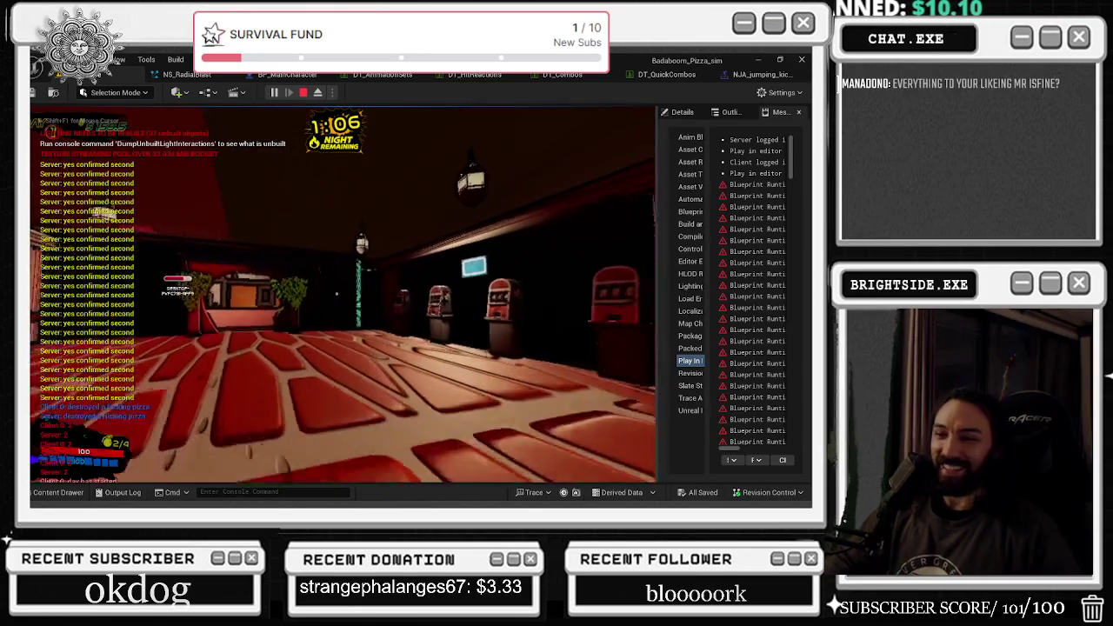
{"action": "key", "text": "w"}
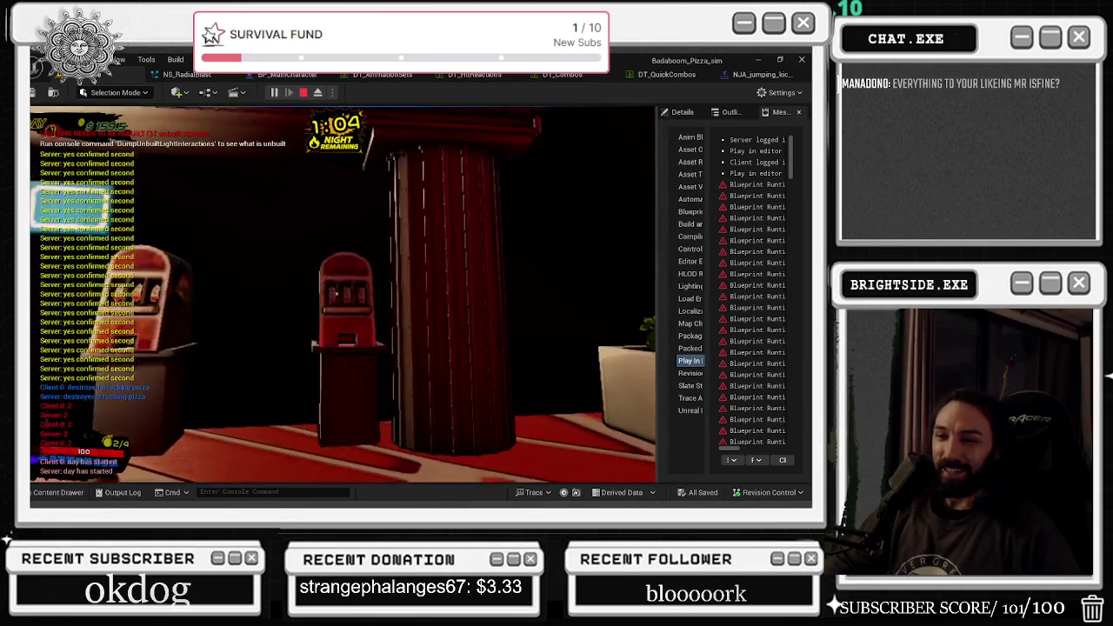
{"action": "key", "text": "w"}
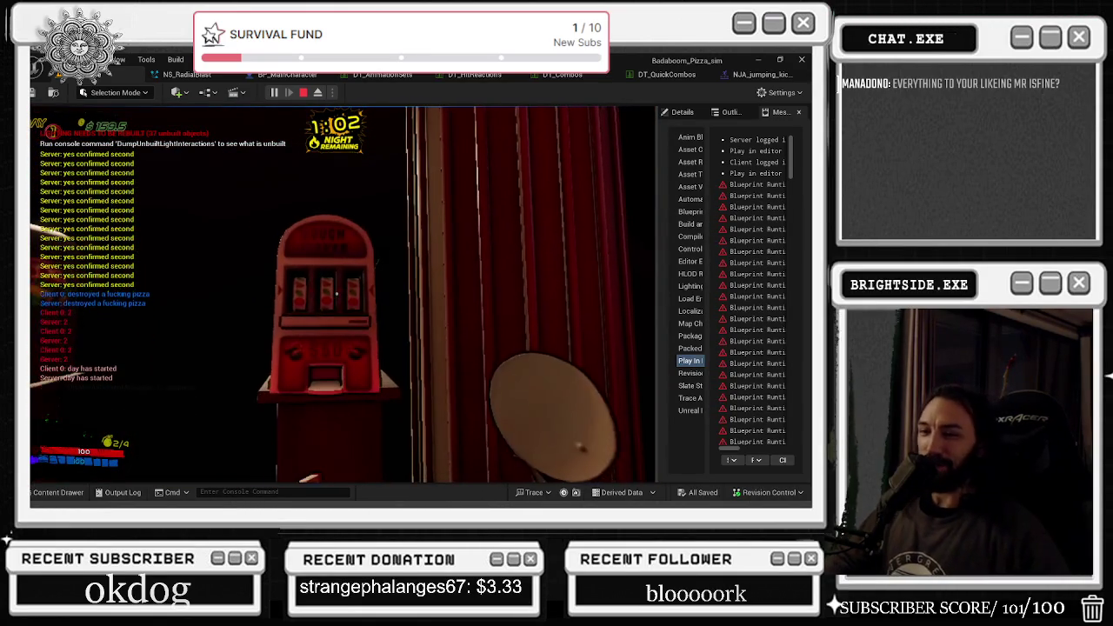
{"action": "key", "text": "w"}
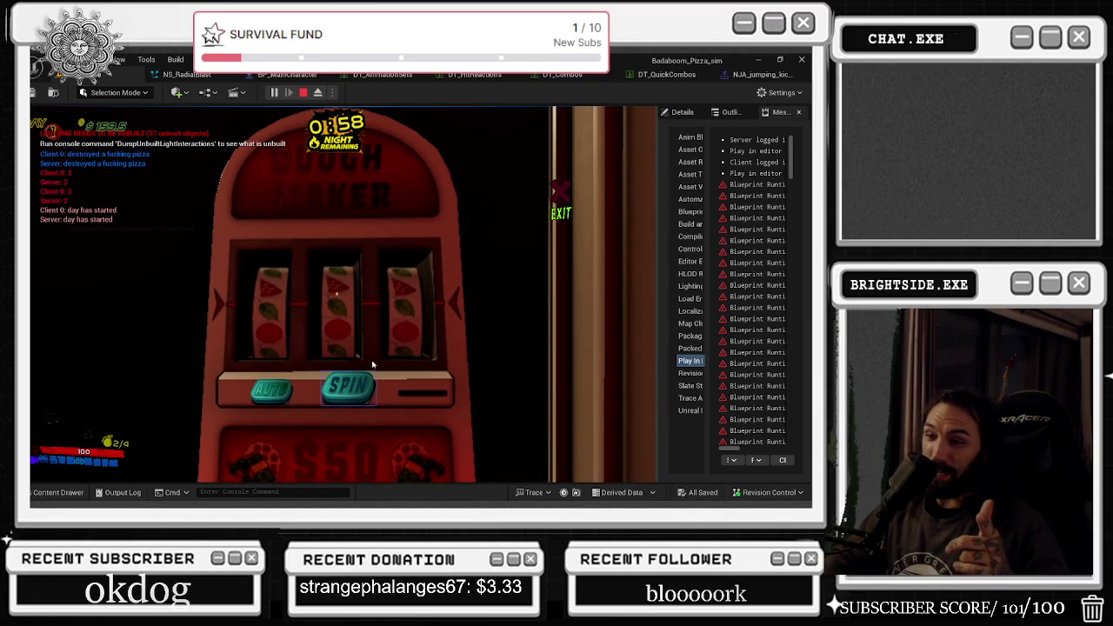
{"action": "left_click", "coordinate": [347, 387]}
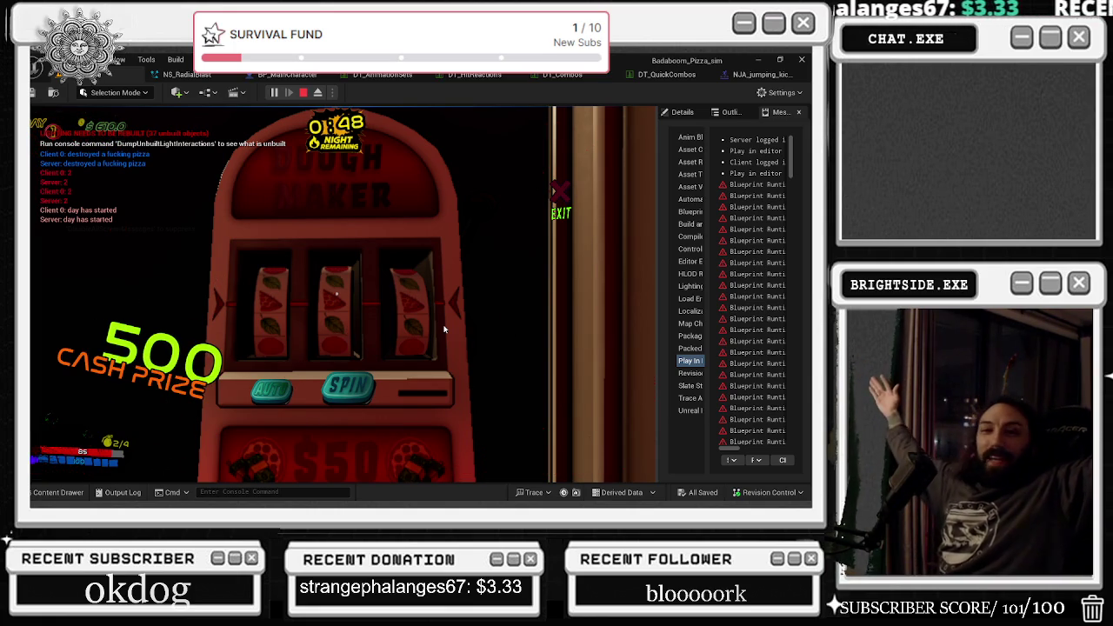
Leave the slot machine and stop the play-in-editor session.
{"action": "key", "text": "Escape"}
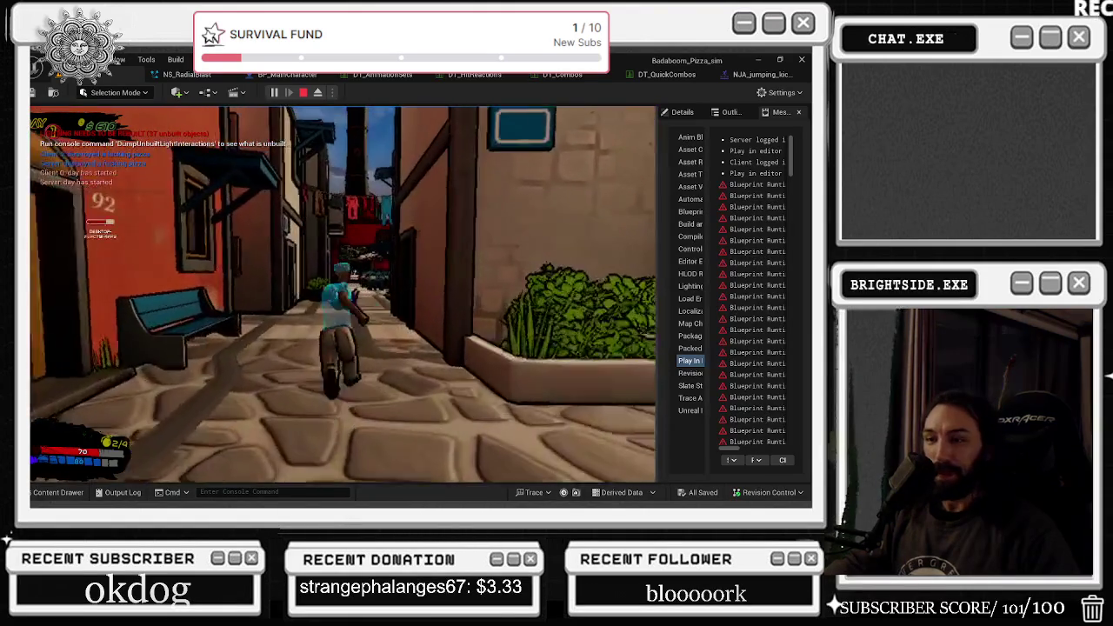
{"action": "key", "text": "Escape"}
{"action": "key", "text": "alt+Tab"}
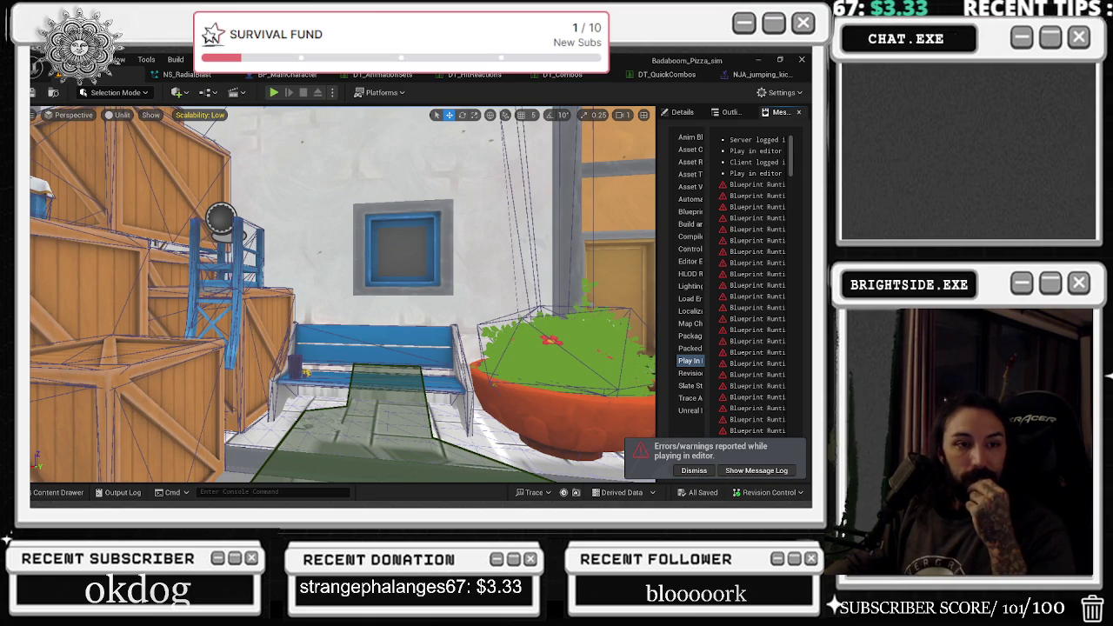
{"action": "key", "text": "p"}
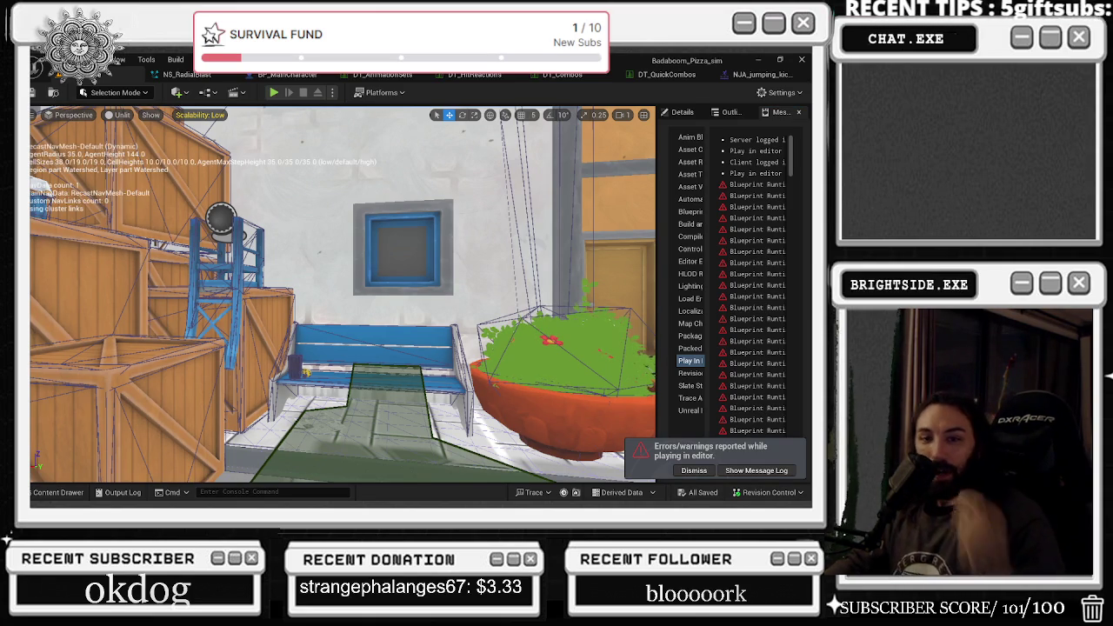
{"action": "key", "text": "p"}
{"action": "key", "text": "alt+Tab"}
{"action": "key", "text": "Tab"}
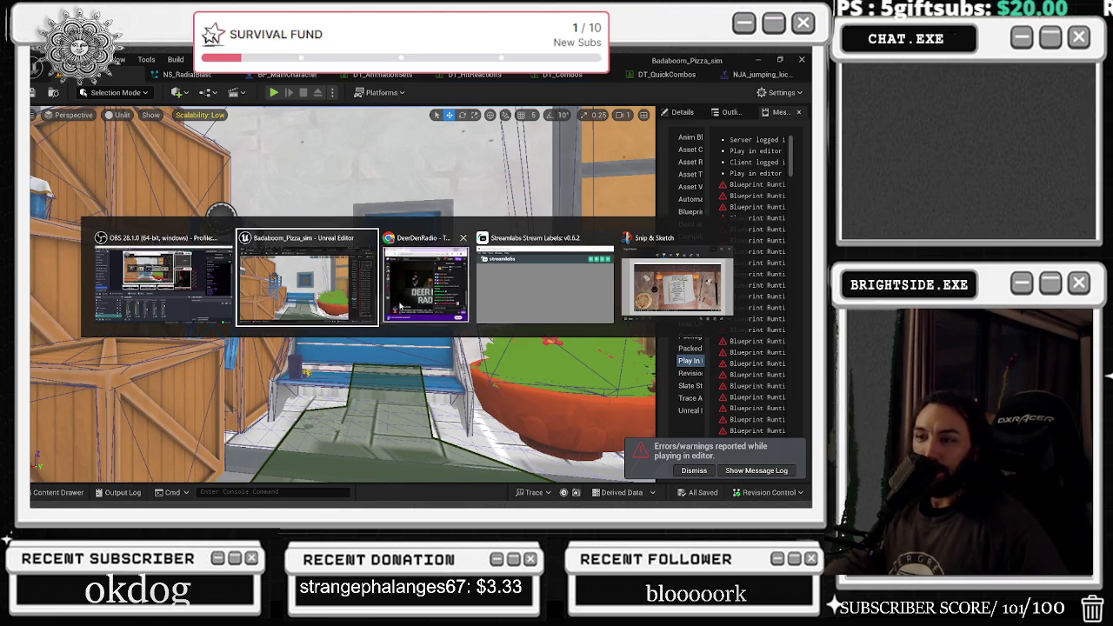
{"action": "mouse_move", "coordinate": [299, 374]}
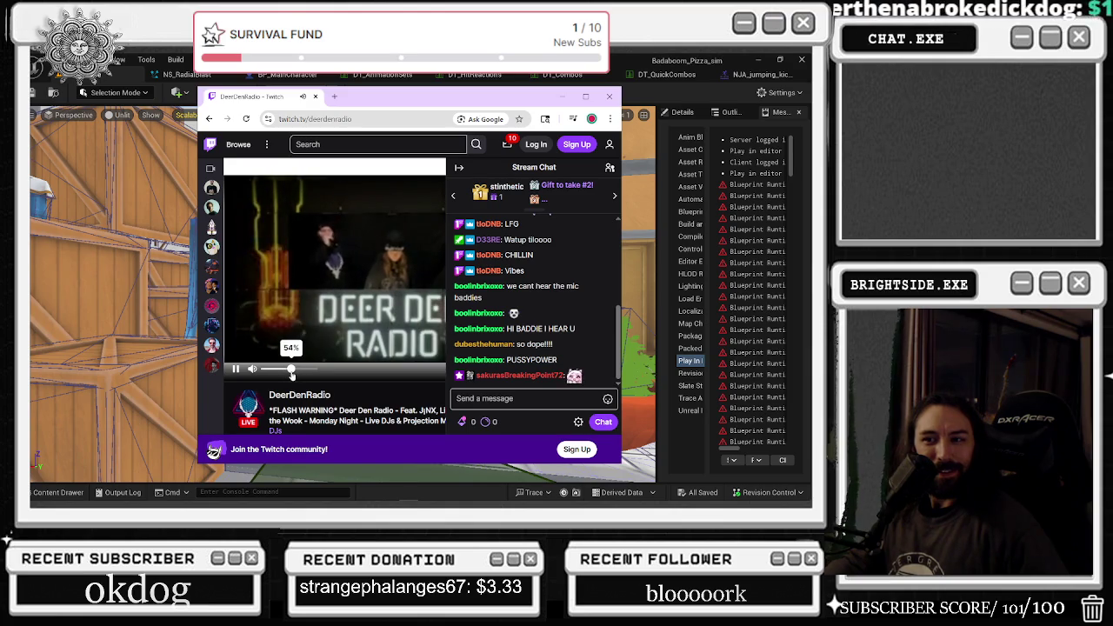
{"action": "left_click", "coordinate": [561, 96]}
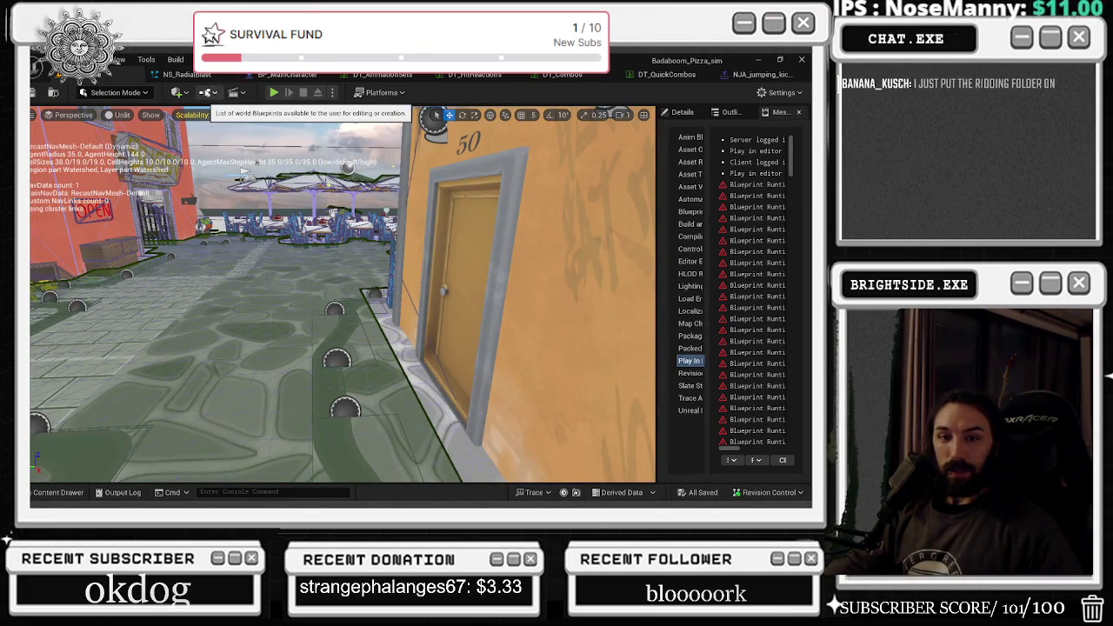
Load Basketball_Level from Content > CyberpunkRestaurant > Levels, after briefly opening the Demonstration level.
{"action": "left_click", "coordinate": [748, 75]}
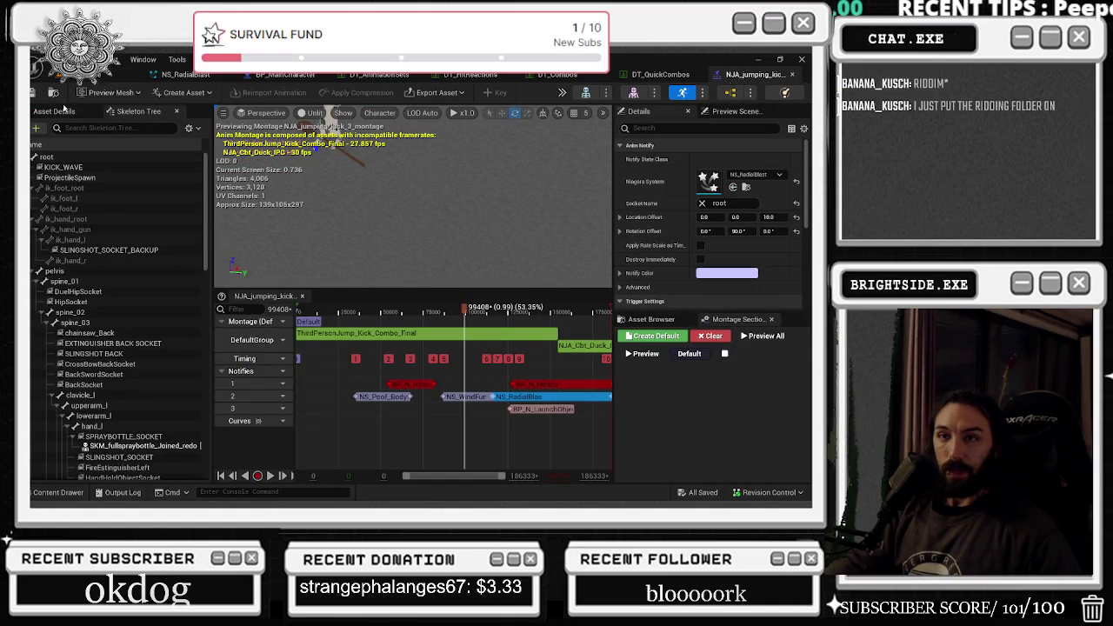
{"action": "left_click", "coordinate": [113, 75]}
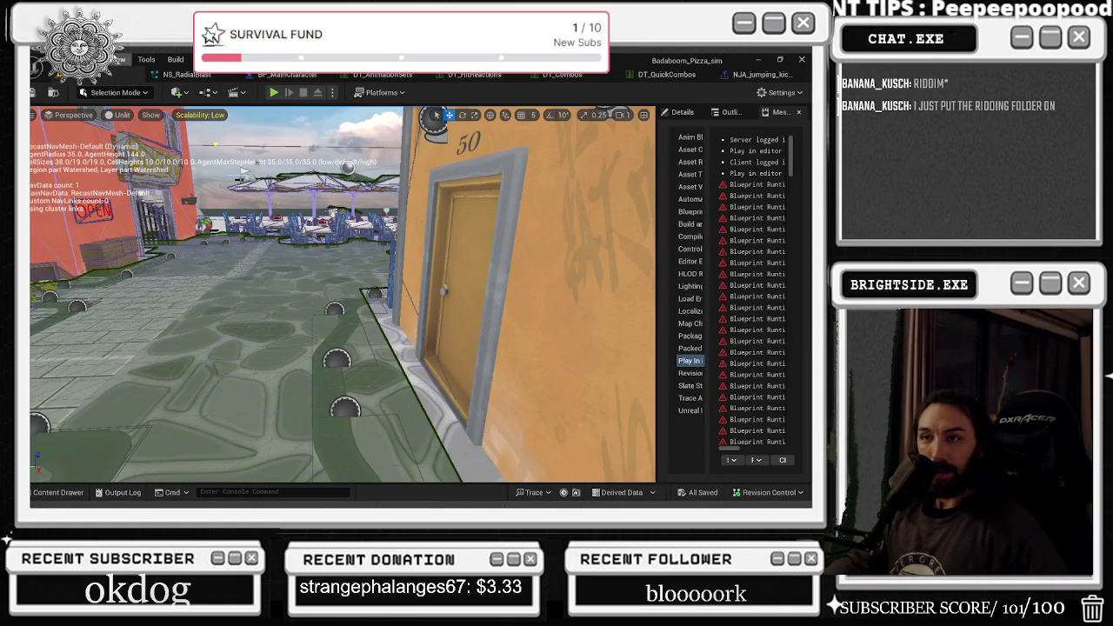
{"action": "left_click", "coordinate": [59, 492]}
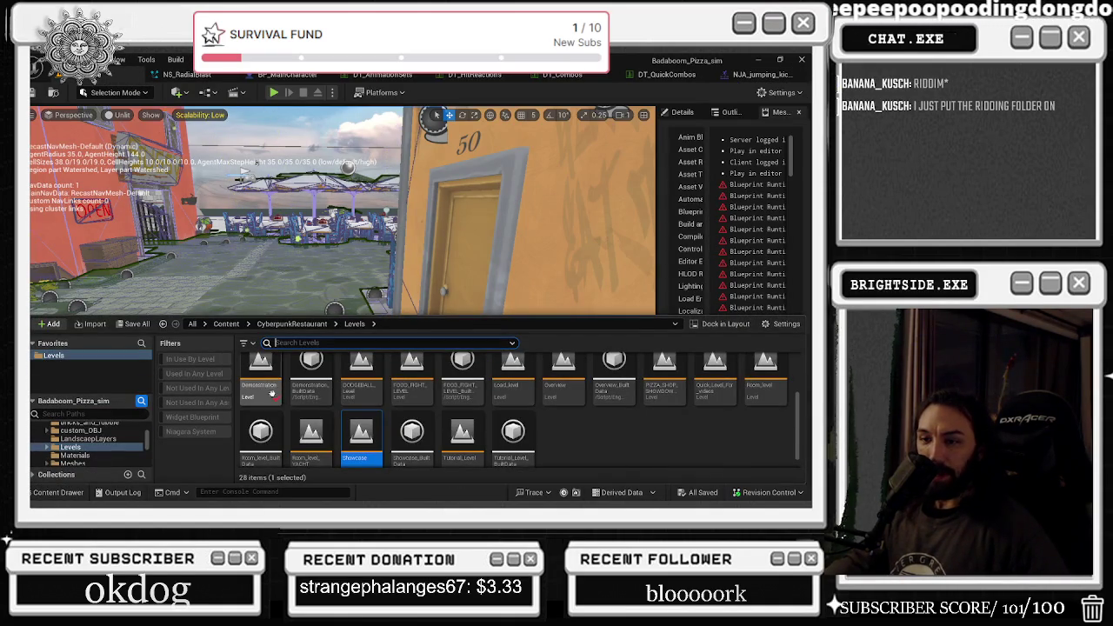
{"action": "double_click", "coordinate": [253, 375]}
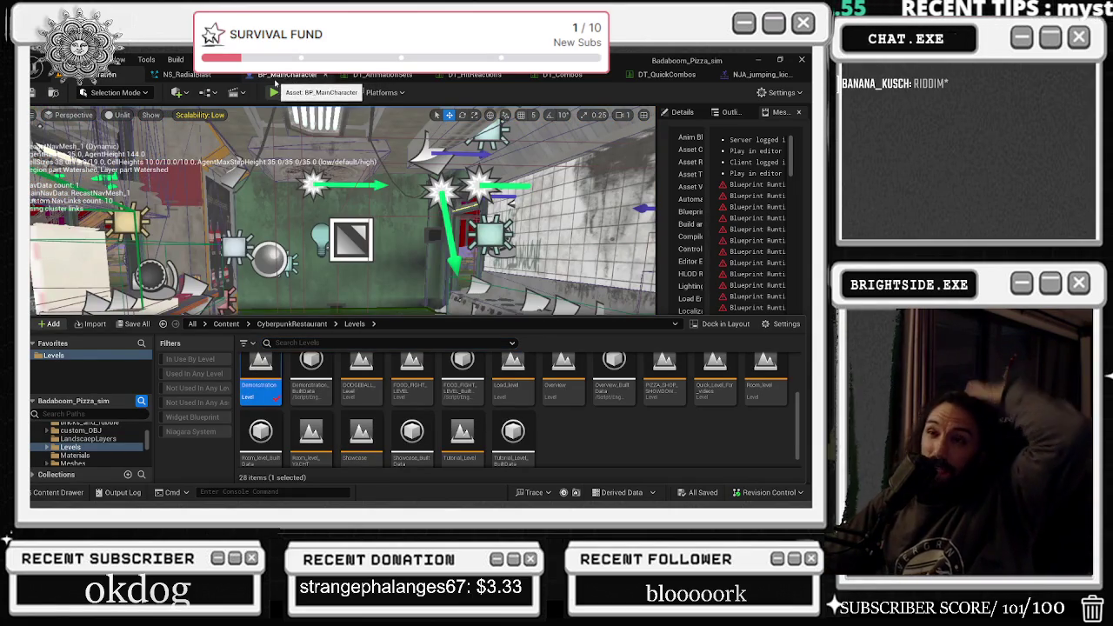
{"action": "scroll", "coordinate": [467, 380], "scroll_direction": "up", "scroll_amount": 3}
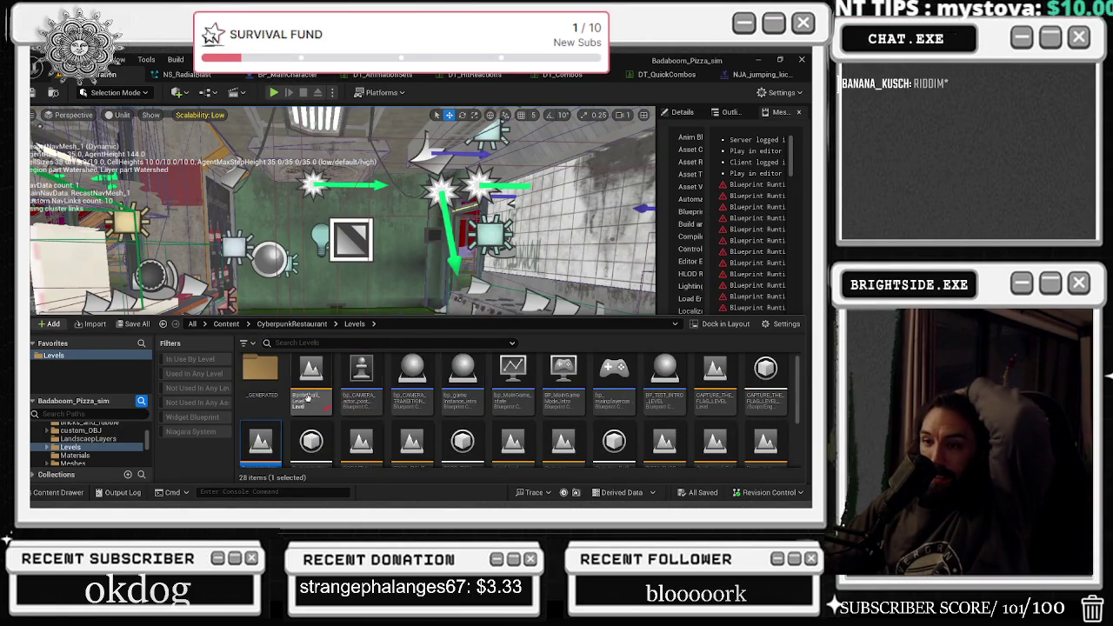
{"action": "double_click", "coordinate": [311, 378]}
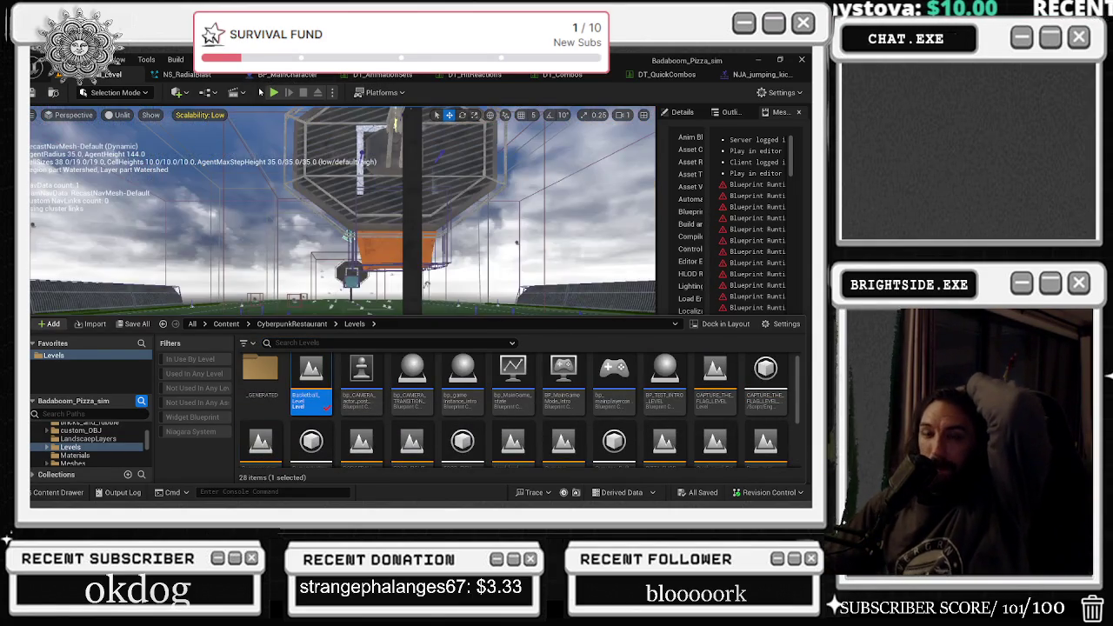
Run a Play In Editor session of Basketball_Level, then stop it with Esc.
{"action": "left_click", "coordinate": [273, 92]}
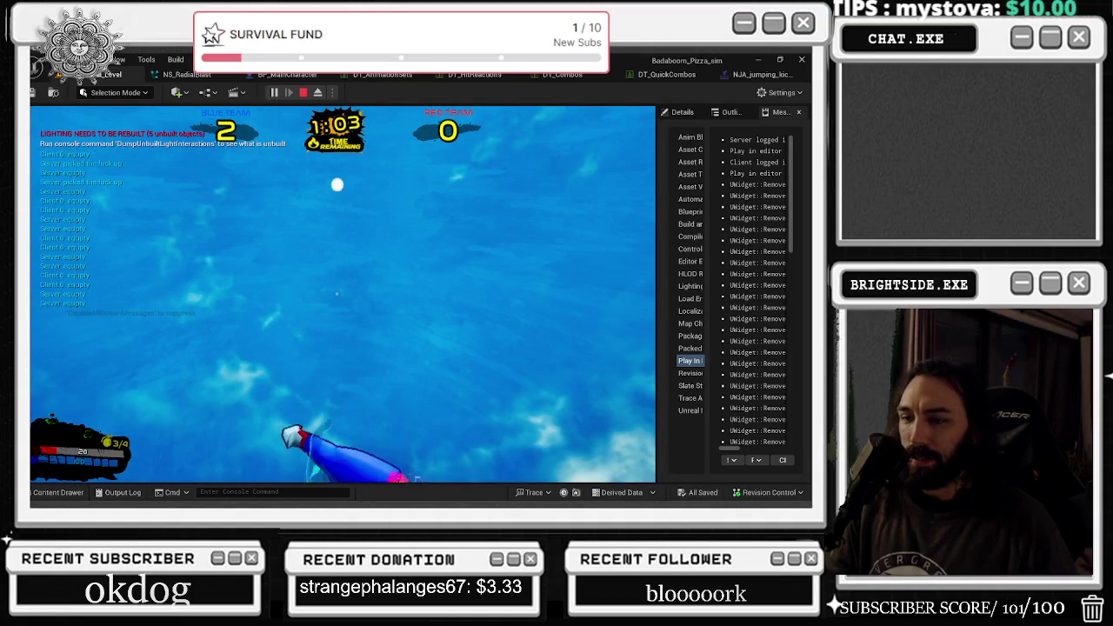
{"action": "key", "text": "Escape"}
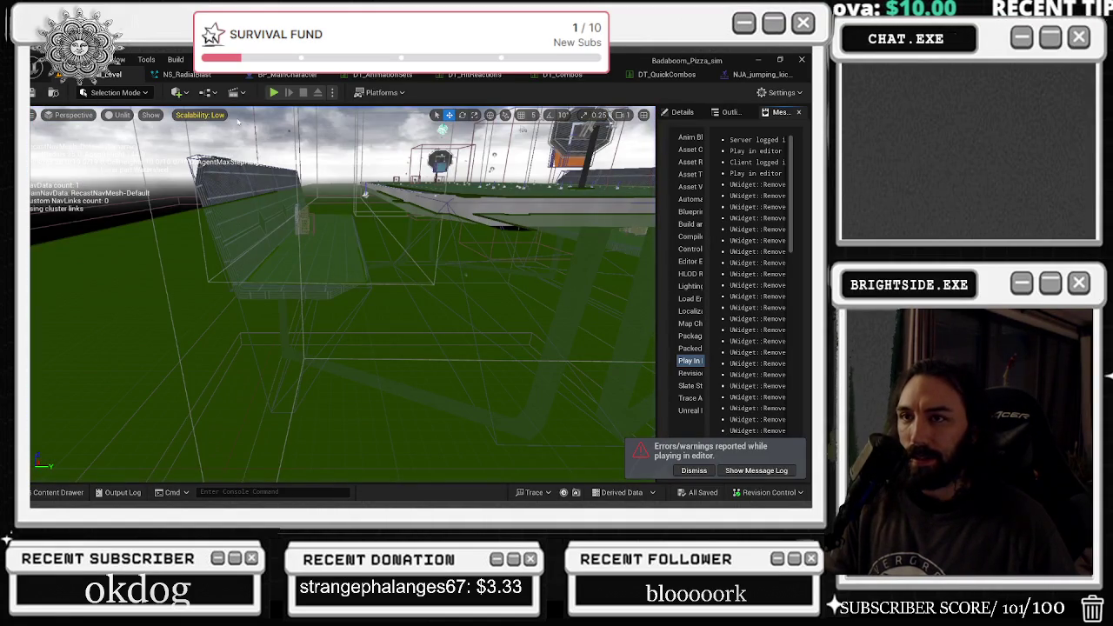
Move BP_MainCharacter's SpringArm forward along X to 48.07 in the Viewport.
{"action": "left_click", "coordinate": [287, 74]}
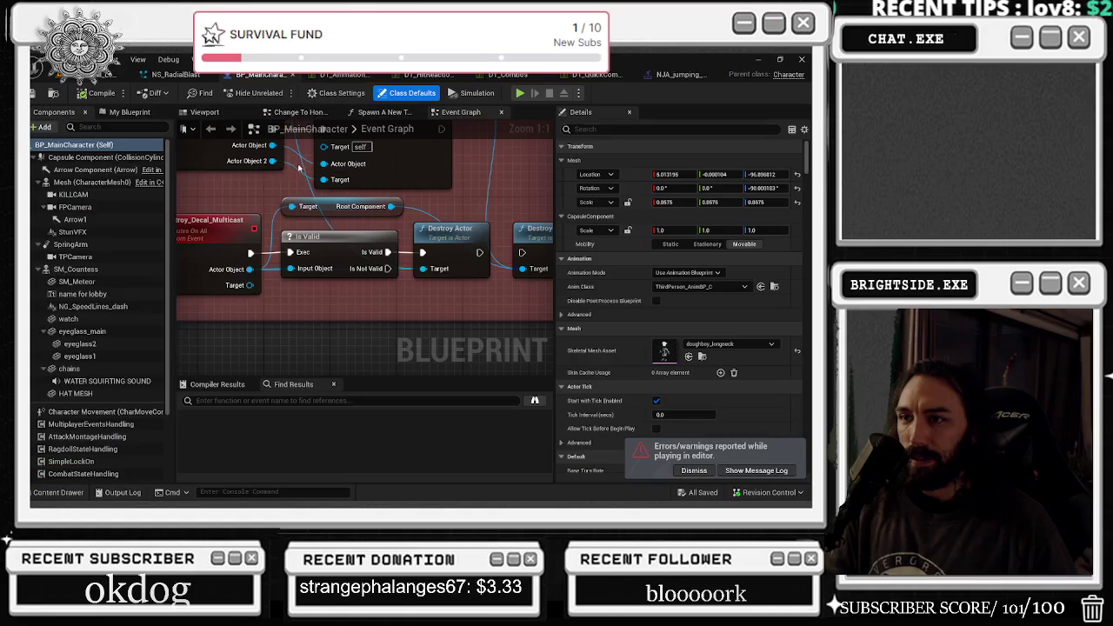
{"action": "left_click", "coordinate": [204, 112]}
{"action": "left_click_drag", "start_coordinate": [365, 261], "coordinate": [226, 261]}
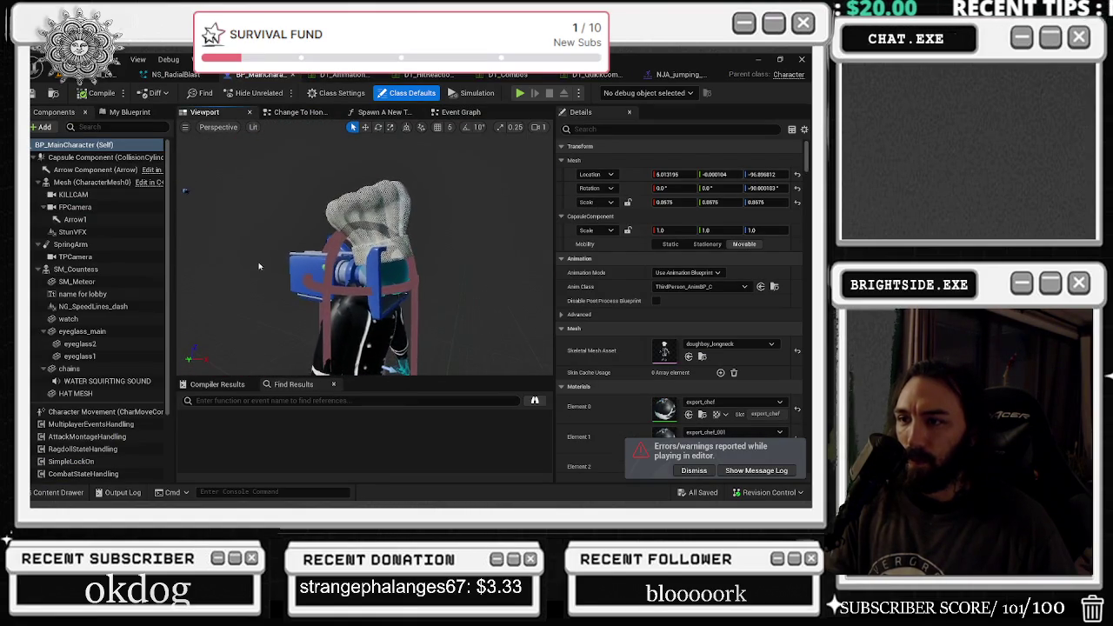
{"action": "left_click", "coordinate": [71, 244]}
{"action": "left_click_drag", "start_coordinate": [427, 314], "coordinate": [547, 375]}
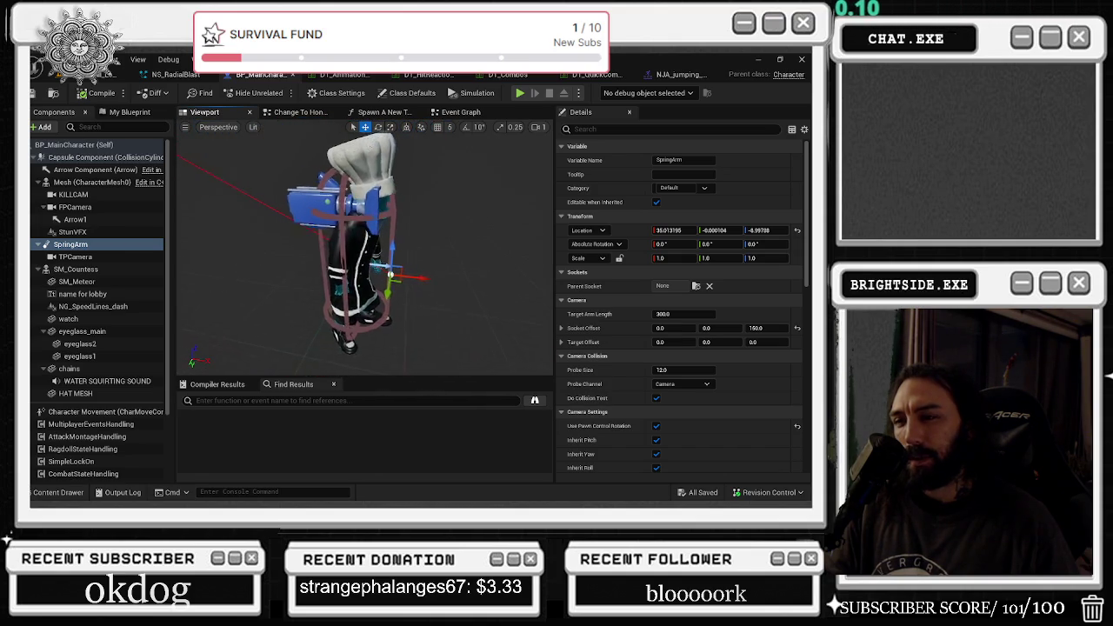
{"action": "mouse_move", "coordinate": [483, 287]}
{"action": "left_mouse_down"}
{"action": "mouse_move", "coordinate": [462, 276]}
{"action": "mouse_move", "coordinate": [491, 276]}
{"action": "left_mouse_up"}
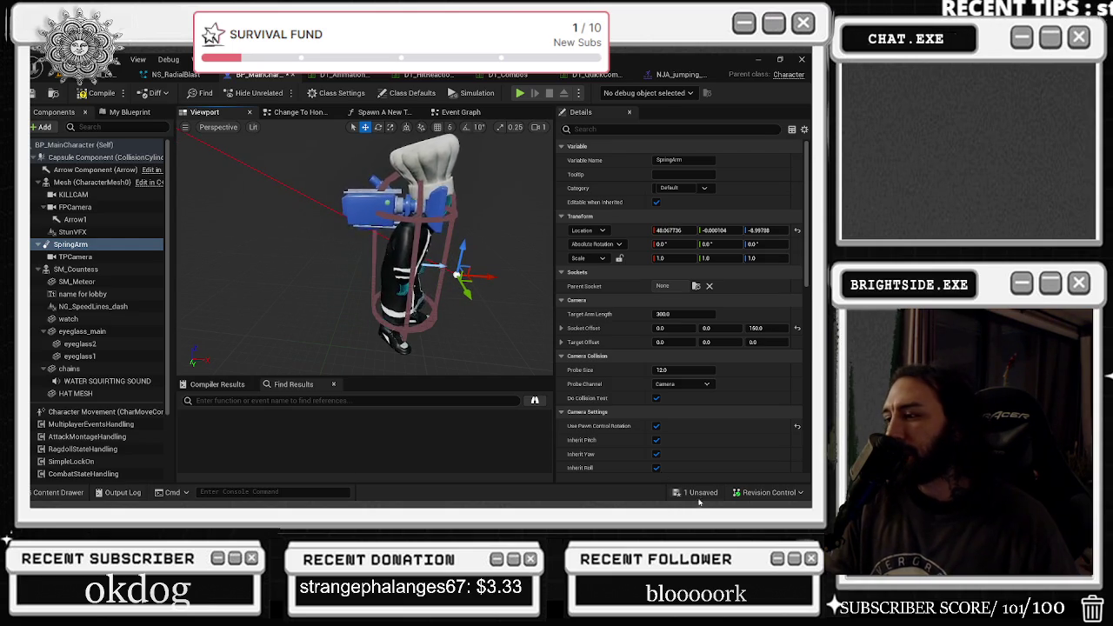
Save and compile BP_MainCharacter, then start a new play-test.
{"action": "key", "text": "ctrl+shift+s"}
{"action": "left_click", "coordinate": [495, 398]}
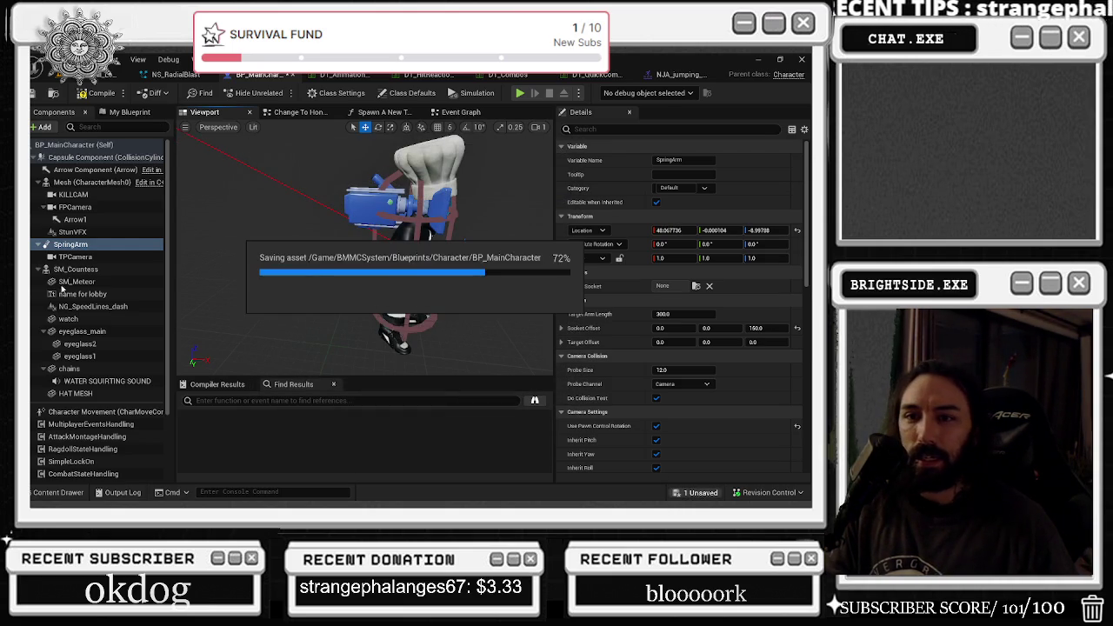
{"action": "left_click", "coordinate": [35, 93]}
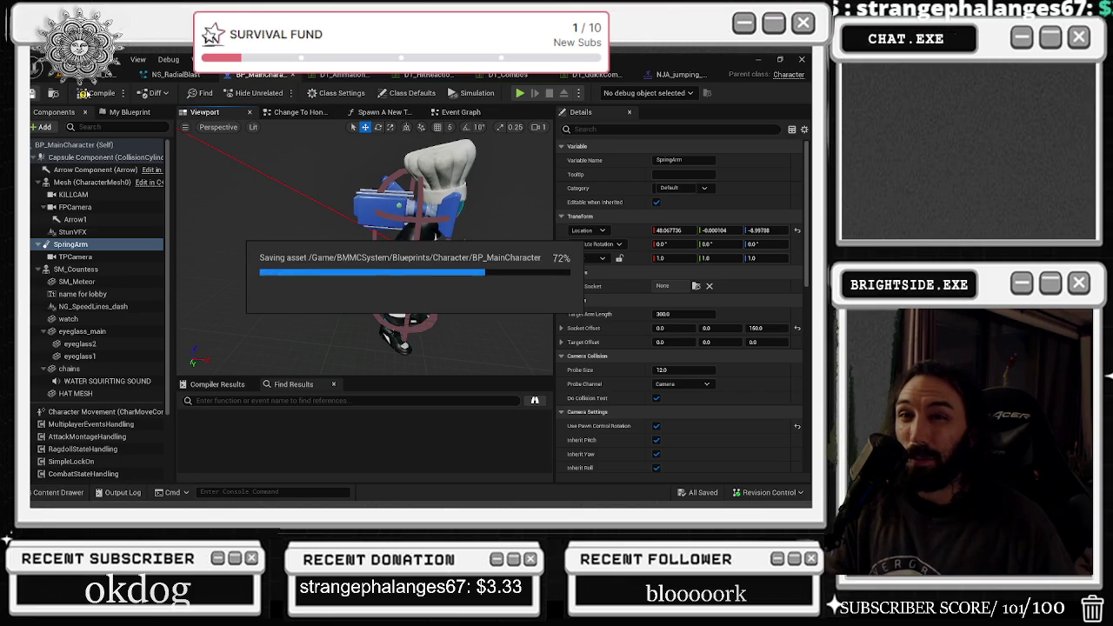
{"action": "key", "text": "F7"}
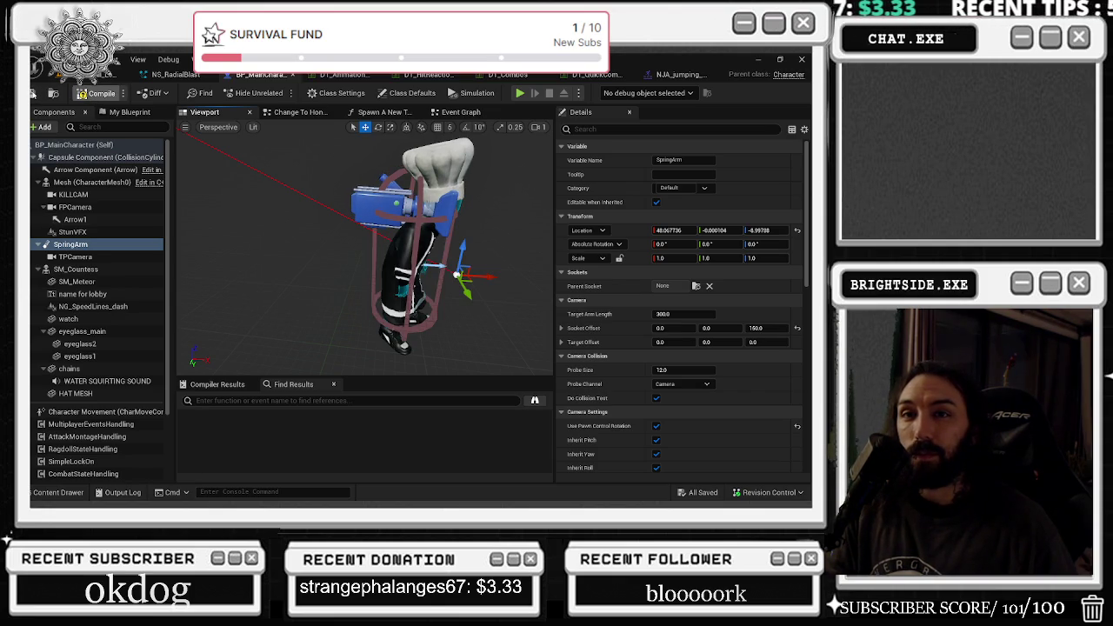
{"action": "key", "text": "ctrl+s"}
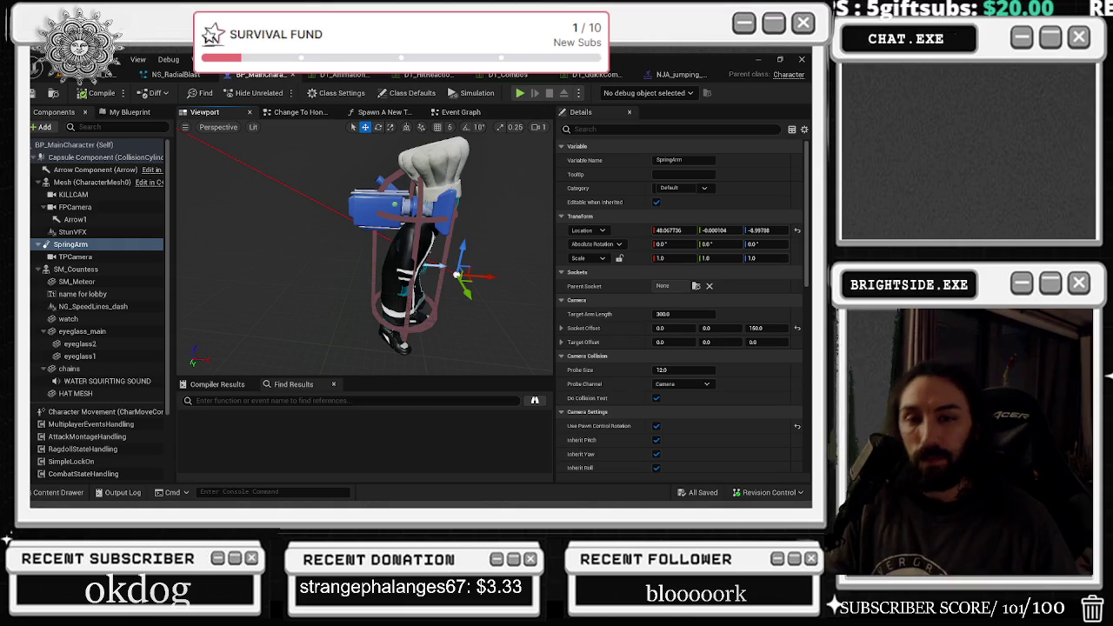
{"action": "key", "text": "alt+p"}
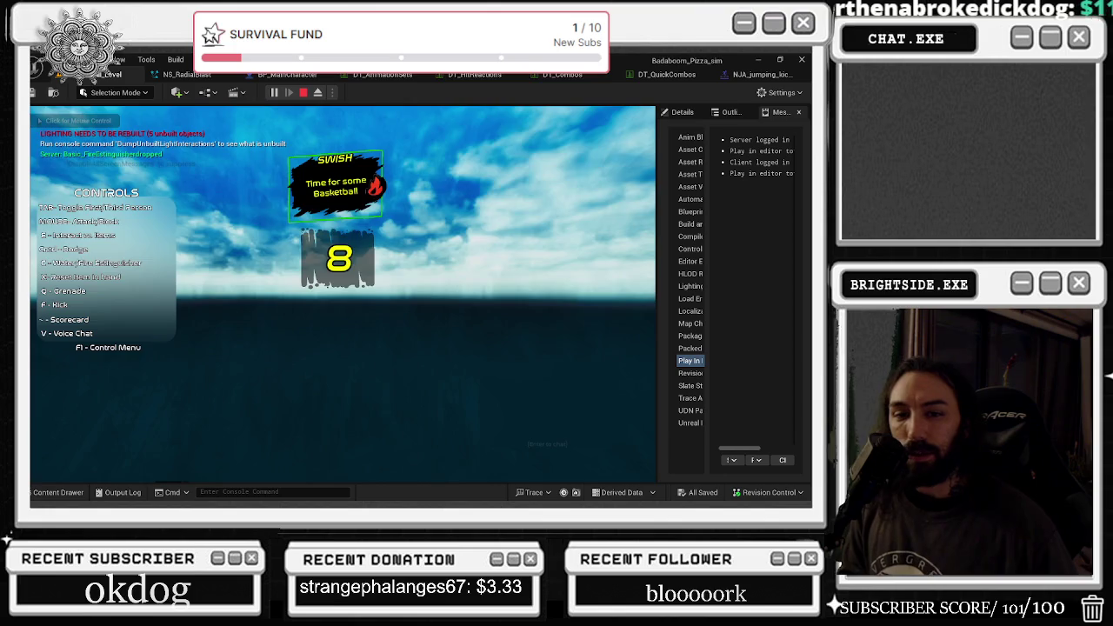
Equip items with the E and Q keys during the running play-test.
{"action": "key", "text": "e"}
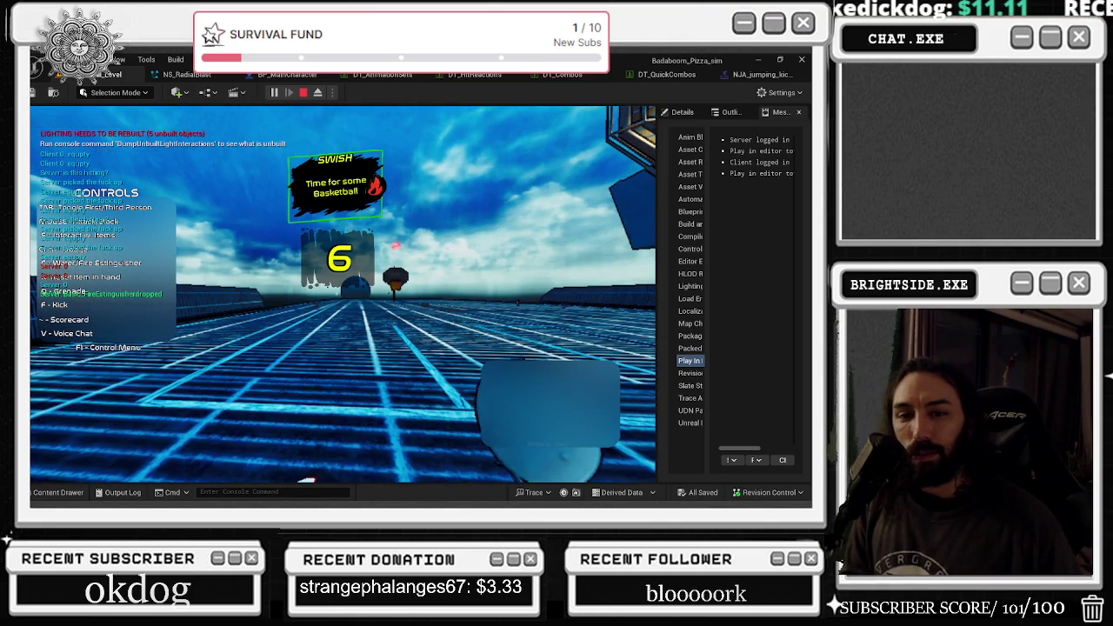
{"action": "key", "text": "q"}
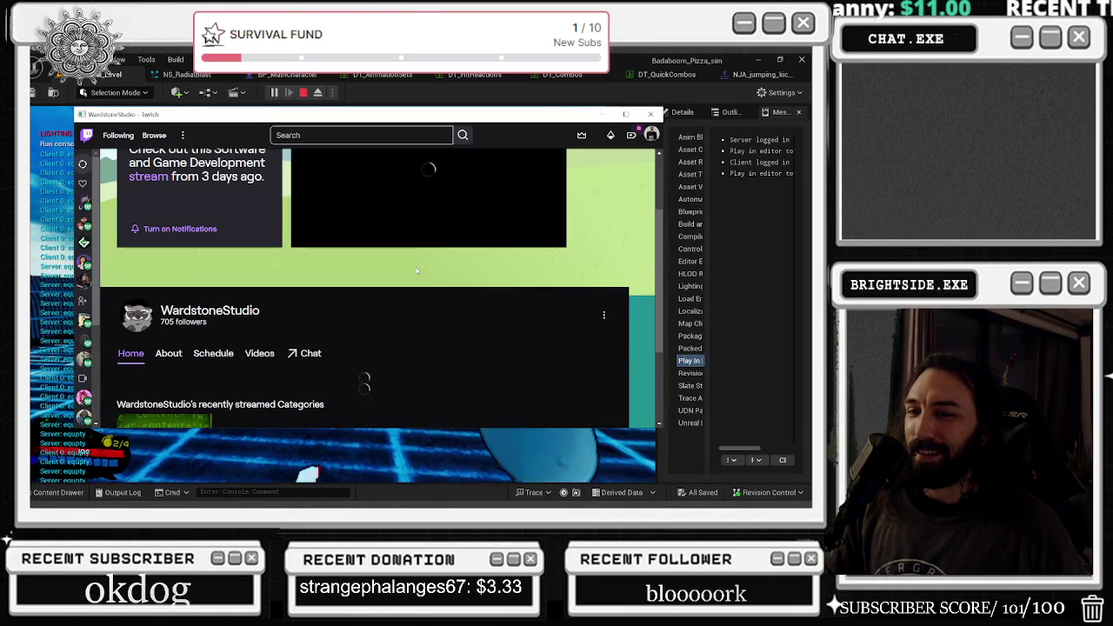
Start the Twitch channel's past broadcast, then switch back to the Unreal play-test.
{"action": "scroll", "coordinate": [405, 269], "scroll_direction": "up", "scroll_amount": 2}
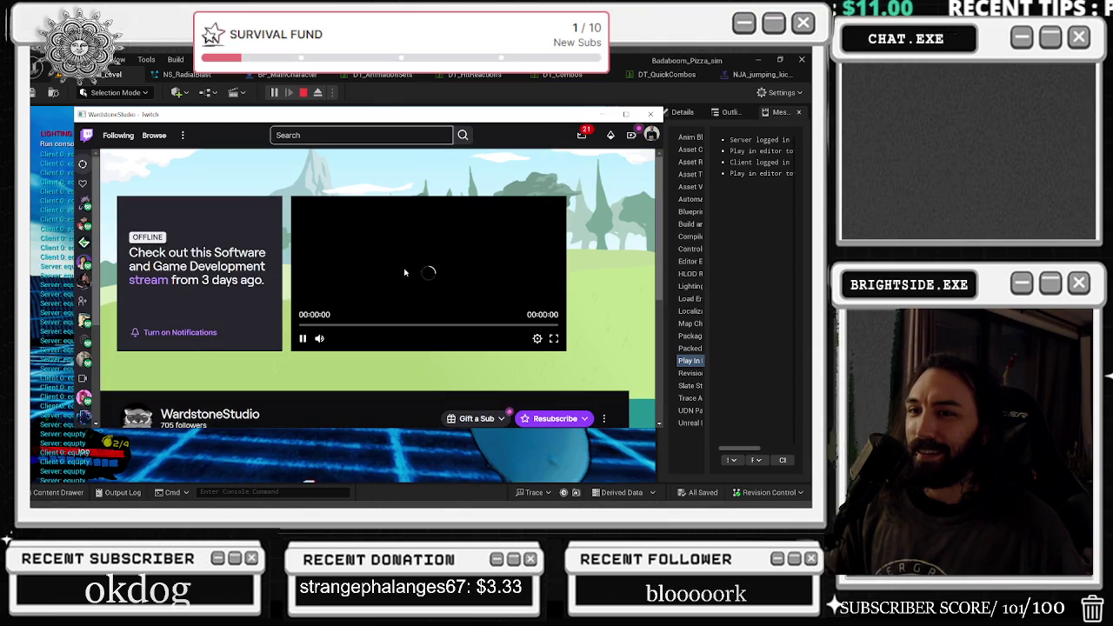
{"action": "left_click", "coordinate": [387, 324]}
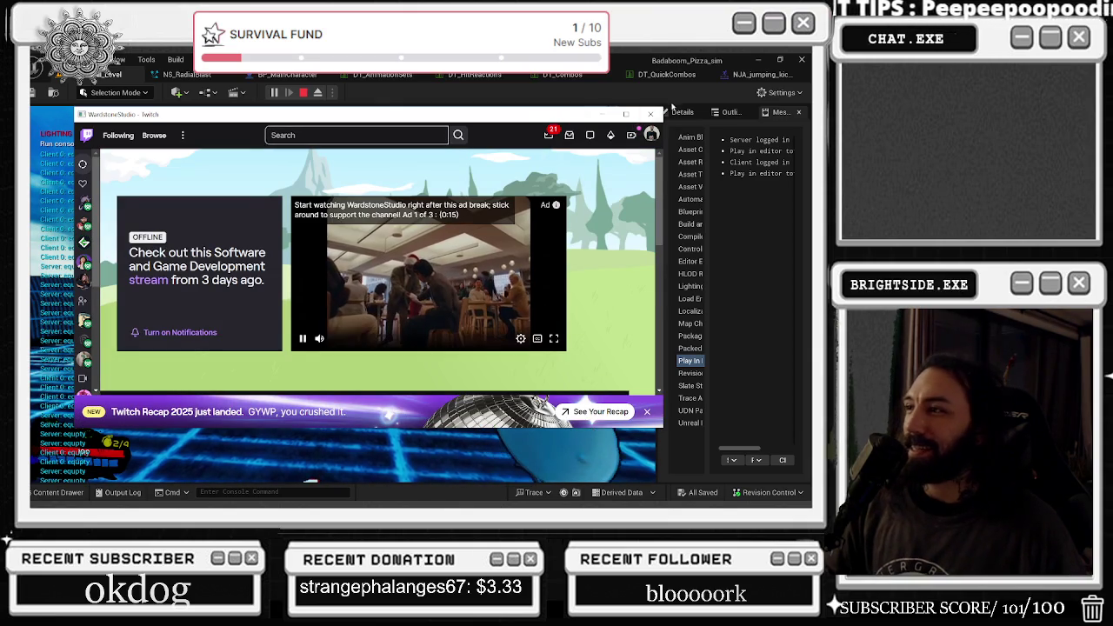
{"action": "key", "text": "alt+Tab"}
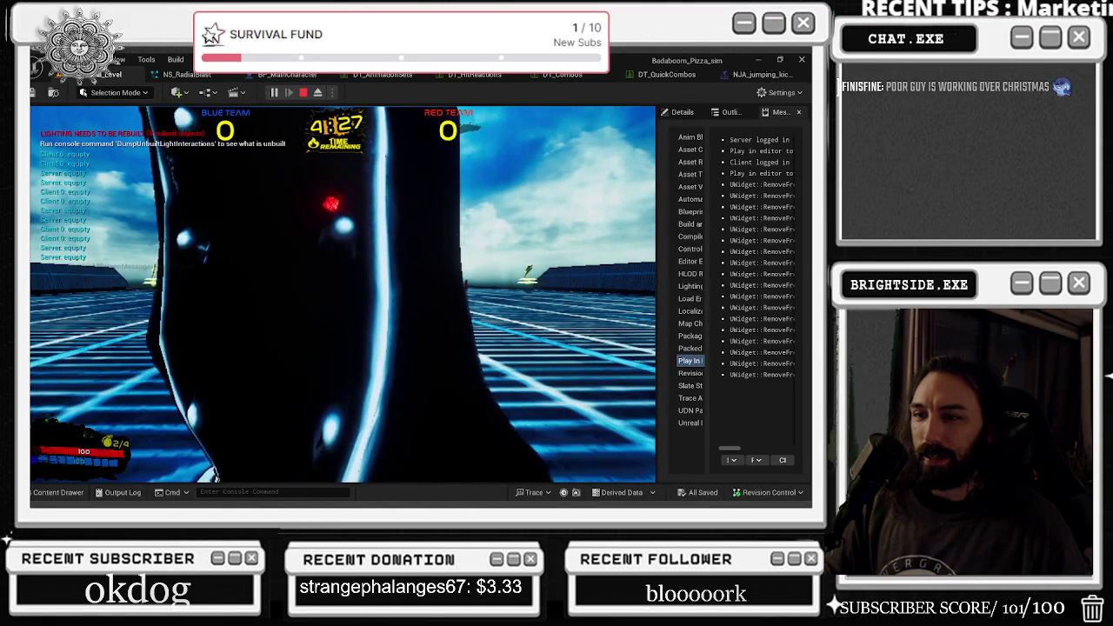
Stop the play-test and move BP_MainCharacter's SpringArm back along X to about -7.55.
{"action": "key", "text": "Escape"}
{"action": "left_click", "coordinate": [322, 77]}
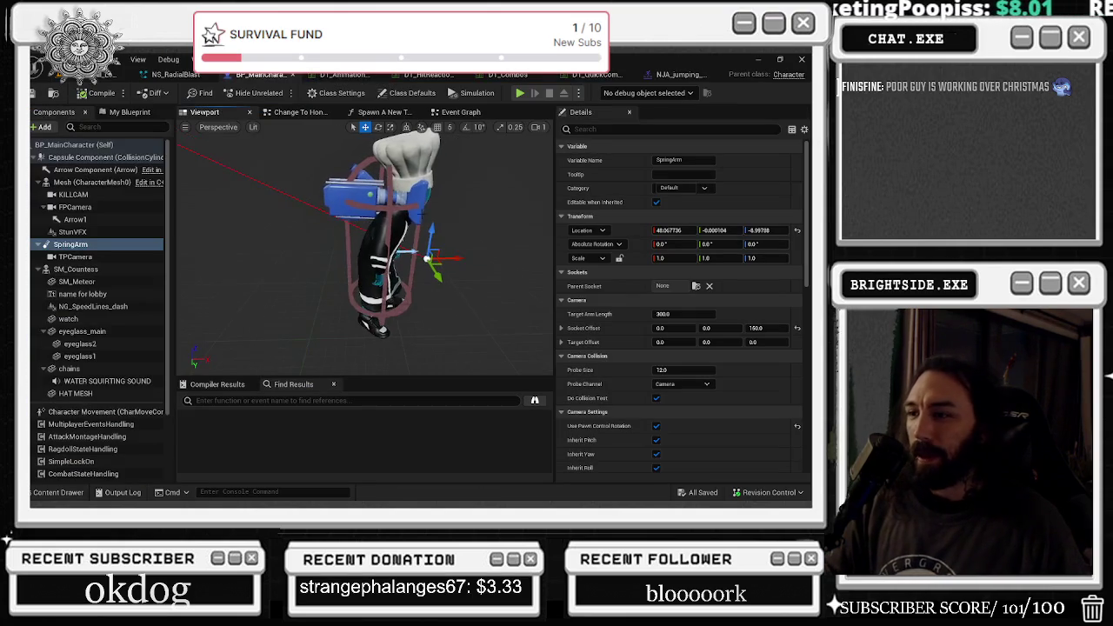
{"action": "key", "text": "ctrl+z"}
{"action": "mouse_move", "coordinate": [452, 254]}
{"action": "left_mouse_down"}
{"action": "mouse_move", "coordinate": [472, 293]}
{"action": "mouse_move", "coordinate": [432, 297]}
{"action": "left_mouse_up"}
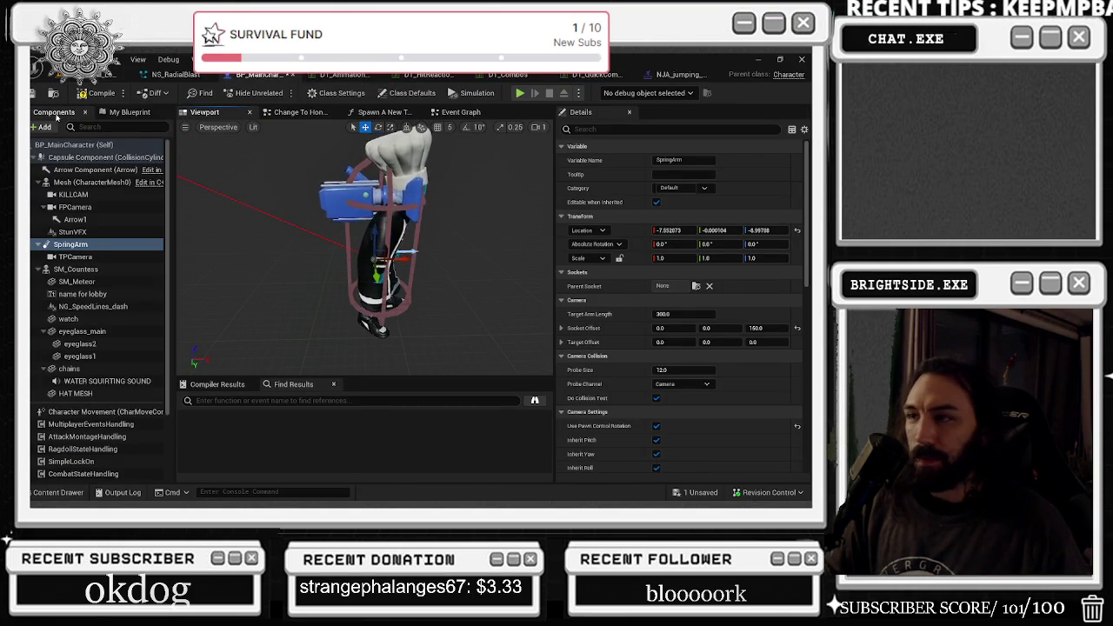
Compile and save BP_MainCharacter, then launch a new play-test from the level.
{"action": "left_click", "coordinate": [97, 93]}
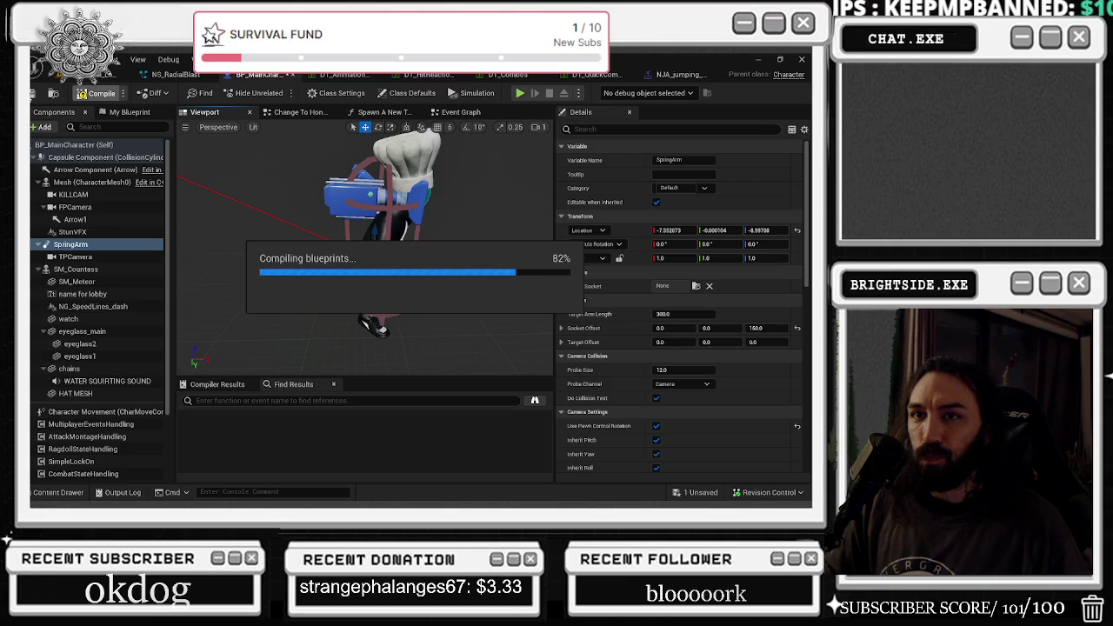
{"action": "key", "text": "ctrl+s"}
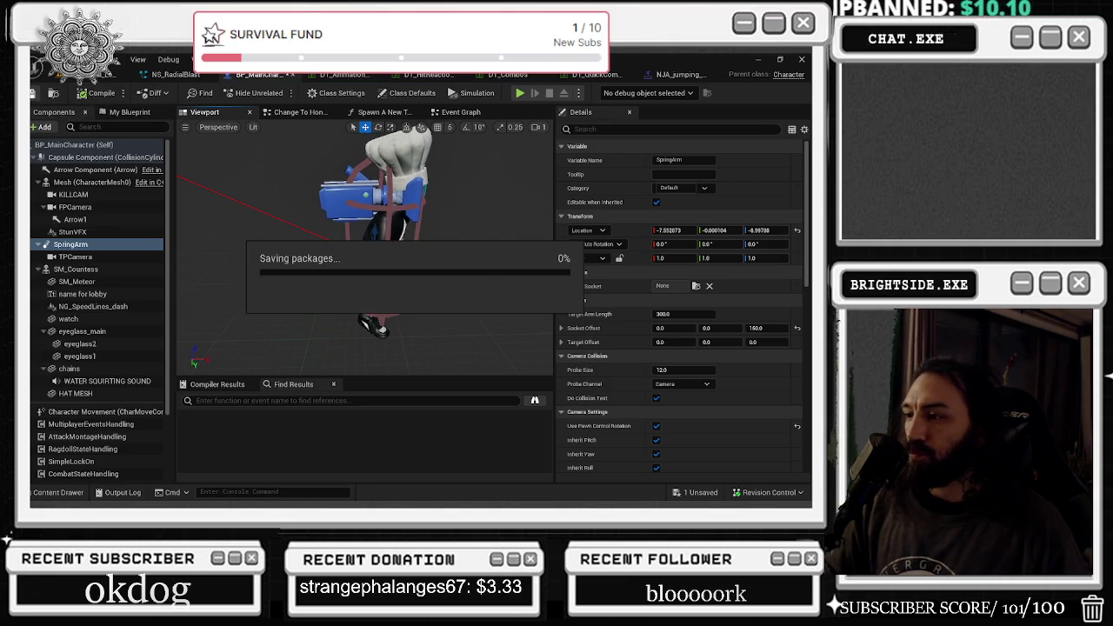
{"action": "left_click", "coordinate": [106, 74]}
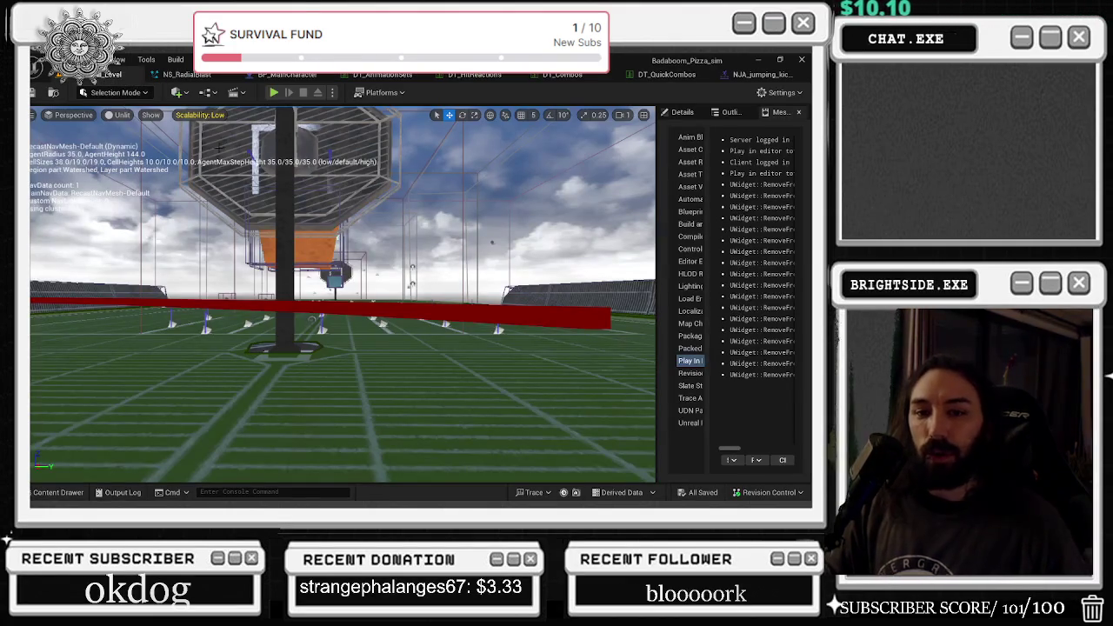
{"action": "left_click", "coordinate": [274, 92]}
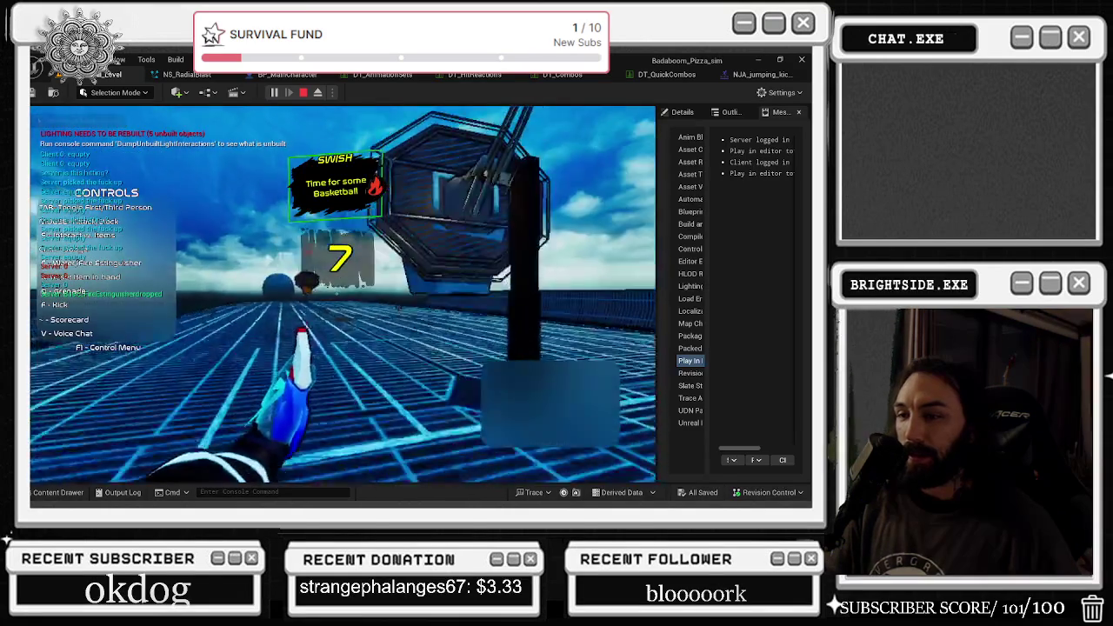
Switch to third-person view, throw grenades at the opponents, then stop the play-test.
{"action": "key", "text": "Tab"}
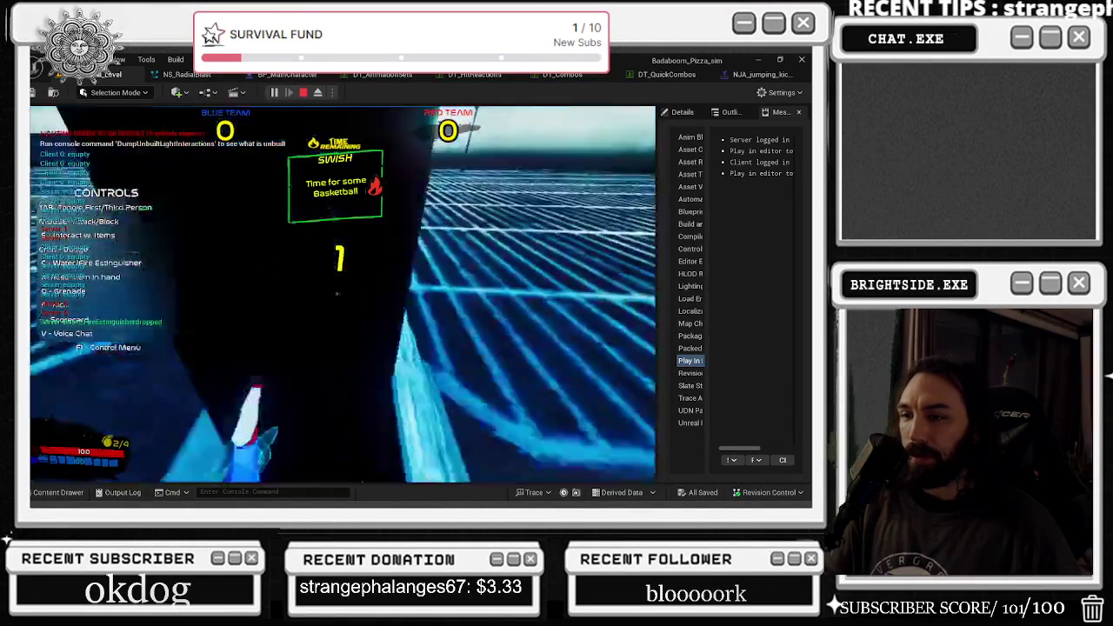
{"action": "key", "text": "w"}
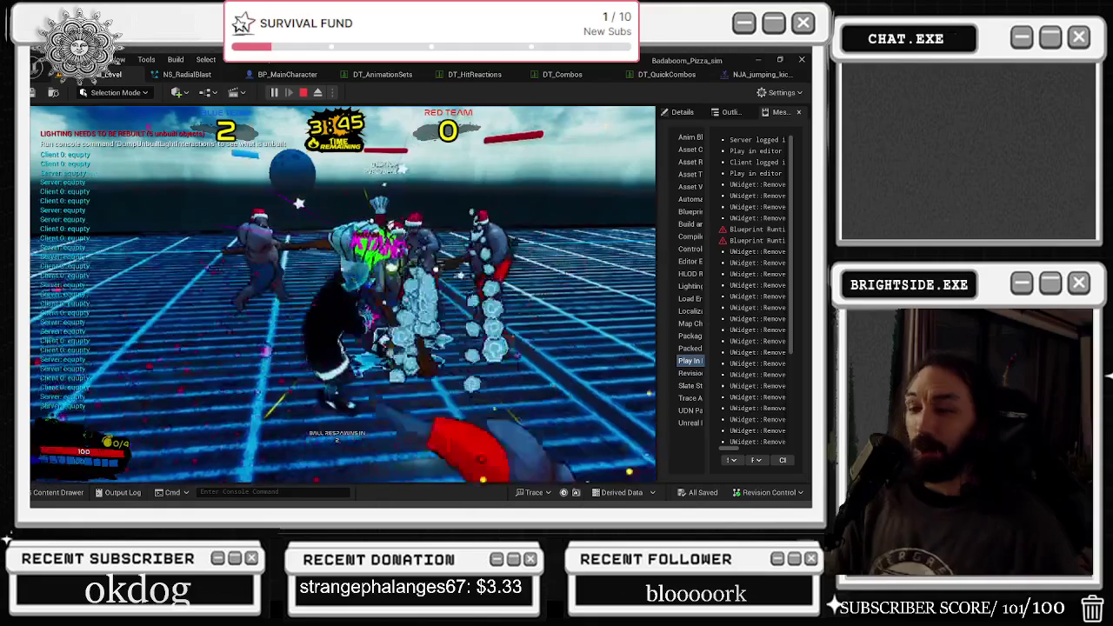
{"action": "key", "text": "Escape"}
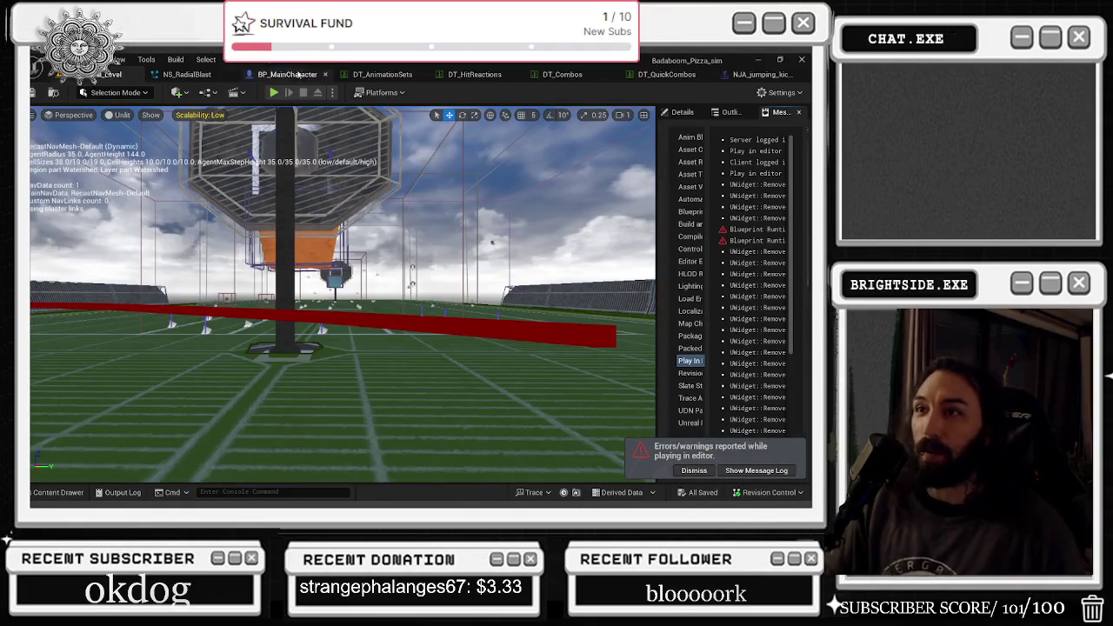
Search BP_MainCharacter for GRENADE.
{"action": "left_click", "coordinate": [307, 74]}
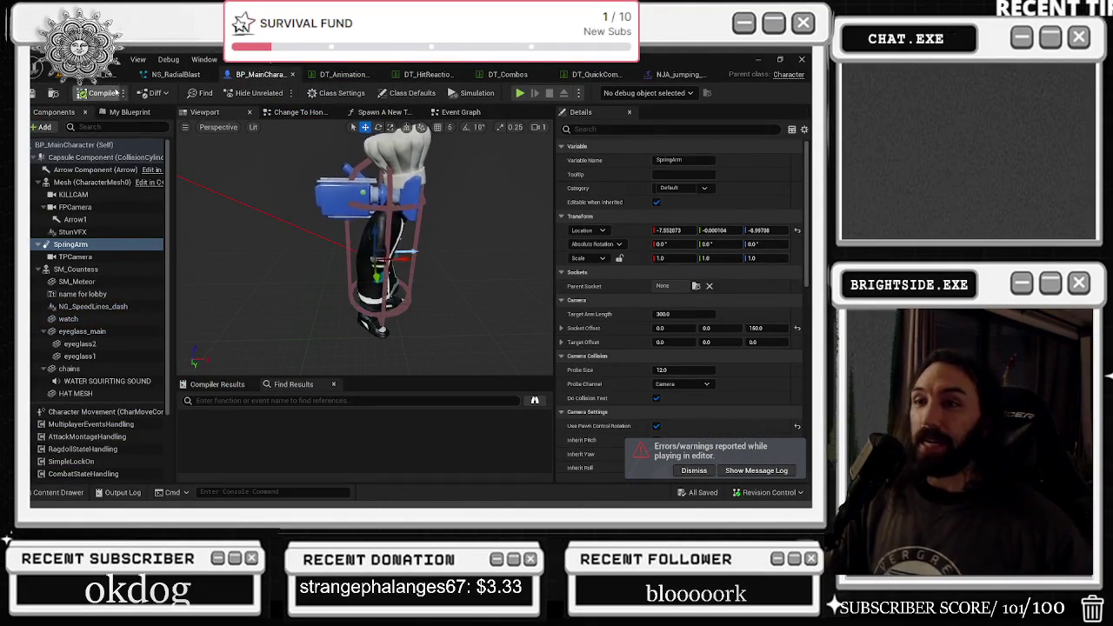
{"action": "key", "text": "ctrl+f"}
{"action": "type", "text": "GER"}
{"action": "key", "text": "BackSpace"}
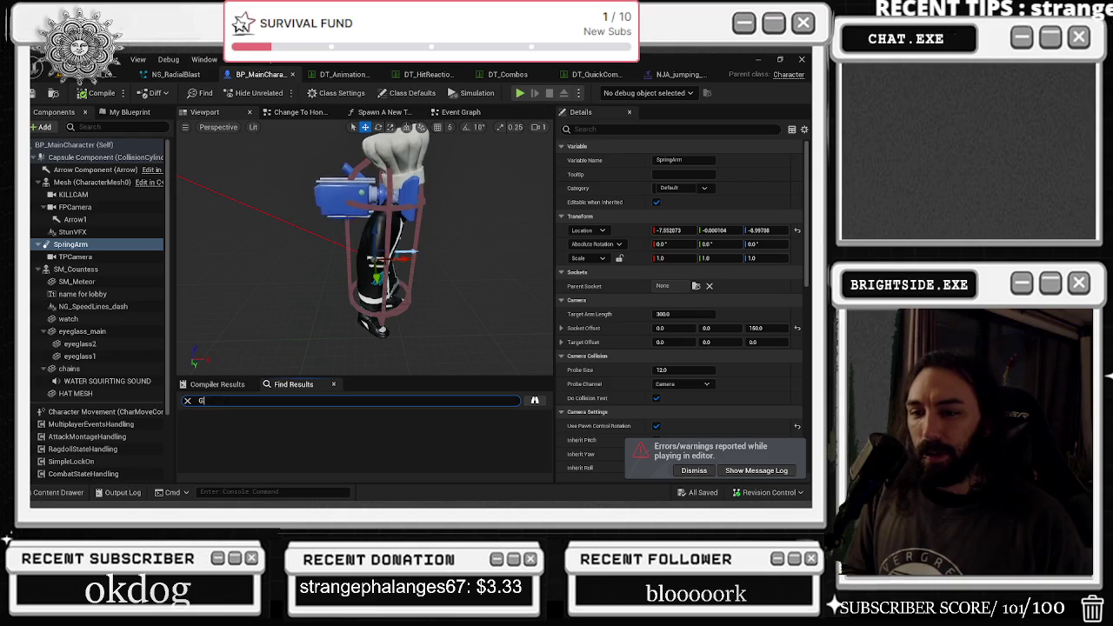
{"action": "type", "text": "DE"}
{"action": "key", "text": "Return"}
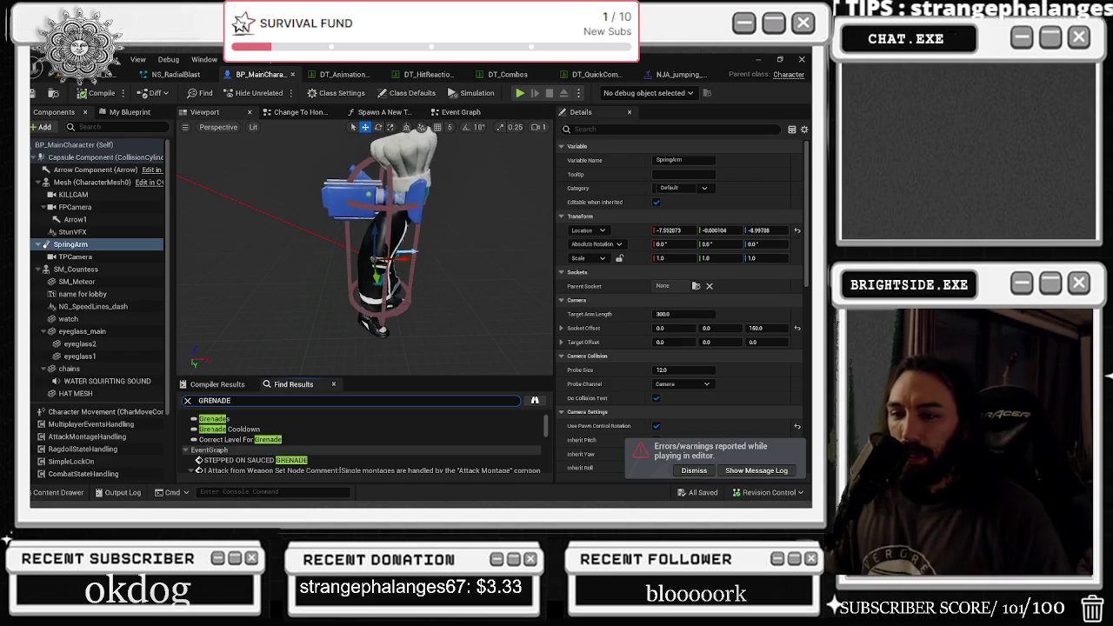
Check the STEPPED ON SAUCED GRENADE and SPAWN gRENADES events, then open SERVER SPAWN GRENADE's graph.
{"action": "left_click", "coordinate": [238, 461]}
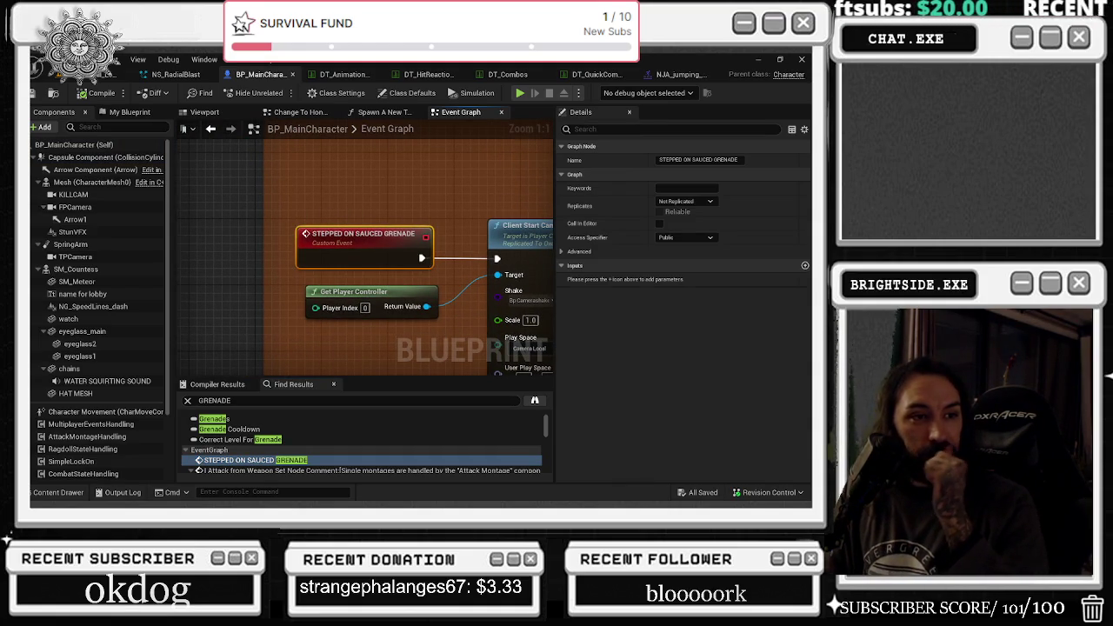
{"action": "left_click_drag", "start_coordinate": [505, 171], "coordinate": [384, 168]}
{"action": "mouse_move", "coordinate": [465, 211]}
{"action": "left_mouse_down"}
{"action": "mouse_move", "coordinate": [312, 209]}
{"action": "mouse_move", "coordinate": [522, 185]}
{"action": "mouse_move", "coordinate": [344, 122]}
{"action": "left_mouse_up"}
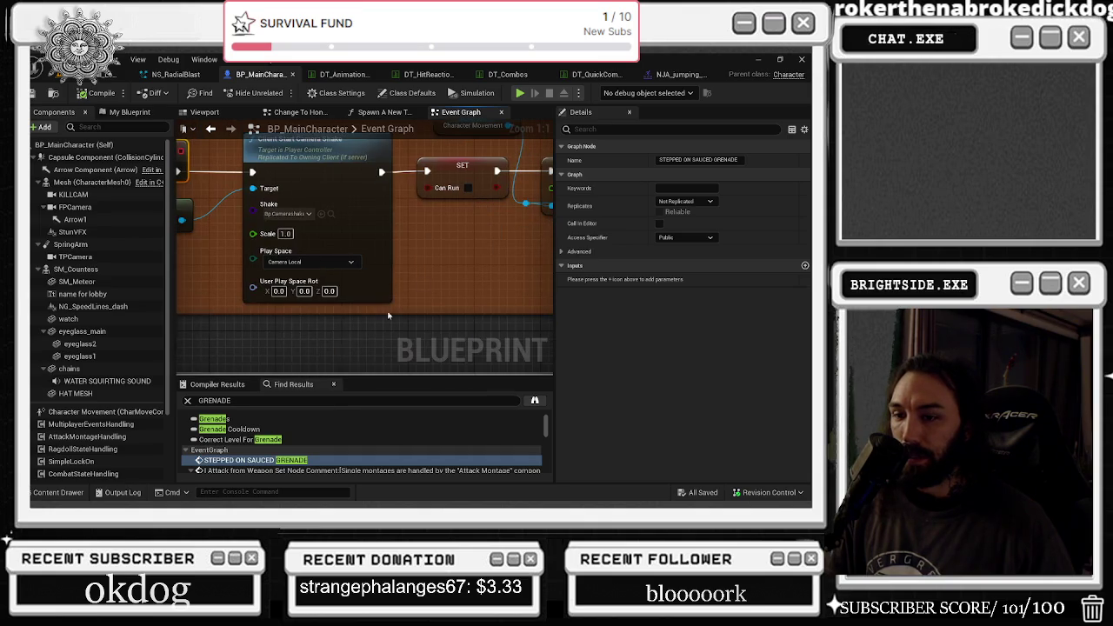
{"action": "scroll", "coordinate": [304, 457], "scroll_direction": "down", "scroll_amount": 2}
{"action": "scroll", "coordinate": [303, 456], "scroll_direction": "down", "scroll_amount": 2}
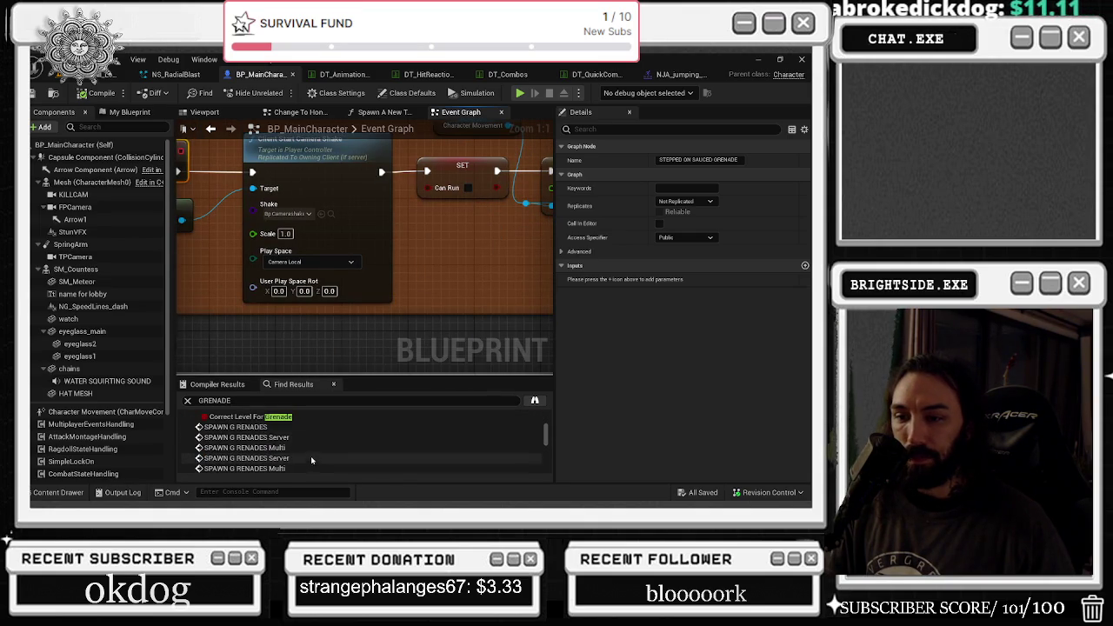
{"action": "double_click", "coordinate": [310, 428]}
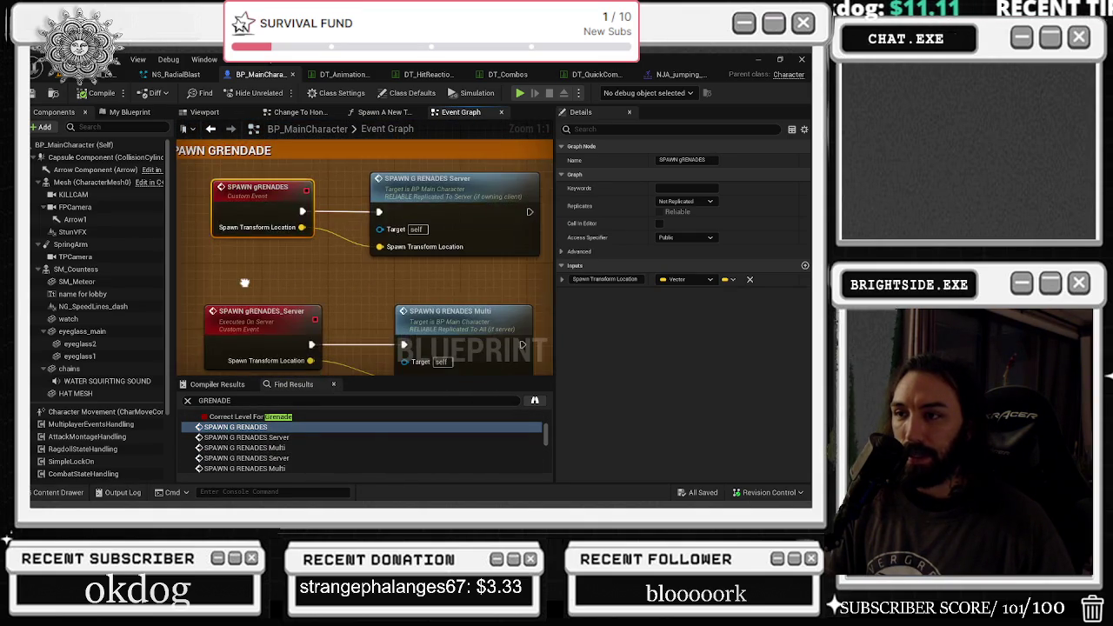
{"action": "scroll", "coordinate": [277, 453], "scroll_direction": "down", "scroll_amount": 2}
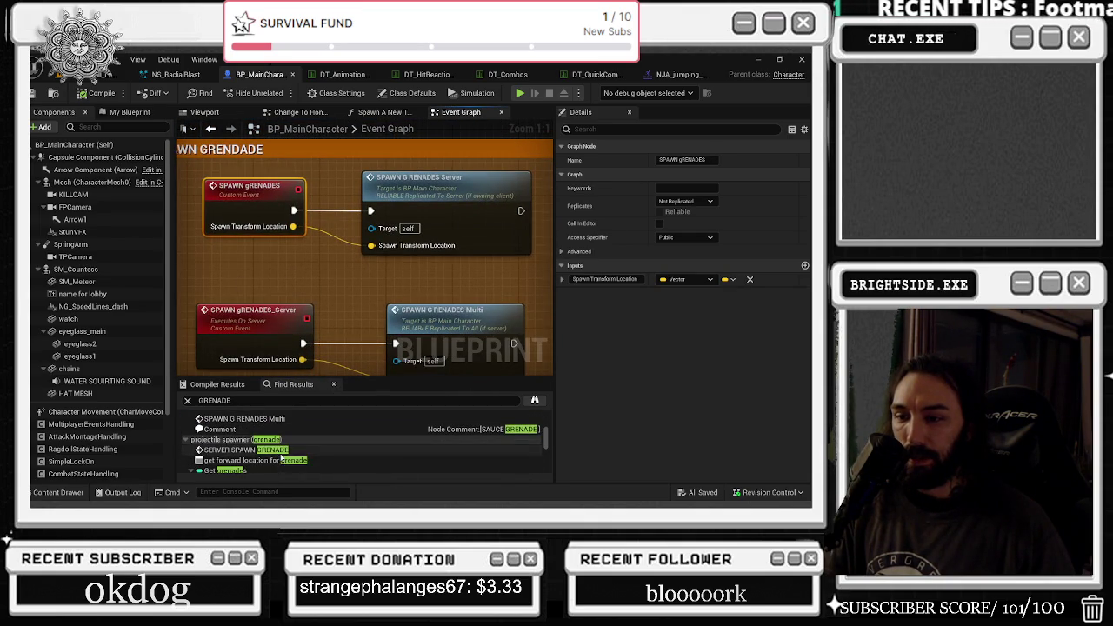
{"action": "double_click", "coordinate": [276, 451]}
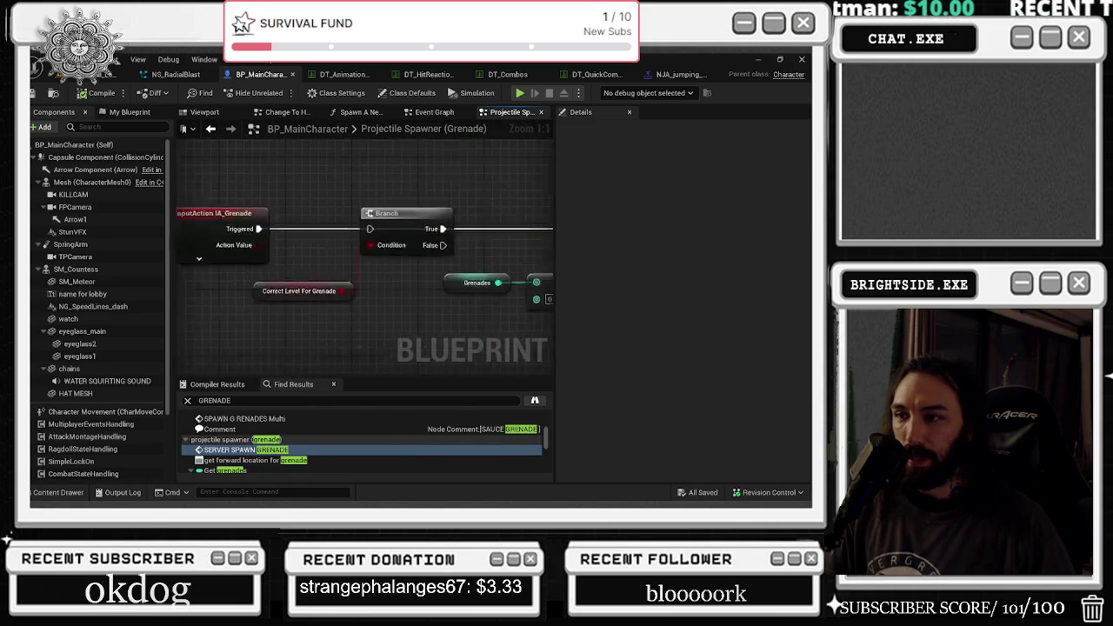
{"action": "scroll", "coordinate": [420, 234], "scroll_direction": "down", "scroll_amount": 1}
{"action": "left_click_drag", "start_coordinate": [420, 234], "coordinate": [321, 269]}
{"action": "left_click_drag", "start_coordinate": [385, 215], "coordinate": [509, 215]}
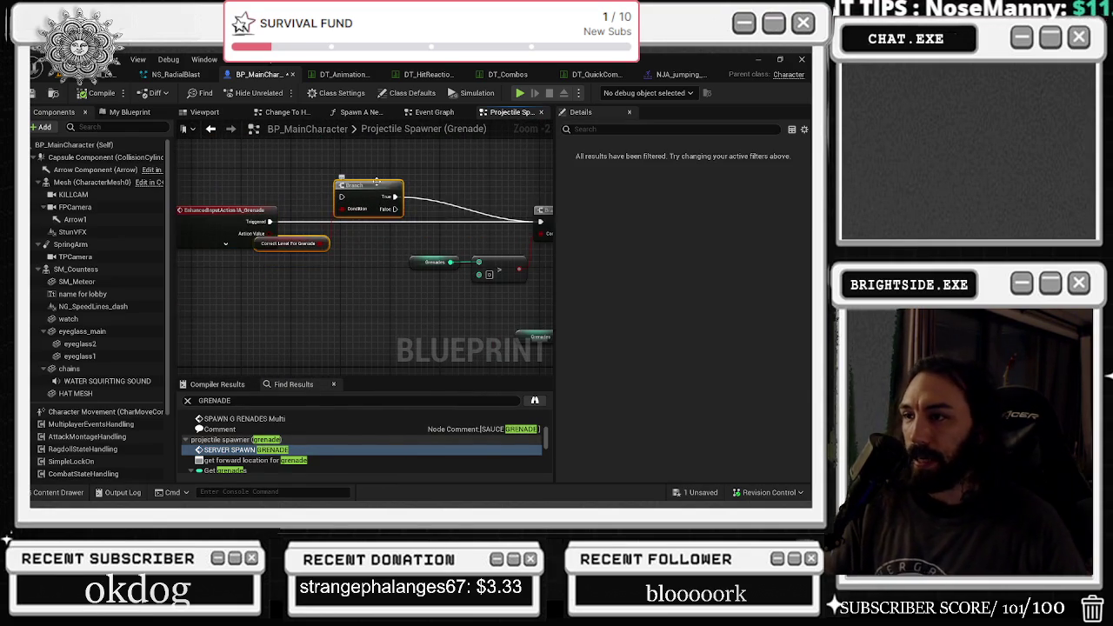
{"action": "key", "text": "Delete"}
{"action": "key", "text": "ctrl+z"}
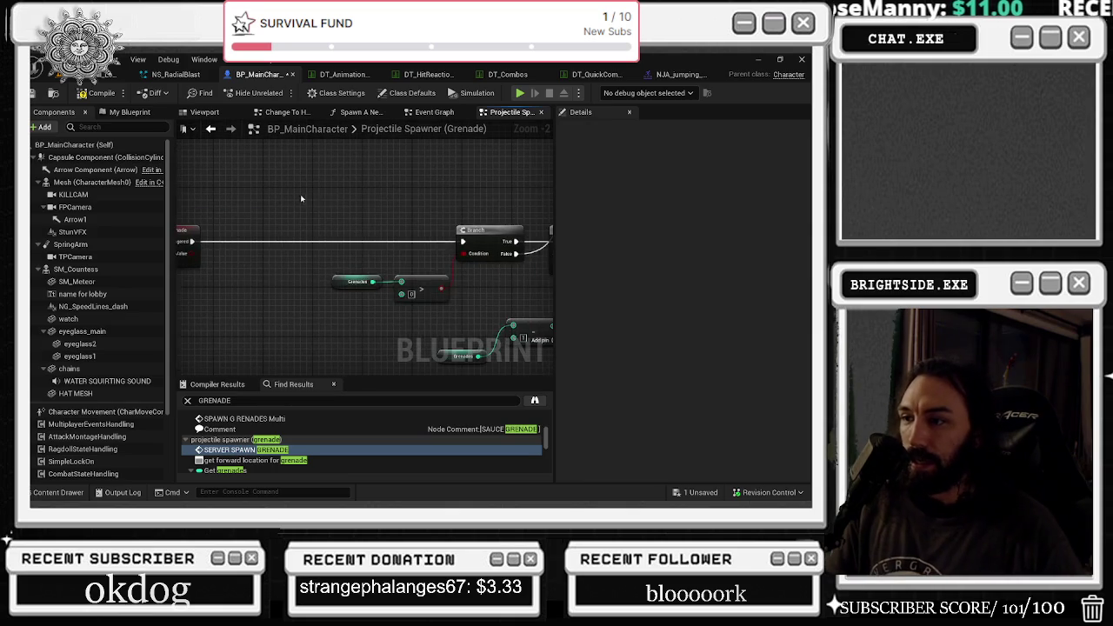
{"action": "mouse_move", "coordinate": [222, 391]}
{"action": "left_mouse_down"}
{"action": "mouse_move", "coordinate": [265, 358]}
{"action": "mouse_move", "coordinate": [272, 300]}
{"action": "left_mouse_up"}
{"action": "left_click", "coordinate": [344, 214]}
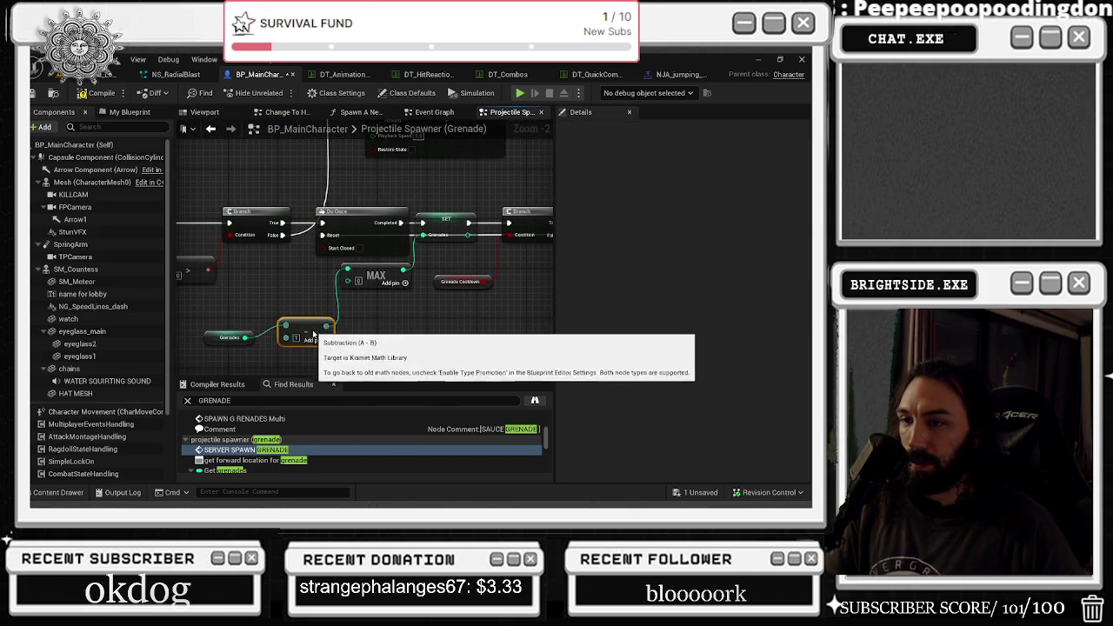
{"action": "left_click_drag", "start_coordinate": [308, 309], "coordinate": [288, 324]}
{"action": "mouse_move", "coordinate": [245, 244]}
{"action": "left_mouse_down"}
{"action": "mouse_move", "coordinate": [404, 346]}
{"action": "mouse_move", "coordinate": [311, 290]}
{"action": "left_mouse_up"}
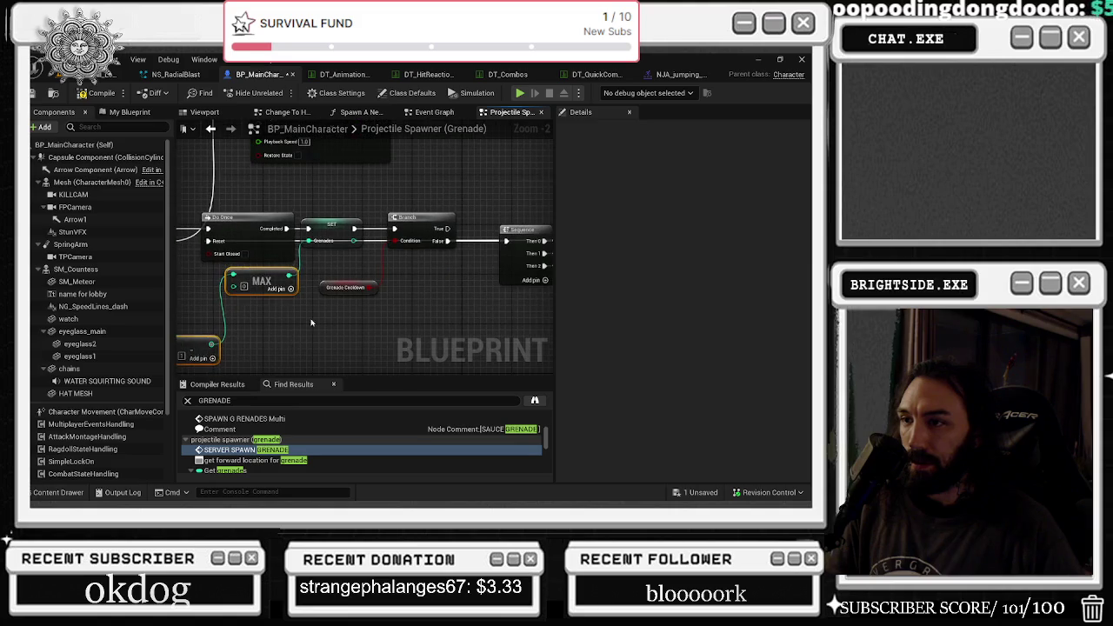
{"action": "left_click", "coordinate": [346, 287]}
{"action": "mouse_move", "coordinate": [509, 293]}
{"action": "left_mouse_down"}
{"action": "mouse_move", "coordinate": [323, 266]}
{"action": "mouse_move", "coordinate": [240, 326]}
{"action": "left_mouse_up"}
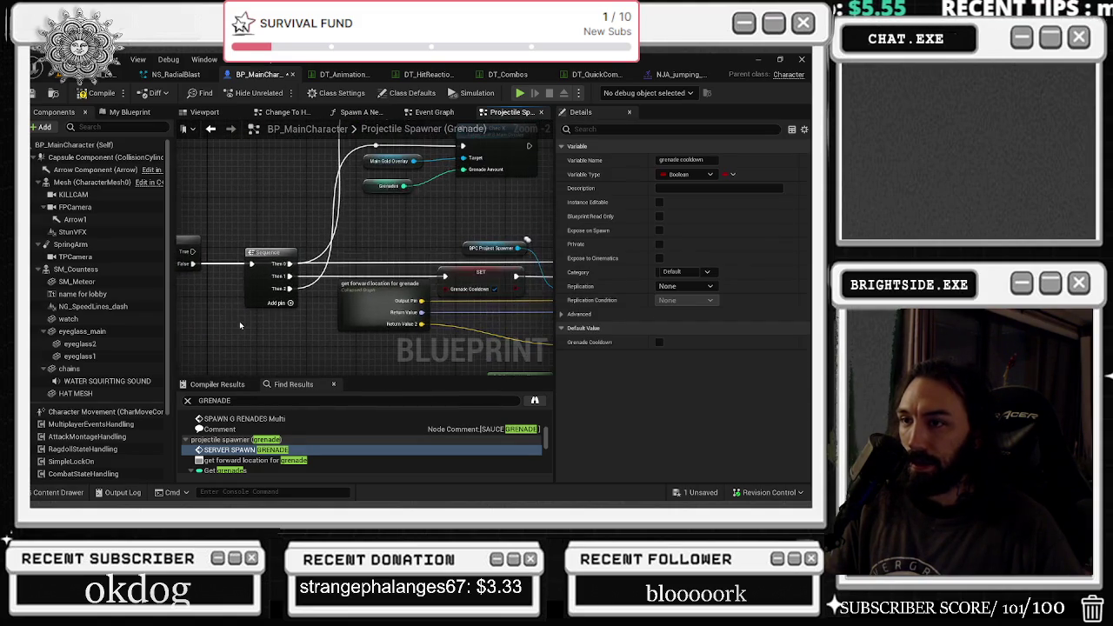
{"action": "right_click", "coordinate": [260, 302]}
{"action": "left_click", "coordinate": [242, 254]}
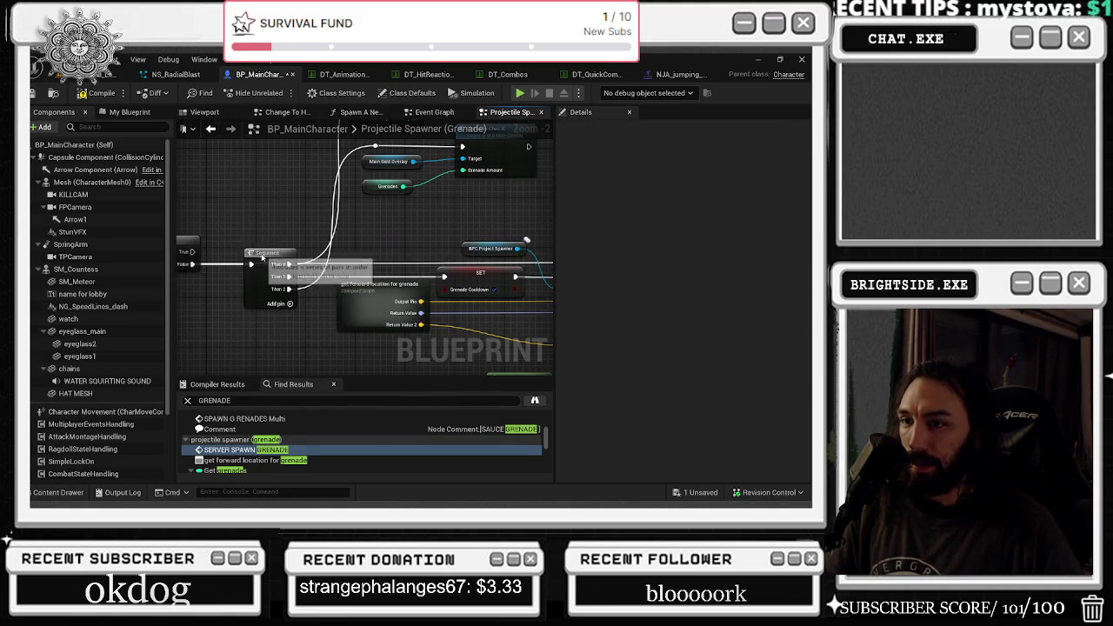
{"action": "mouse_move", "coordinate": [242, 254]}
{"action": "left_mouse_down"}
{"action": "mouse_move", "coordinate": [350, 252]}
{"action": "mouse_move", "coordinate": [474, 224]}
{"action": "mouse_move", "coordinate": [410, 228]}
{"action": "mouse_move", "coordinate": [425, 239]}
{"action": "left_mouse_up"}
{"action": "mouse_move", "coordinate": [450, 198]}
{"action": "left_mouse_down"}
{"action": "mouse_move", "coordinate": [375, 198]}
{"action": "mouse_move", "coordinate": [553, 190]}
{"action": "mouse_move", "coordinate": [448, 204]}
{"action": "mouse_move", "coordinate": [501, 228]}
{"action": "mouse_move", "coordinate": [504, 280]}
{"action": "mouse_move", "coordinate": [519, 147]}
{"action": "mouse_move", "coordinate": [479, 155]}
{"action": "left_mouse_up"}
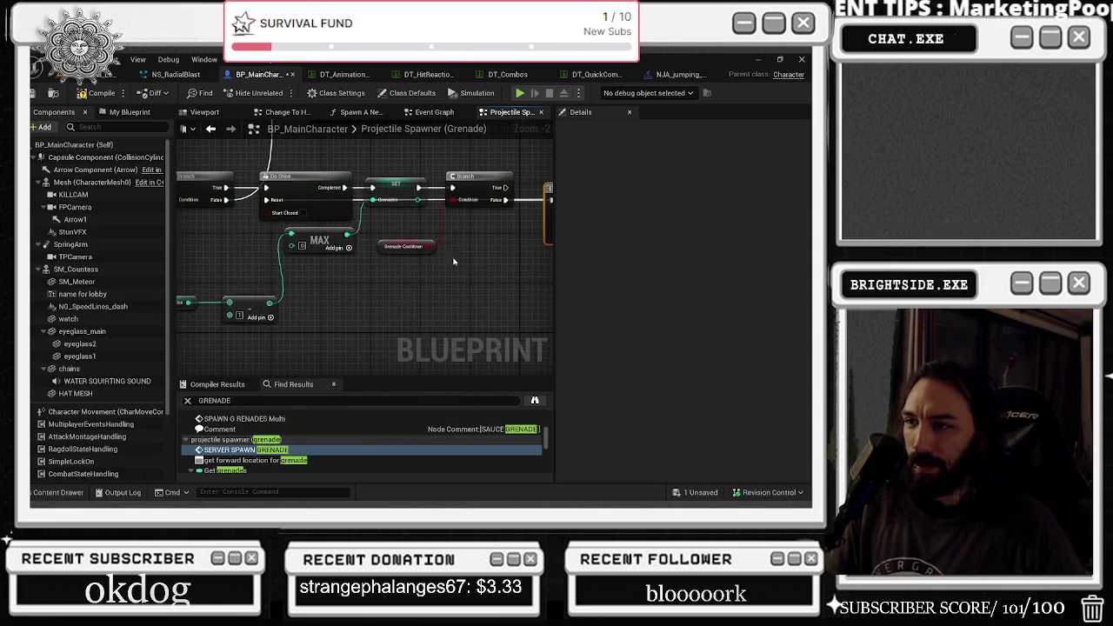
{"action": "left_click", "coordinate": [404, 245]}
{"action": "left_click_drag", "start_coordinate": [478, 249], "coordinate": [350, 274]}
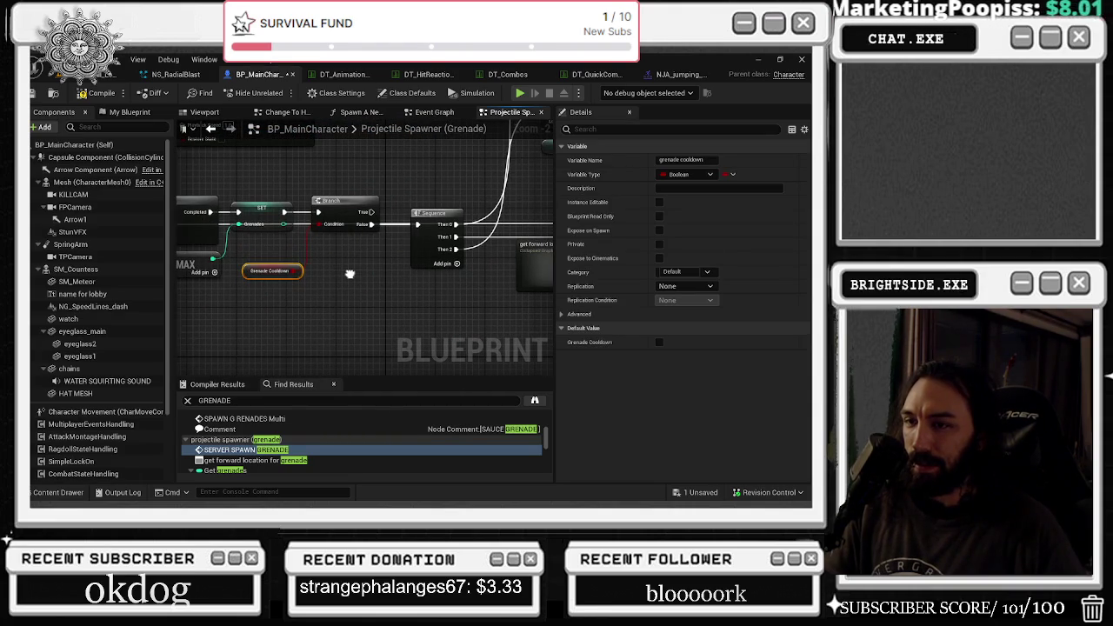
{"action": "left_click", "coordinate": [306, 262]}
{"action": "left_click_drag", "start_coordinate": [306, 262], "coordinate": [178, 351]}
{"action": "mouse_move", "coordinate": [511, 284]}
{"action": "left_mouse_down"}
{"action": "mouse_move", "coordinate": [498, 343]}
{"action": "mouse_move", "coordinate": [463, 242]}
{"action": "left_mouse_up"}
{"action": "mouse_move", "coordinate": [286, 227]}
{"action": "left_mouse_down"}
{"action": "mouse_move", "coordinate": [413, 254]}
{"action": "mouse_move", "coordinate": [391, 261]}
{"action": "mouse_move", "coordinate": [401, 265]}
{"action": "left_mouse_up"}
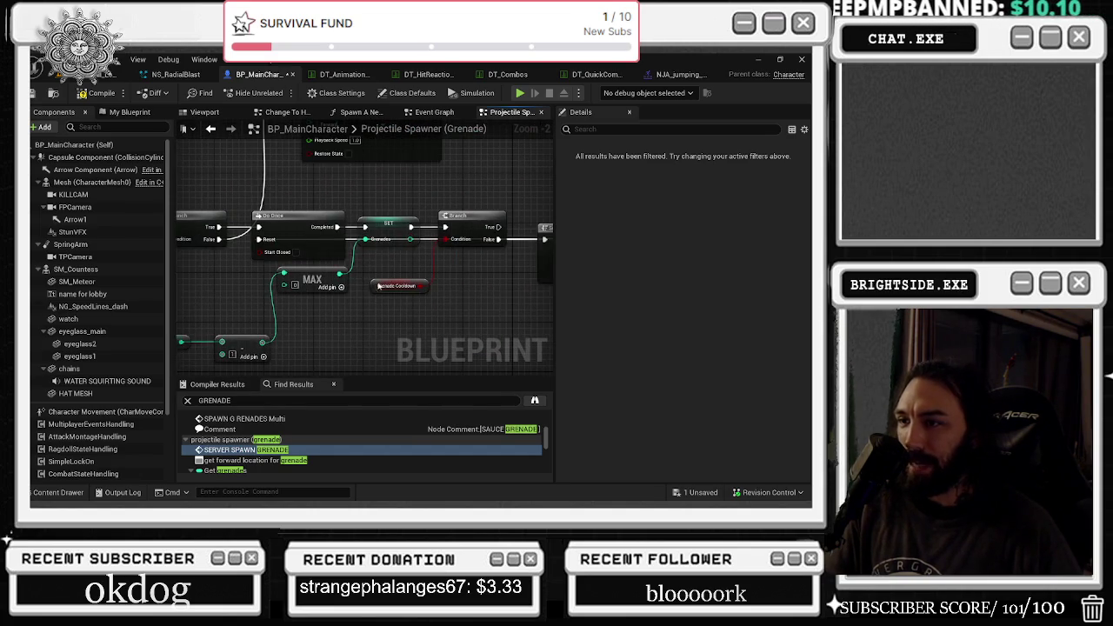
{"action": "left_click", "coordinate": [402, 265]}
{"action": "mouse_move", "coordinate": [522, 296]}
{"action": "left_mouse_down"}
{"action": "mouse_move", "coordinate": [401, 304]}
{"action": "mouse_move", "coordinate": [623, 313]}
{"action": "mouse_move", "coordinate": [595, 331]}
{"action": "left_mouse_up"}
{"action": "left_click_drag", "start_coordinate": [387, 242], "coordinate": [386, 240]}
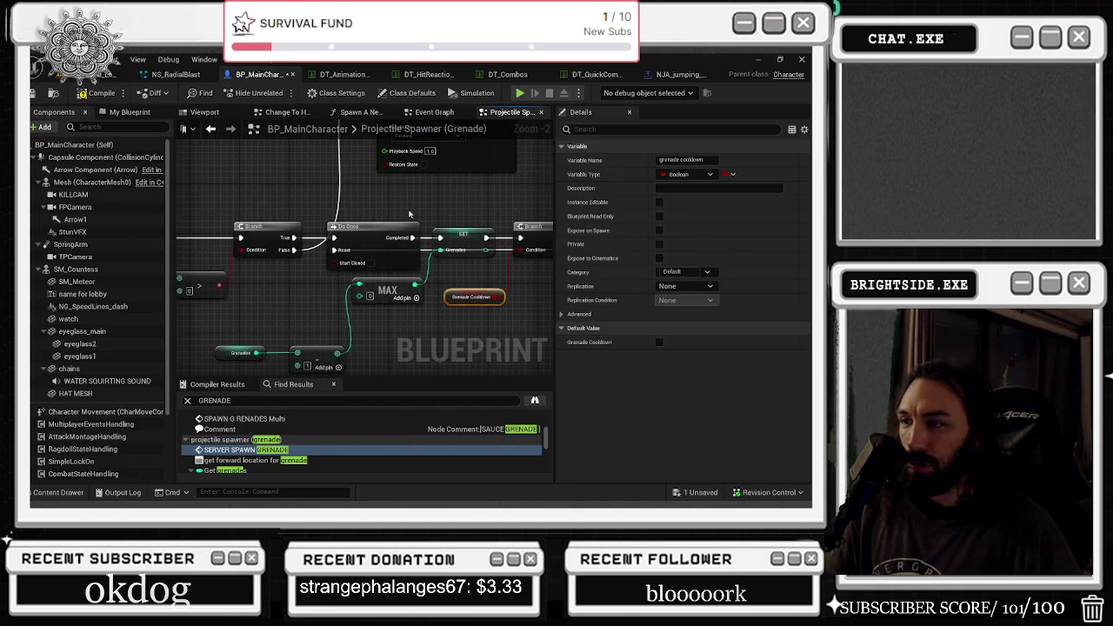
{"action": "mouse_move", "coordinate": [498, 303]}
{"action": "left_mouse_down"}
{"action": "mouse_move", "coordinate": [414, 302]}
{"action": "mouse_move", "coordinate": [474, 290]}
{"action": "mouse_move", "coordinate": [450, 264]}
{"action": "mouse_move", "coordinate": [417, 274]}
{"action": "left_mouse_up"}
{"action": "left_click_drag", "start_coordinate": [403, 317], "coordinate": [273, 329]}
{"action": "mouse_move", "coordinate": [340, 242]}
{"action": "left_mouse_down"}
{"action": "mouse_move", "coordinate": [374, 297]}
{"action": "mouse_move", "coordinate": [340, 238]}
{"action": "mouse_move", "coordinate": [422, 209]}
{"action": "mouse_move", "coordinate": [367, 217]}
{"action": "left_mouse_up"}
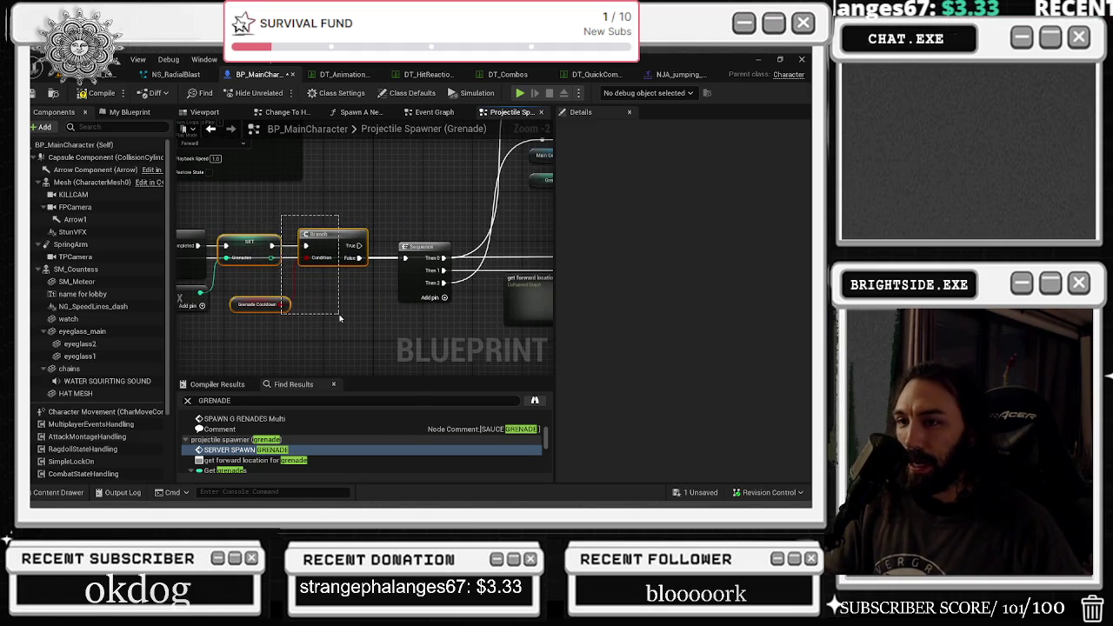
{"action": "left_click_drag", "start_coordinate": [371, 304], "coordinate": [192, 309]}
Look over the Grenade Check and Attack Montage Handling nodes, box-selecting them.
{"action": "left_click_drag", "start_coordinate": [226, 263], "coordinate": [230, 355]}
{"action": "left_click_drag", "start_coordinate": [291, 236], "coordinate": [487, 287]}
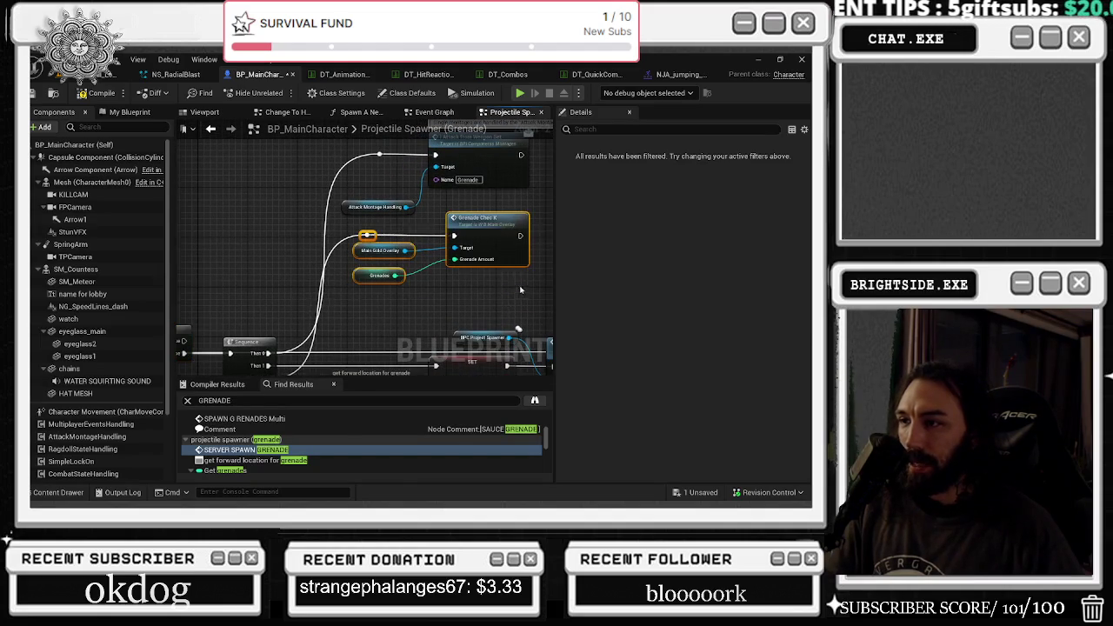
{"action": "scroll", "coordinate": [417, 261], "scroll_direction": "up", "scroll_amount": 2}
{"action": "right_click", "coordinate": [387, 127]}
{"action": "left_click_drag", "start_coordinate": [309, 173], "coordinate": [414, 255]}
{"action": "mouse_move", "coordinate": [522, 329]}
{"action": "left_mouse_down"}
{"action": "mouse_move", "coordinate": [508, 374]}
{"action": "mouse_move", "coordinate": [491, 343]}
{"action": "mouse_move", "coordinate": [475, 357]}
{"action": "mouse_move", "coordinate": [452, 217]}
{"action": "left_mouse_up"}
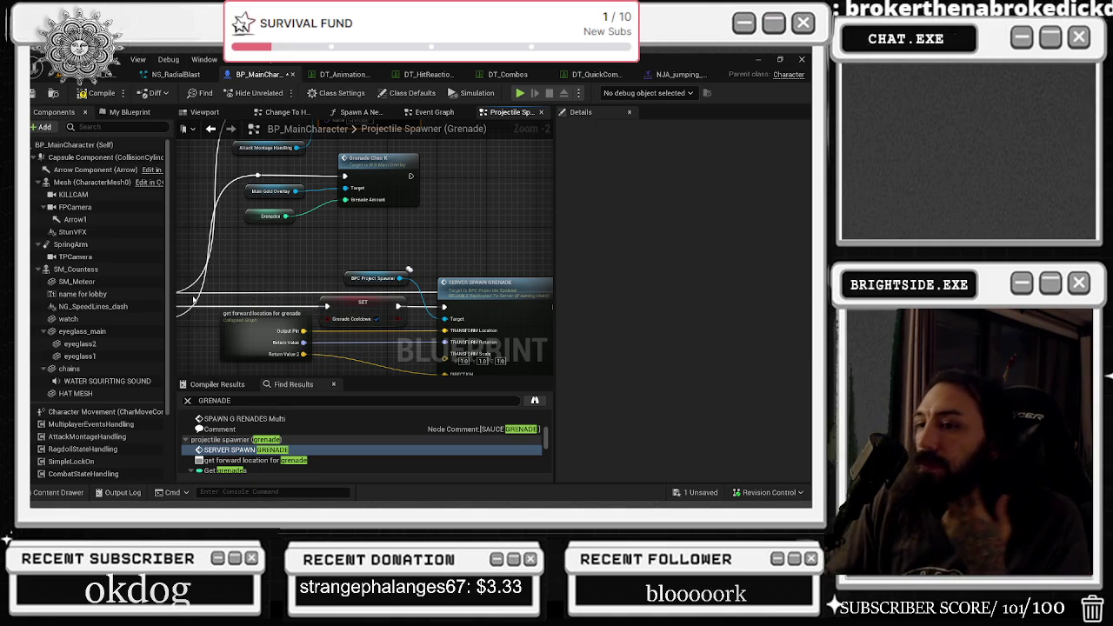
Inspect the SERVER SPAWN GRENADE inputs, then open the get forward location for grenade graph.
{"action": "mouse_move", "coordinate": [309, 275]}
{"action": "left_mouse_down"}
{"action": "mouse_move", "coordinate": [340, 207]}
{"action": "mouse_move", "coordinate": [322, 196]}
{"action": "left_mouse_up"}
{"action": "left_click_drag", "start_coordinate": [319, 235], "coordinate": [419, 202]}
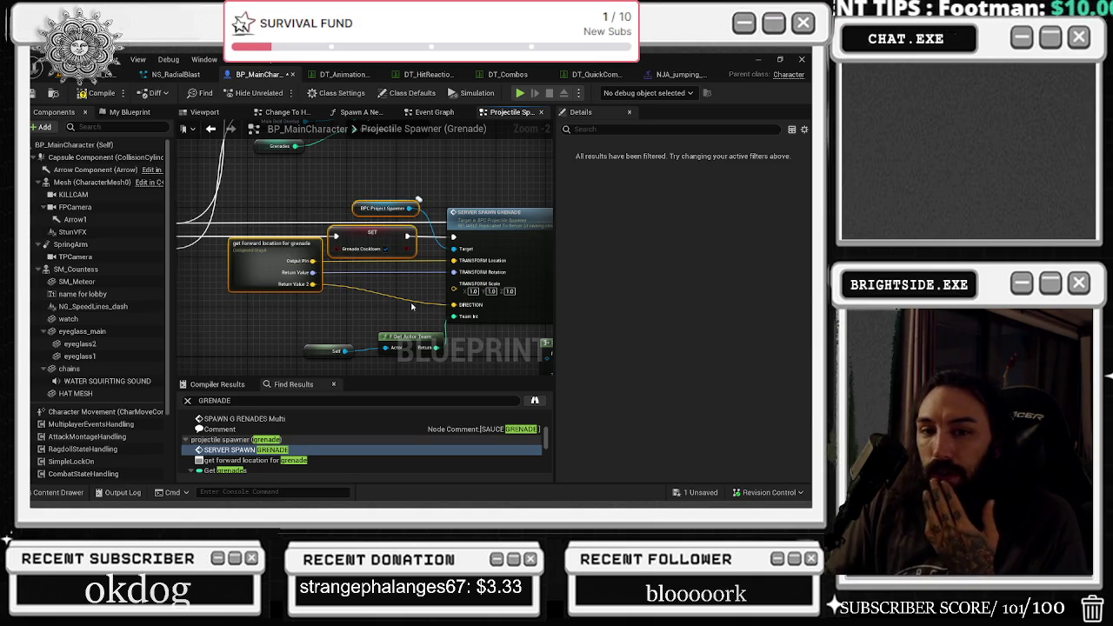
{"action": "left_click_drag", "start_coordinate": [412, 306], "coordinate": [329, 289]}
{"action": "left_click", "coordinate": [295, 307]}
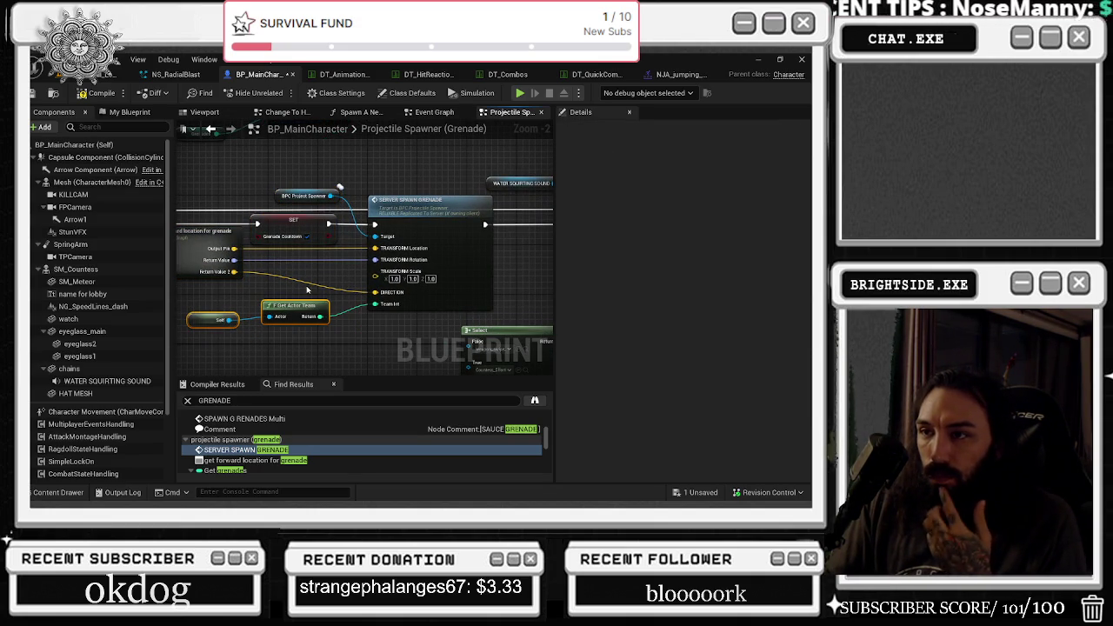
{"action": "left_click", "coordinate": [303, 196]}
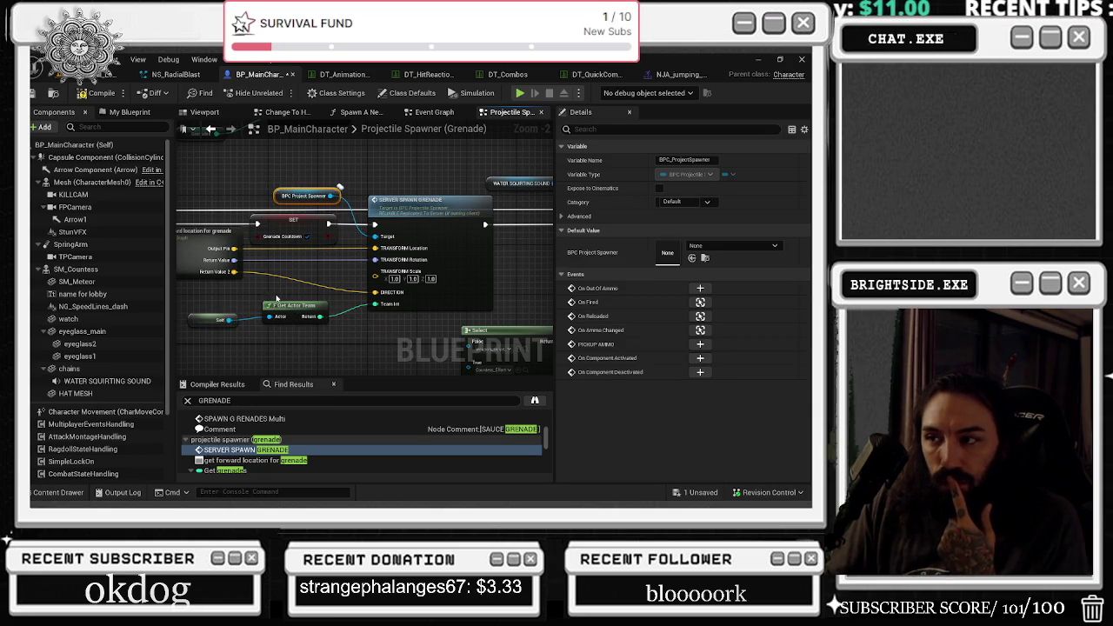
{"action": "double_click", "coordinate": [209, 231]}
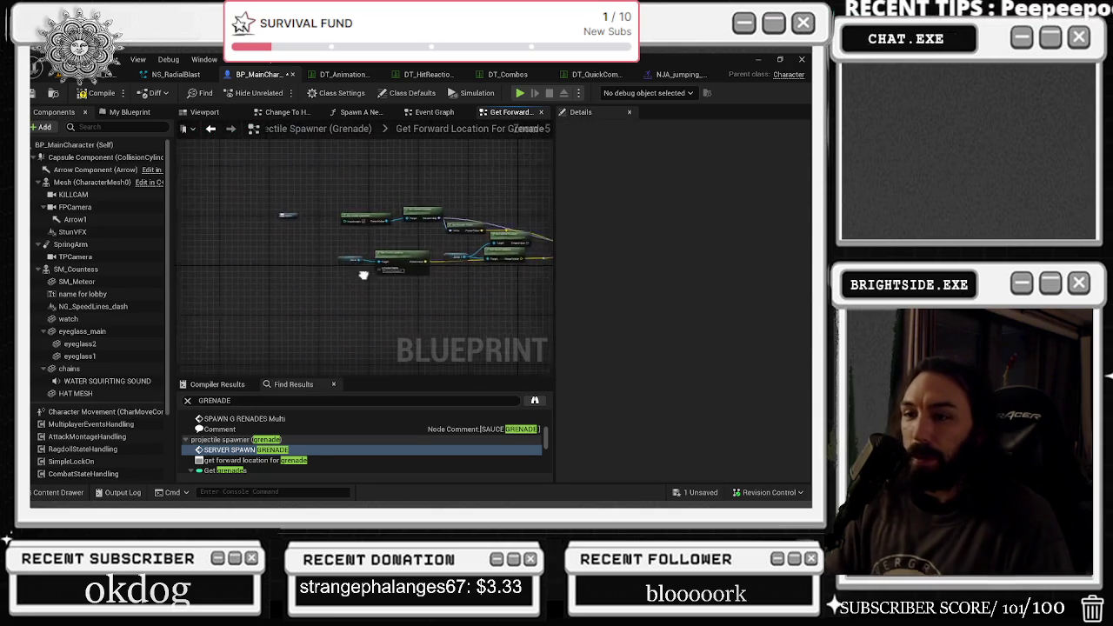
Inspect the Get Socket Location and Mesh nodes and move the reroute knot on the location wire.
{"action": "left_click", "coordinate": [359, 255]}
{"action": "left_click_drag", "start_coordinate": [360, 255], "coordinate": [314, 245]}
{"action": "left_click", "coordinate": [418, 253]}
{"action": "left_click", "coordinate": [91, 182]}
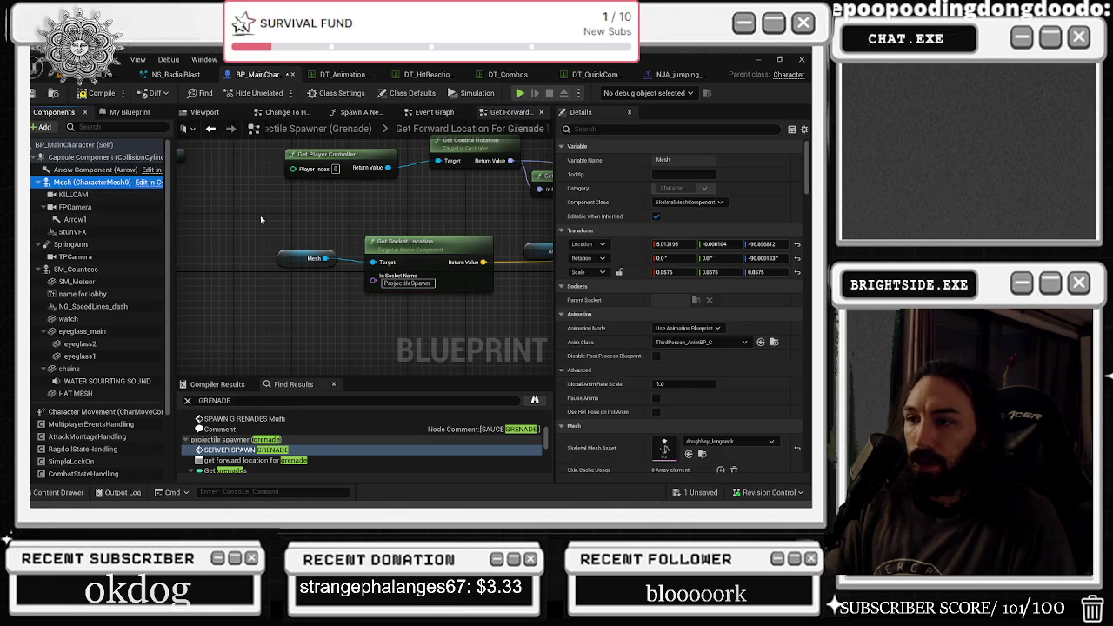
{"action": "left_click", "coordinate": [307, 258], "text": "shift"}
{"action": "left_click_drag", "start_coordinate": [399, 193], "coordinate": [307, 174]}
{"action": "left_click_drag", "start_coordinate": [320, 253], "coordinate": [162, 308]}
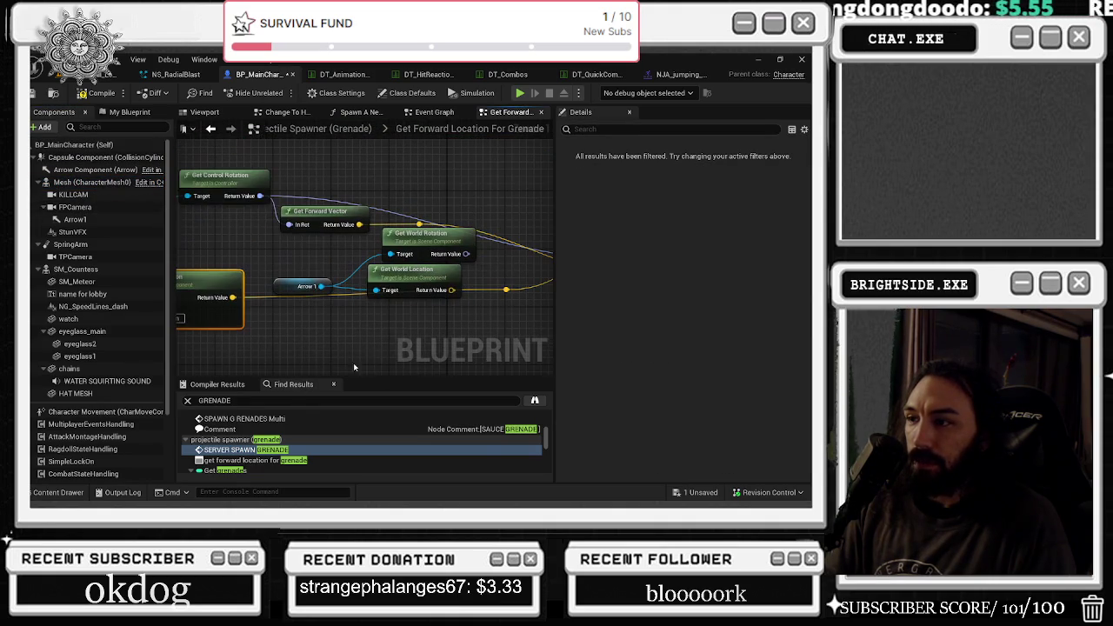
{"action": "left_click_drag", "start_coordinate": [500, 296], "coordinate": [508, 318]}
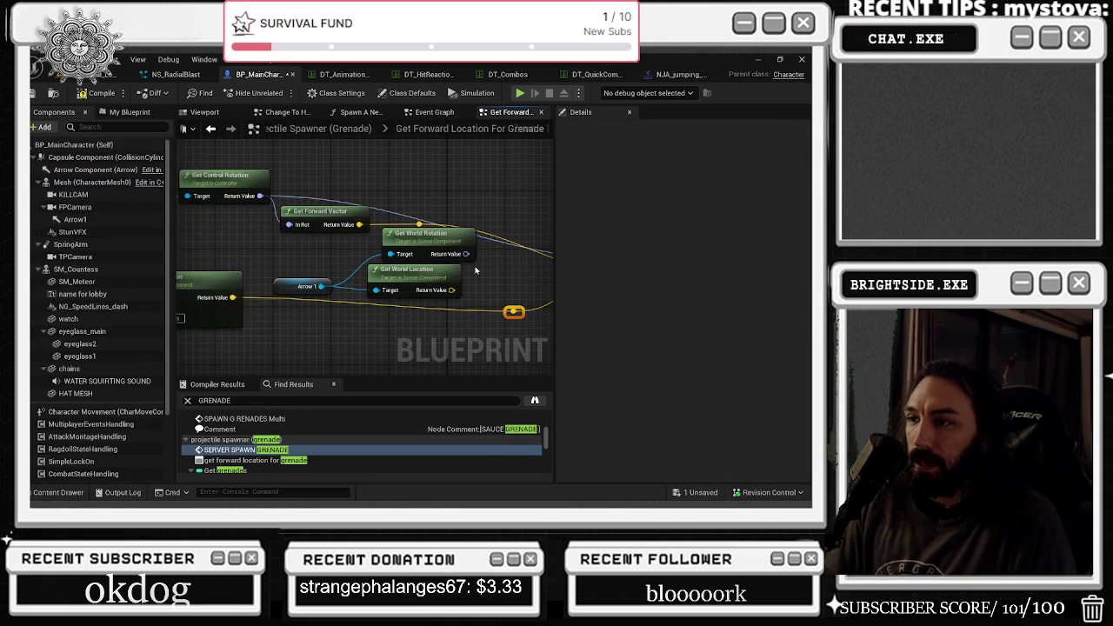
{"action": "mouse_move", "coordinate": [491, 248]}
{"action": "left_mouse_down"}
{"action": "mouse_move", "coordinate": [374, 310]}
{"action": "mouse_move", "coordinate": [188, 305]}
{"action": "left_mouse_up"}
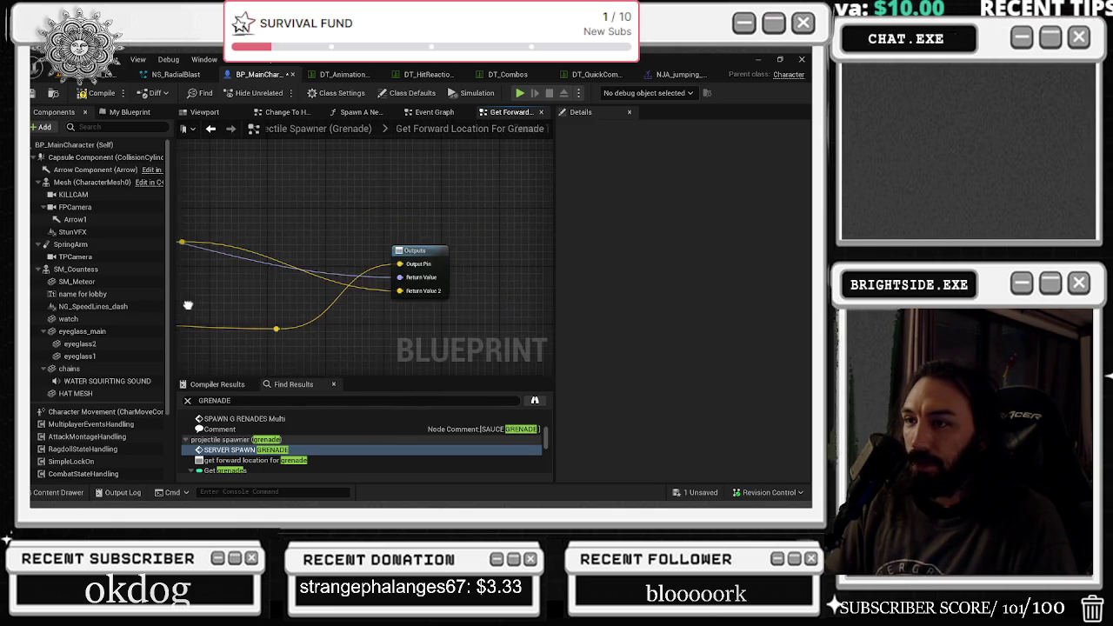
Return to the Projectile Spawner (Grenade) graph and open the SERVER_SPAWN_GRENADE event's implementation.
{"action": "left_click", "coordinate": [211, 129]}
{"action": "left_click_drag", "start_coordinate": [261, 197], "coordinate": [182, 156]}
{"action": "left_click_drag", "start_coordinate": [693, 212], "coordinate": [466, 224]}
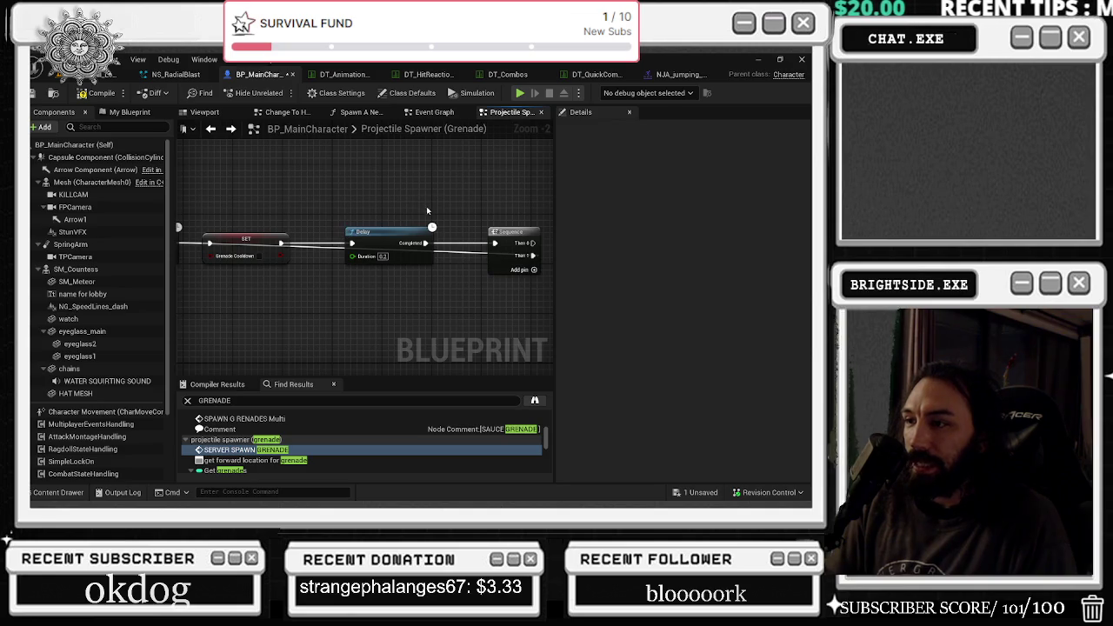
{"action": "scroll", "coordinate": [428, 206], "scroll_direction": "down", "scroll_amount": 3}
{"action": "scroll", "coordinate": [438, 185], "scroll_direction": "up", "scroll_amount": 3}
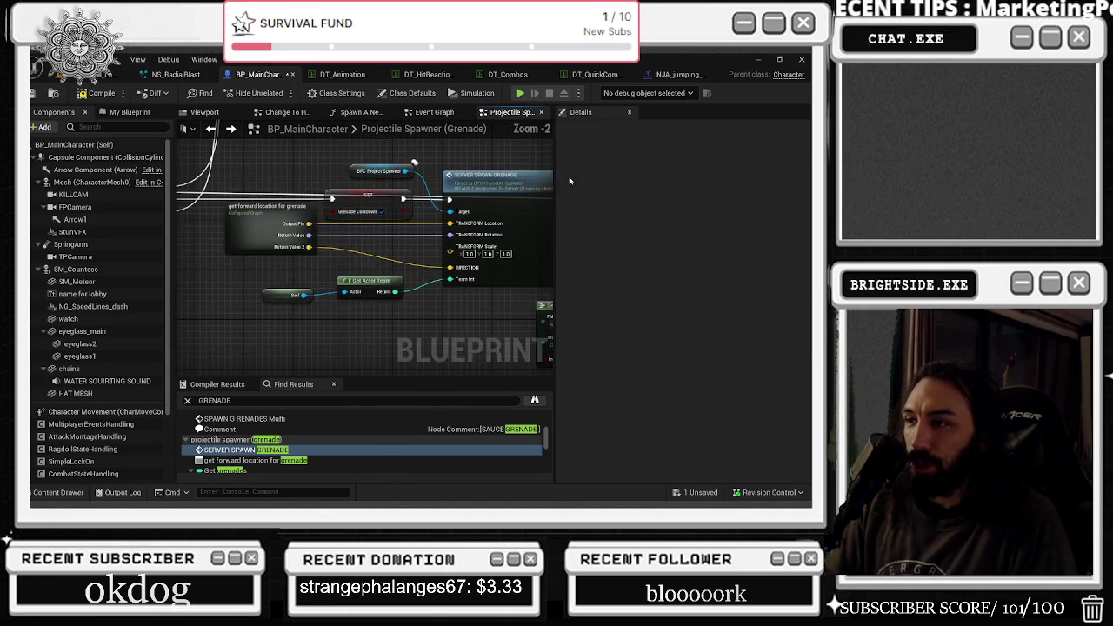
{"action": "double_click", "coordinate": [502, 190]}
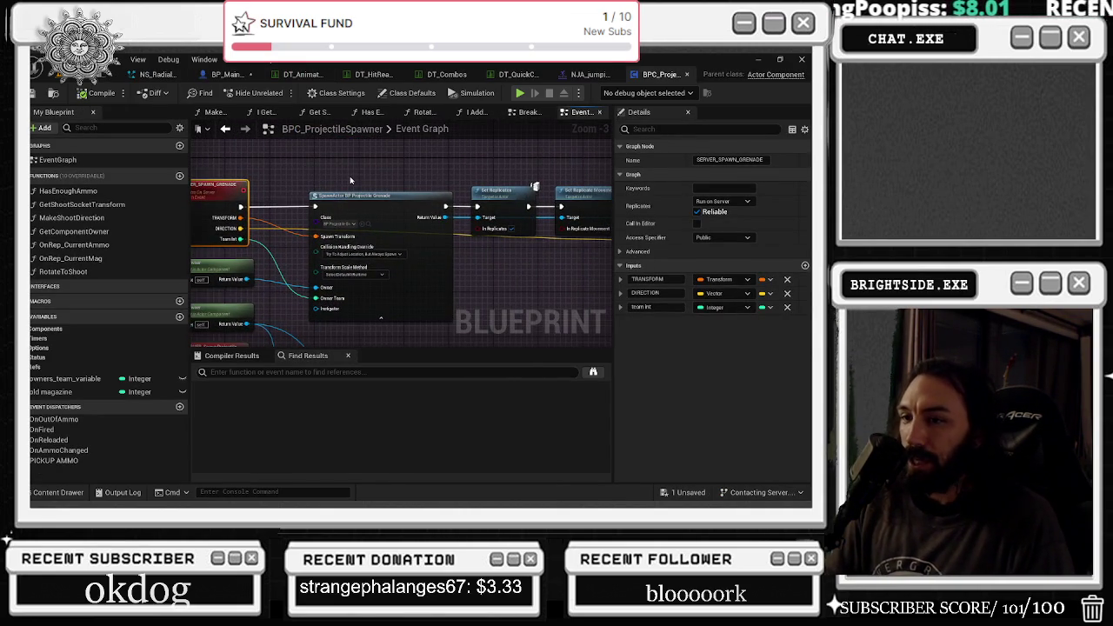
Look over the spawn actor nodes in BPC_ProjectileSpawner's Event Graph, then return to BP_MainCharacter.
{"action": "left_click_drag", "start_coordinate": [351, 180], "coordinate": [380, 168]}
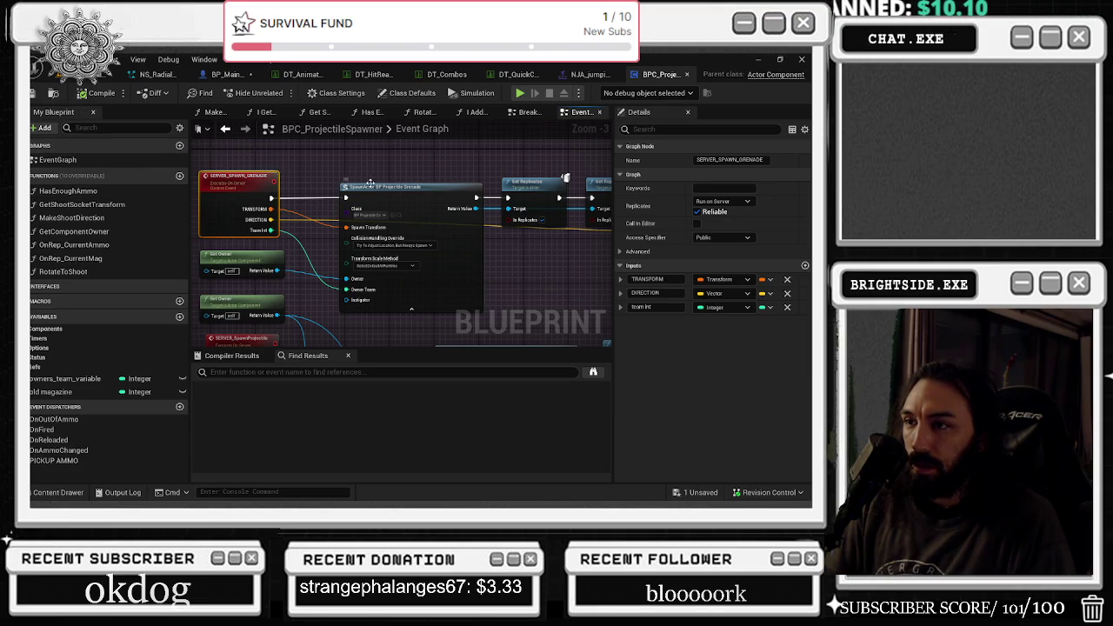
{"action": "scroll", "coordinate": [443, 244], "scroll_direction": "up", "scroll_amount": 2}
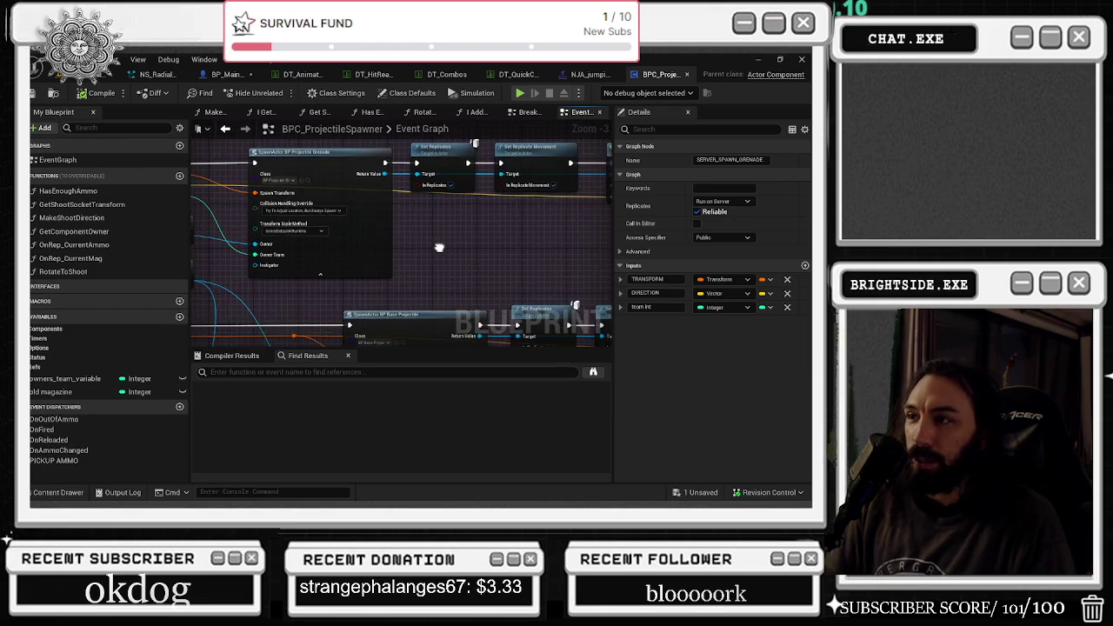
{"action": "scroll", "coordinate": [547, 264], "scroll_direction": "down", "scroll_amount": 2}
{"action": "left_click_drag", "start_coordinate": [547, 264], "coordinate": [568, 258]}
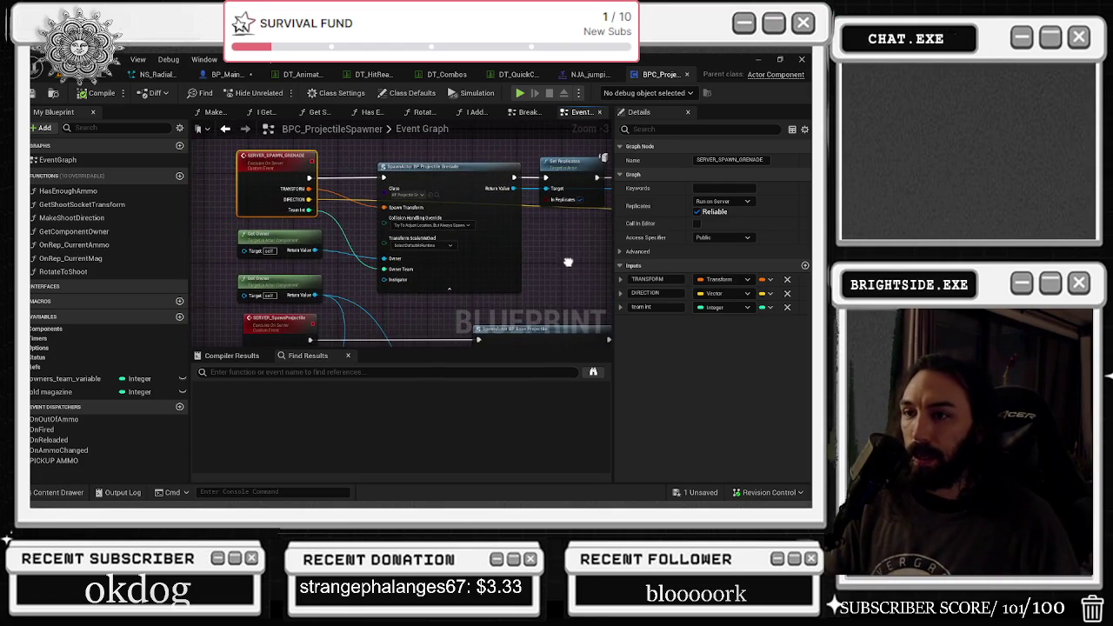
{"action": "left_click", "coordinate": [235, 74]}
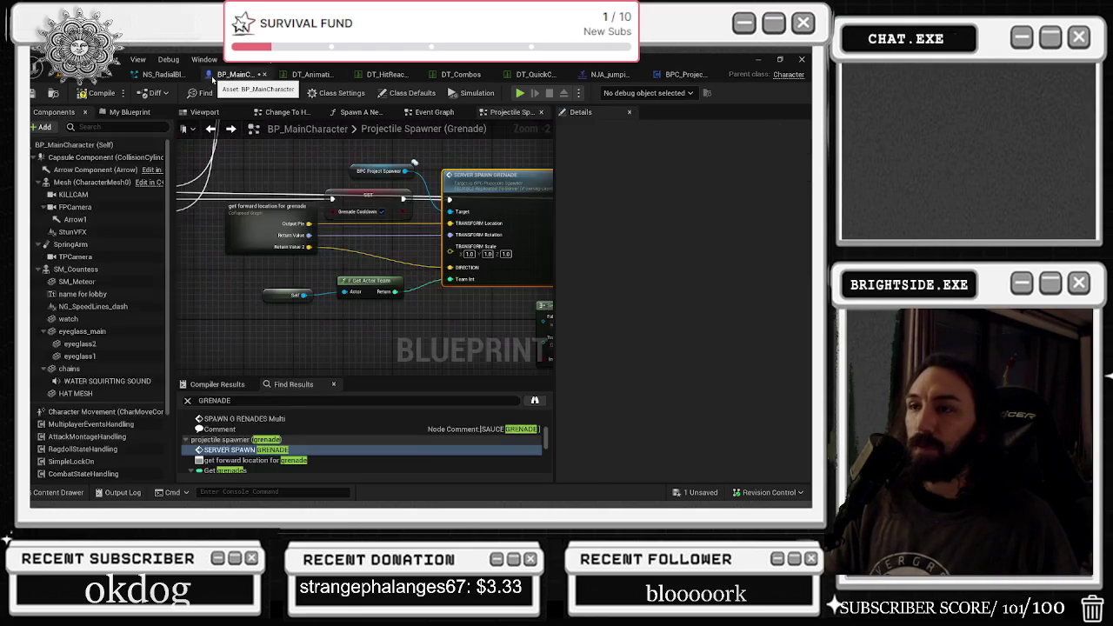
Rearrange the SERVER SPAWN GRENADE call and forward-location nodes in the Projectile Spawner (Grenade) graph.
{"action": "mouse_move", "coordinate": [496, 226]}
{"action": "left_mouse_down"}
{"action": "mouse_move", "coordinate": [294, 196]}
{"action": "mouse_move", "coordinate": [304, 202]}
{"action": "left_mouse_up"}
{"action": "left_click_drag", "start_coordinate": [208, 191], "coordinate": [409, 243]}
{"action": "mouse_move", "coordinate": [261, 253]}
{"action": "left_mouse_down"}
{"action": "mouse_move", "coordinate": [317, 244]}
{"action": "mouse_move", "coordinate": [301, 244]}
{"action": "left_mouse_up"}
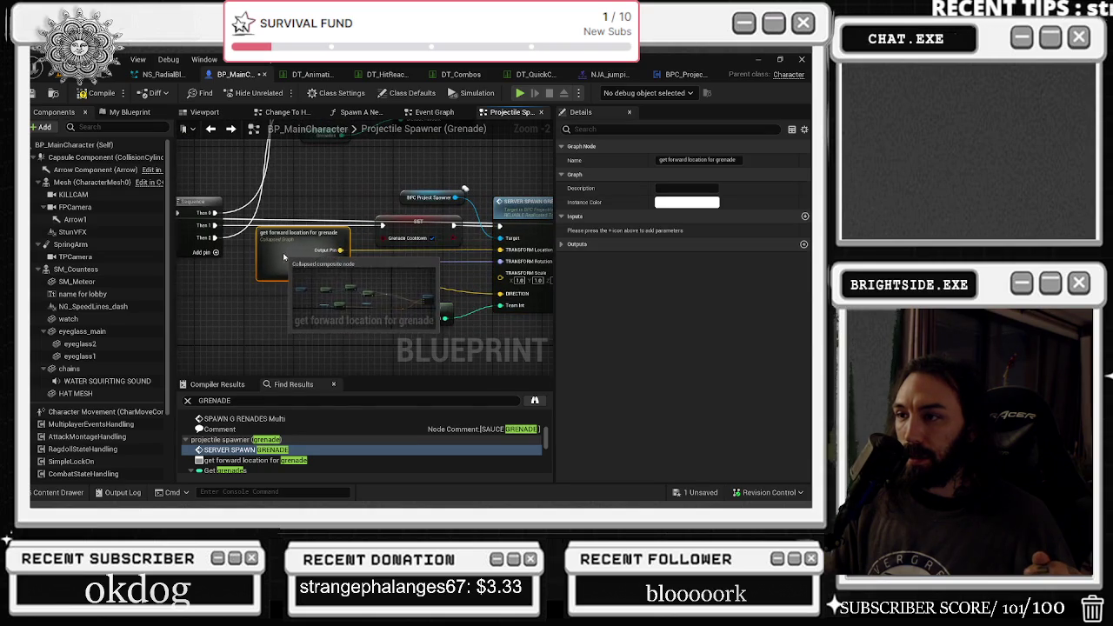
{"action": "mouse_move", "coordinate": [344, 182]}
{"action": "left_mouse_down"}
{"action": "mouse_move", "coordinate": [505, 222]}
{"action": "mouse_move", "coordinate": [324, 344]}
{"action": "mouse_move", "coordinate": [305, 248]}
{"action": "mouse_move", "coordinate": [238, 199]}
{"action": "left_mouse_up"}
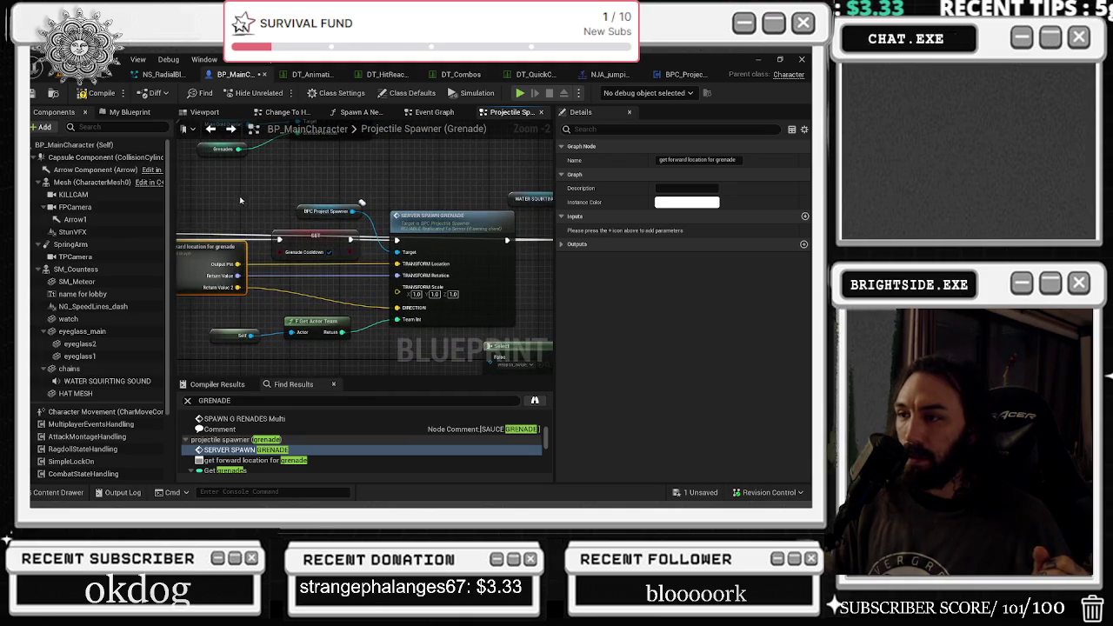
{"action": "left_click", "coordinate": [319, 203]}
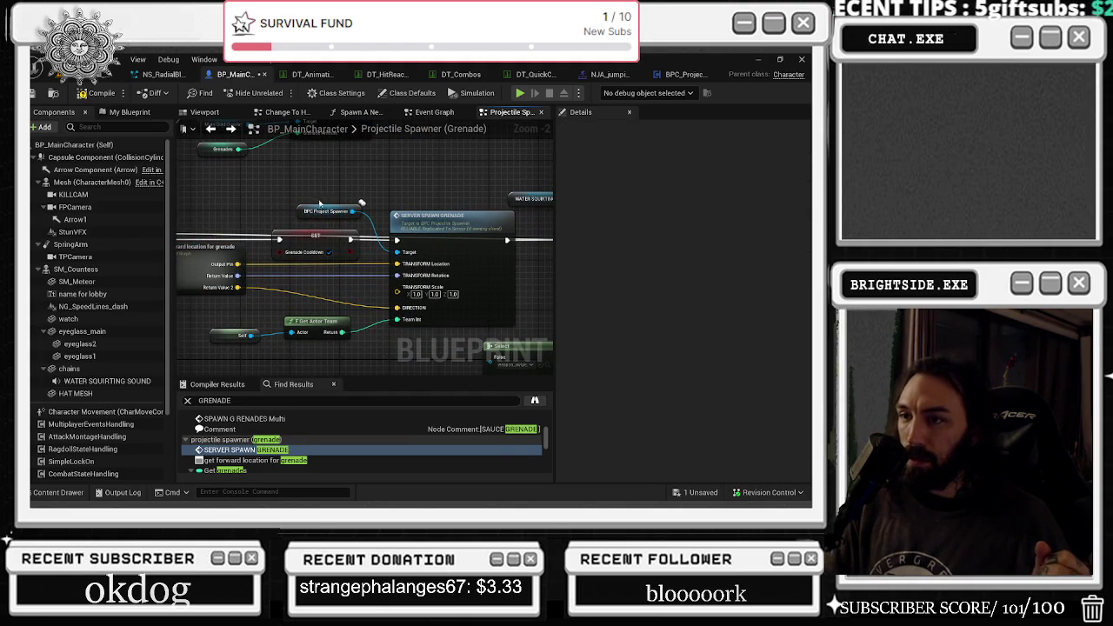
{"action": "left_click_drag", "start_coordinate": [319, 207], "coordinate": [305, 199]}
{"action": "left_click_drag", "start_coordinate": [420, 225], "coordinate": [136, 216]}
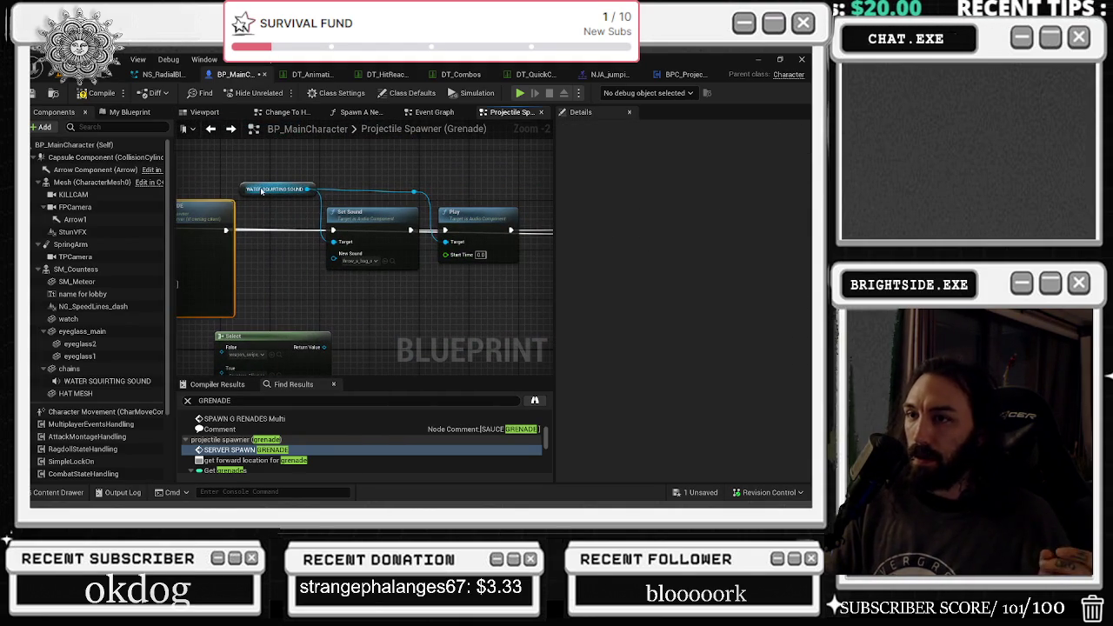
Review the Grenade Cooldown, SET Grenades and Branch nodes, then open the SERVER_SPAWN_GRENADE definition.
{"action": "left_click_drag", "start_coordinate": [391, 261], "coordinate": [191, 261]}
{"action": "mouse_move", "coordinate": [348, 261]}
{"action": "left_mouse_down"}
{"action": "mouse_move", "coordinate": [392, 200]}
{"action": "mouse_move", "coordinate": [175, 202]}
{"action": "left_mouse_up"}
{"action": "left_click_drag", "start_coordinate": [365, 261], "coordinate": [292, 272]}
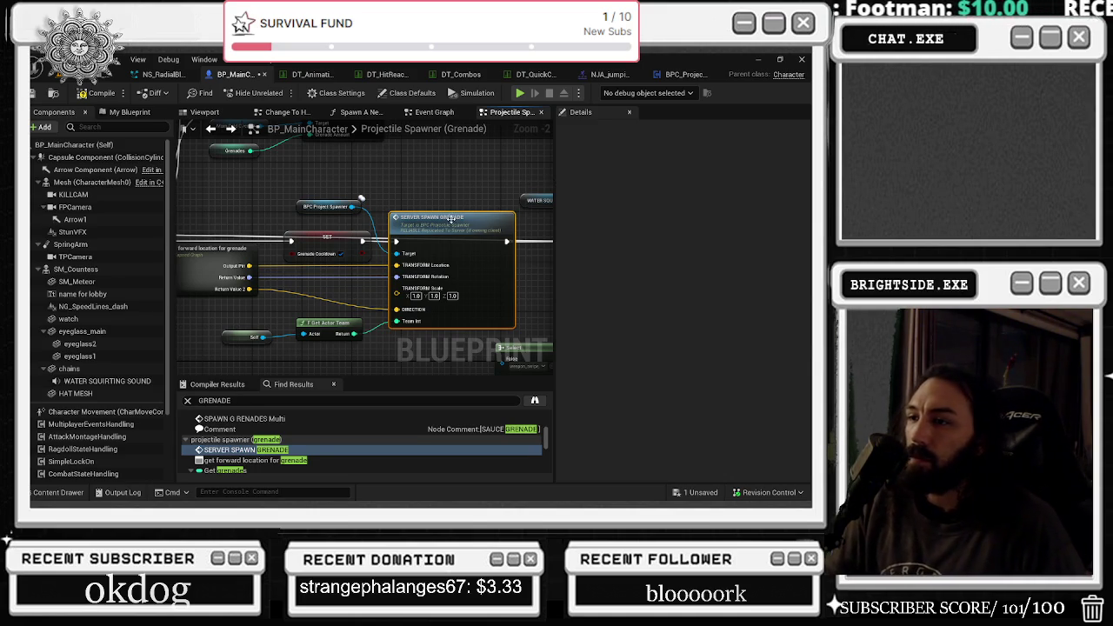
{"action": "double_click", "coordinate": [450, 219]}
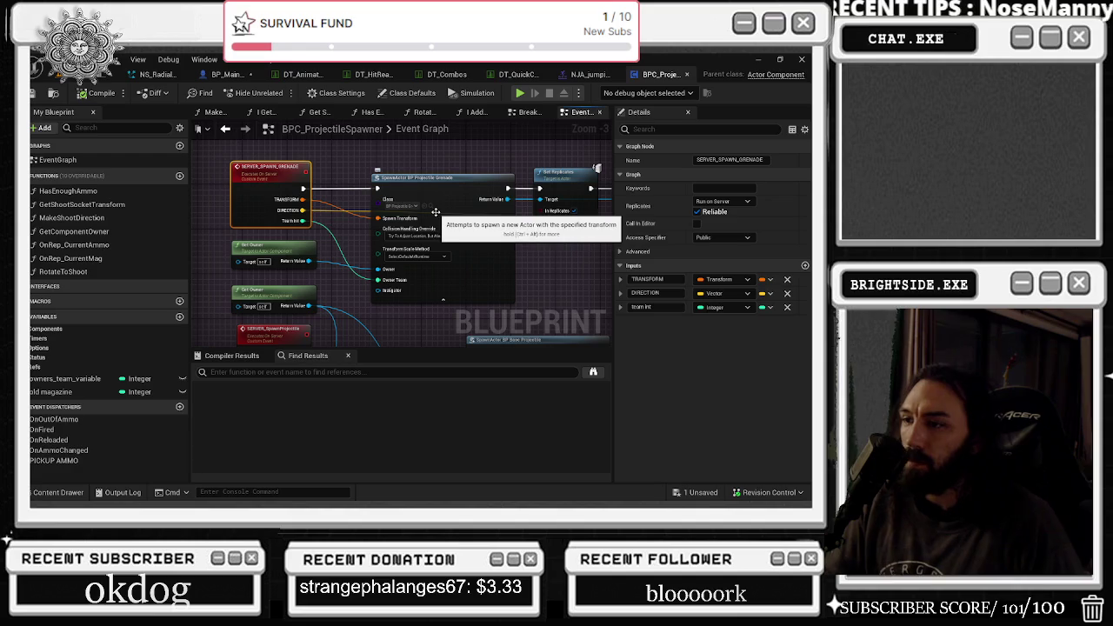
Open BP_Projectile_Grenade and select its On Component Hit, SET and reroute nodes.
{"action": "key", "text": "ctrl+space"}
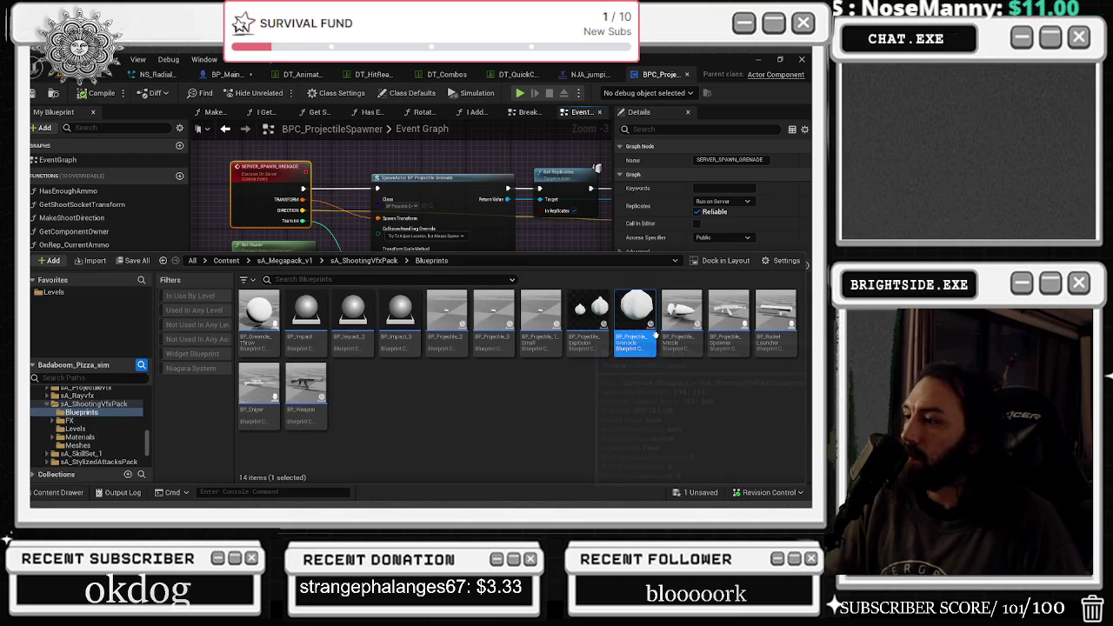
{"action": "double_click", "coordinate": [658, 340]}
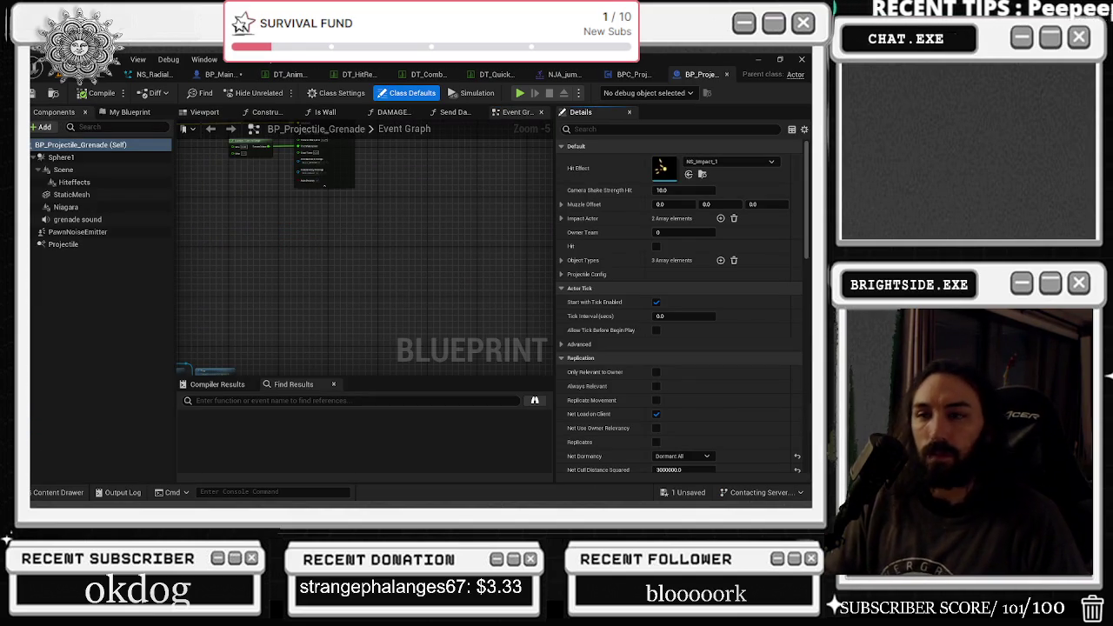
{"action": "scroll", "coordinate": [227, 280], "scroll_direction": "up", "scroll_amount": 5}
{"action": "mouse_move", "coordinate": [477, 372]}
{"action": "left_mouse_down"}
{"action": "mouse_move", "coordinate": [397, 323]}
{"action": "mouse_move", "coordinate": [479, 298]}
{"action": "mouse_move", "coordinate": [281, 280]}
{"action": "left_mouse_up"}
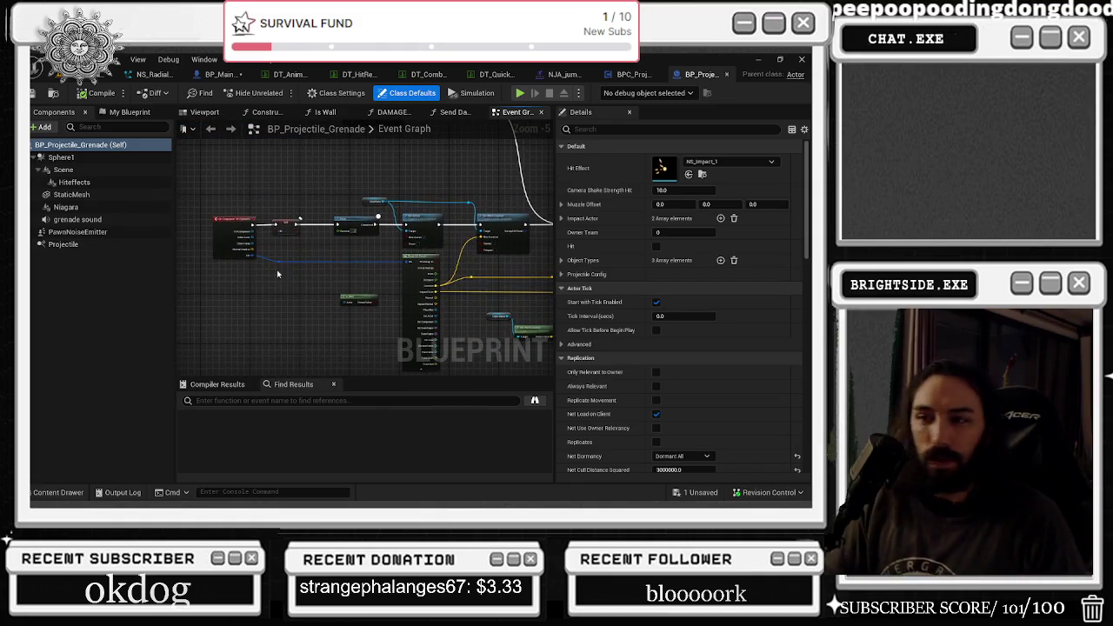
{"action": "scroll", "coordinate": [281, 279], "scroll_direction": "up", "scroll_amount": 4}
{"action": "left_click_drag", "start_coordinate": [209, 178], "coordinate": [406, 319]}
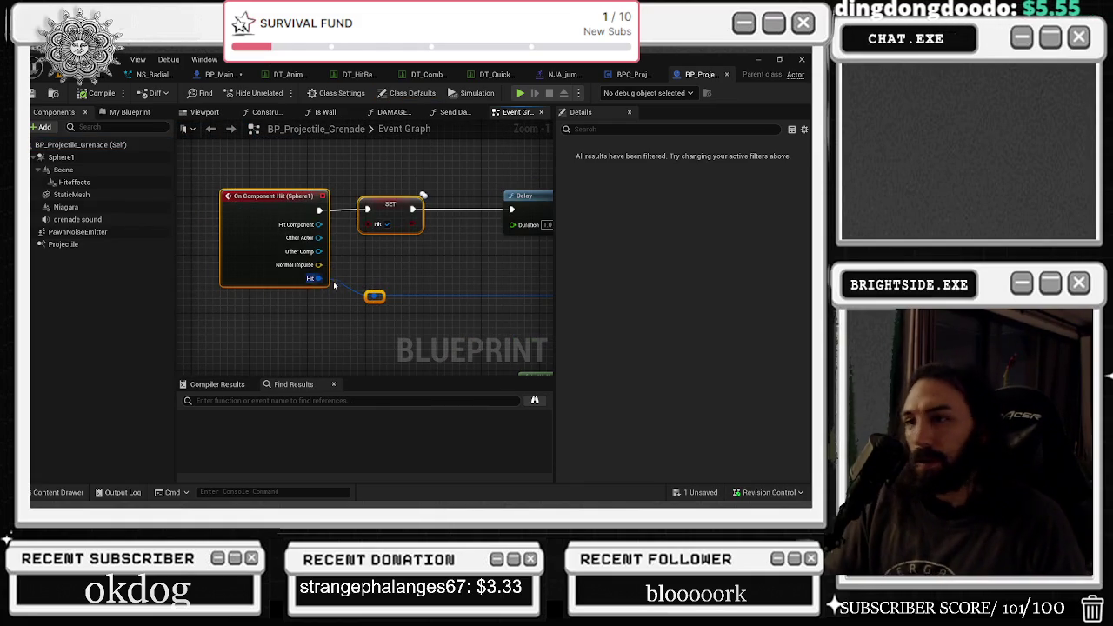
{"action": "left_click_drag", "start_coordinate": [223, 162], "coordinate": [448, 315]}
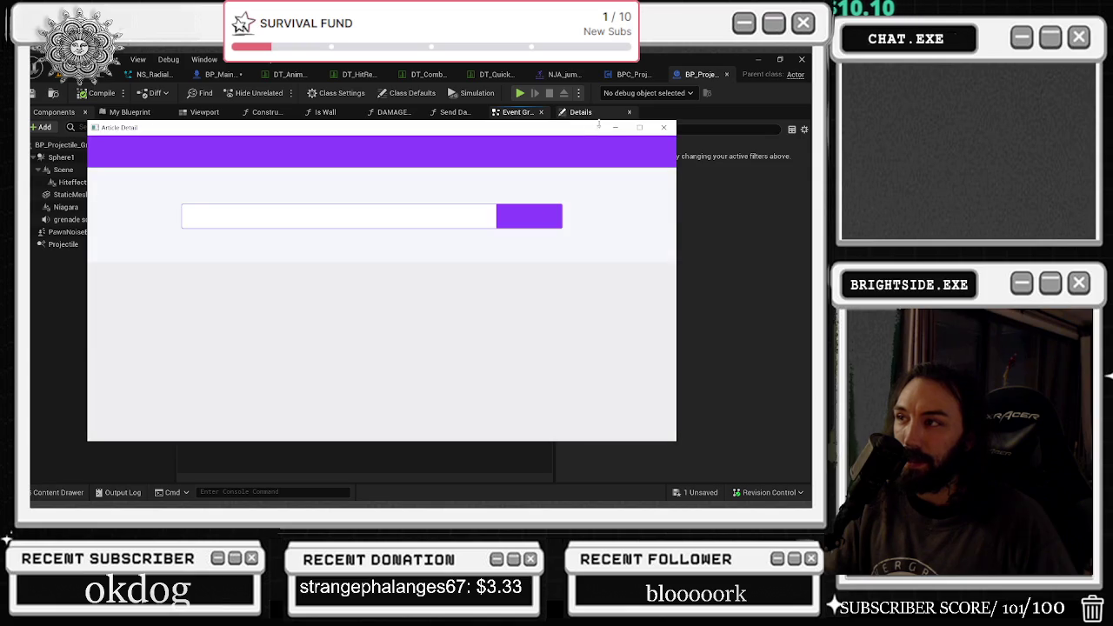
Scroll the Twitch Help 'How to Use Badges' article to its end, then close the window.
{"action": "scroll", "coordinate": [330, 274], "scroll_direction": "down", "scroll_amount": 10}
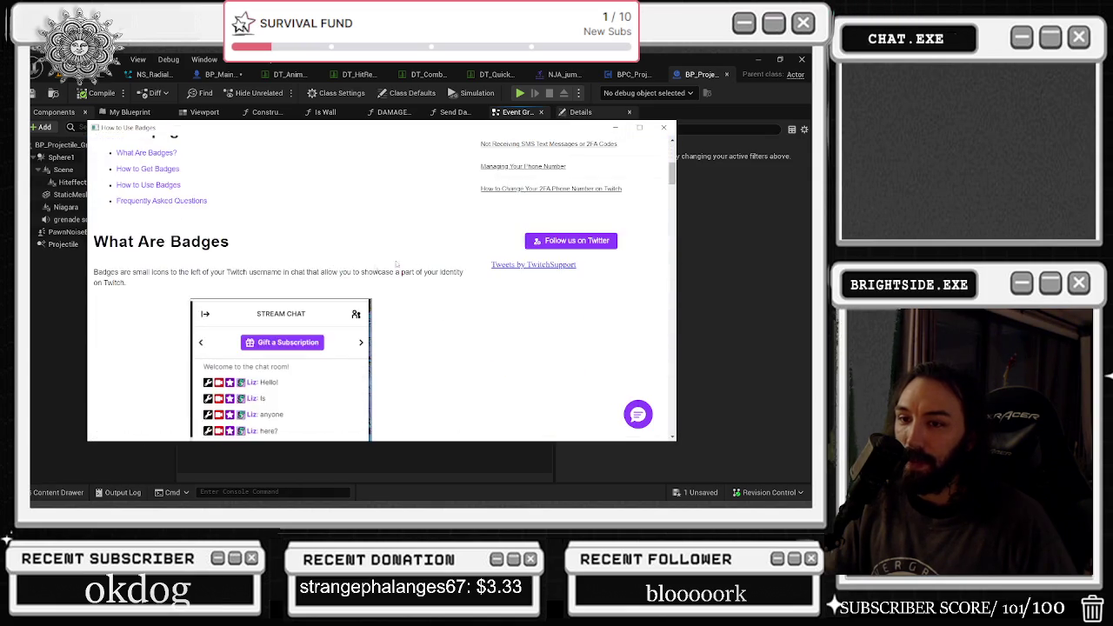
{"action": "scroll", "coordinate": [330, 274], "scroll_direction": "down", "scroll_amount": 15}
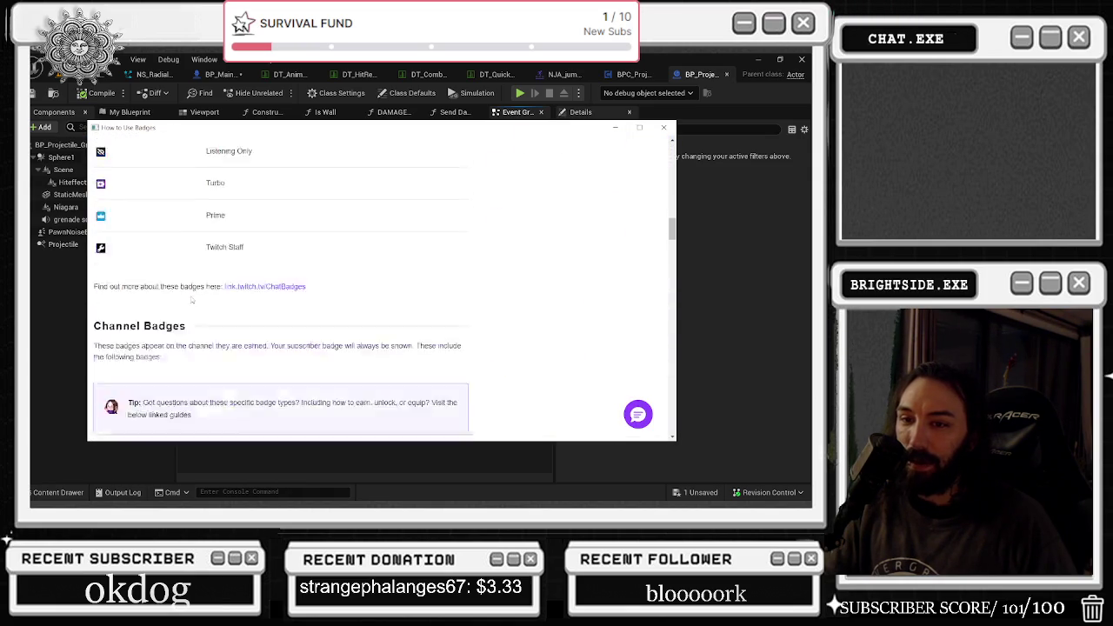
{"action": "scroll", "coordinate": [134, 302], "scroll_direction": "down", "scroll_amount": 15}
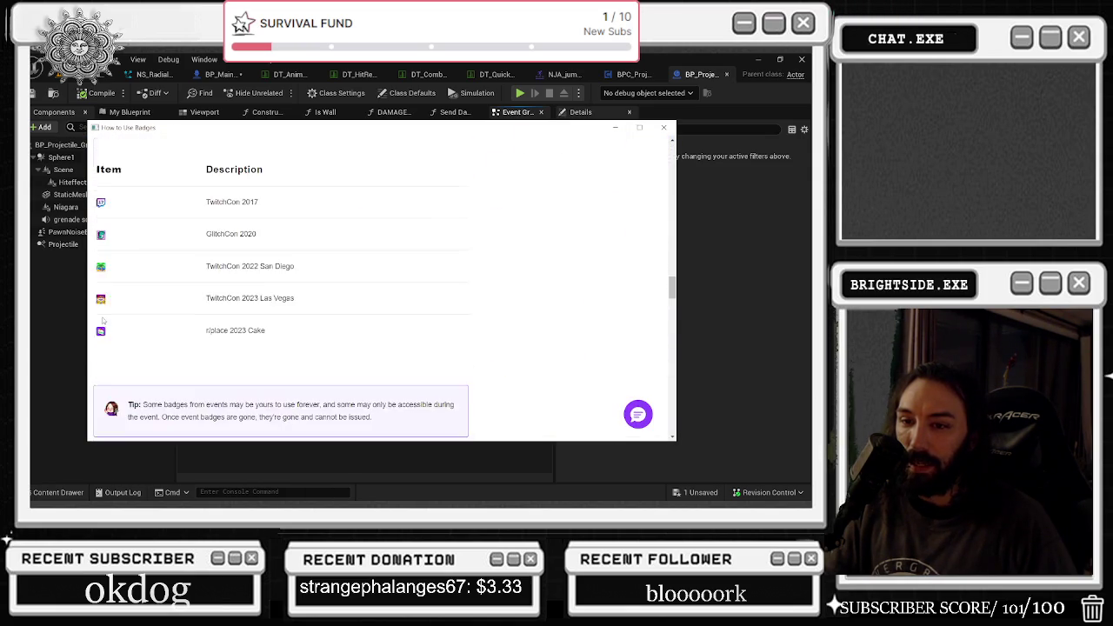
{"action": "scroll", "coordinate": [253, 258], "scroll_direction": "down", "scroll_amount": 15}
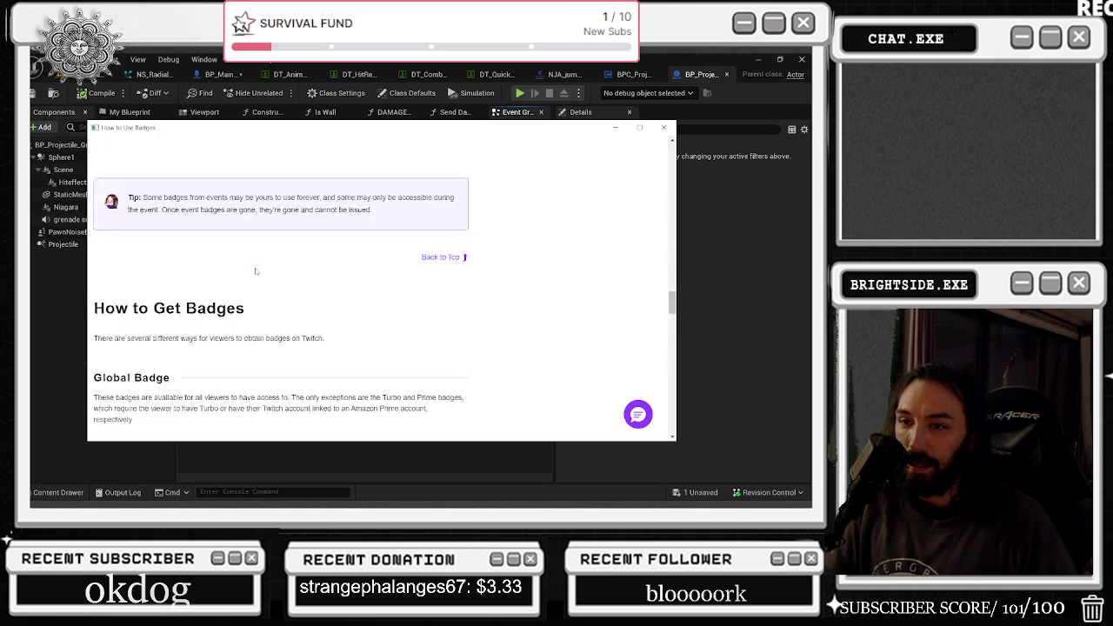
{"action": "scroll", "coordinate": [279, 254], "scroll_direction": "down", "scroll_amount": 10}
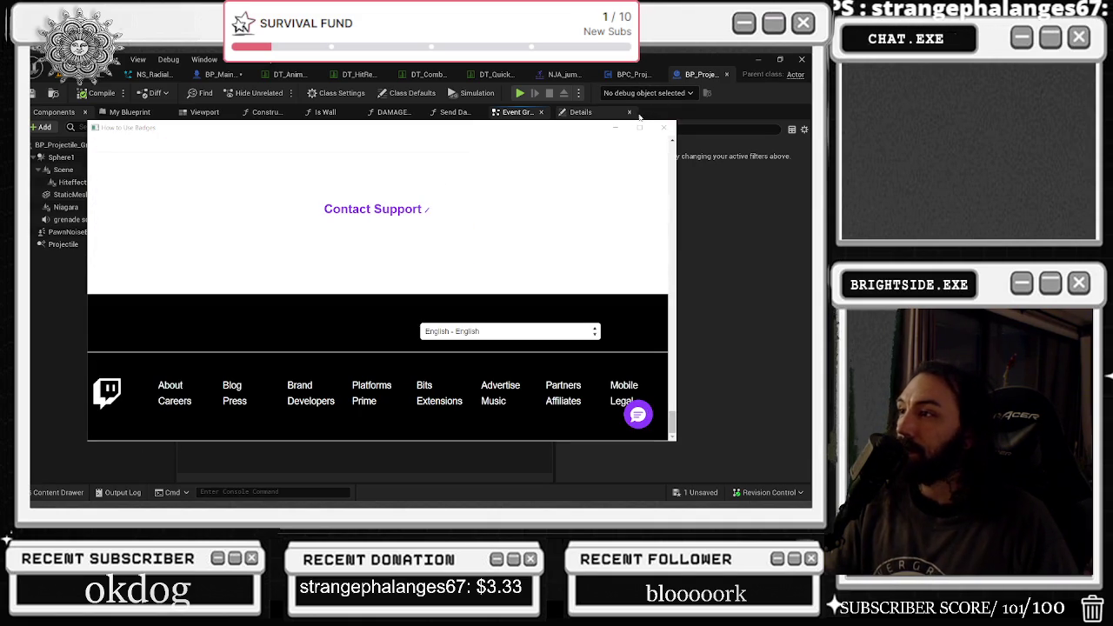
{"action": "left_click", "coordinate": [664, 128]}
Delete the SpawnActor BP Decal Spawner node past Set World Location in the grenade graph.
{"action": "mouse_move", "coordinate": [378, 258]}
{"action": "left_mouse_down"}
{"action": "mouse_move", "coordinate": [436, 285]}
{"action": "mouse_move", "coordinate": [258, 261]}
{"action": "mouse_move", "coordinate": [77, 205]}
{"action": "left_mouse_up"}
{"action": "scroll", "coordinate": [420, 279], "scroll_direction": "down", "scroll_amount": 1}
{"action": "left_click_drag", "start_coordinate": [291, 240], "coordinate": [358, 285]}
{"action": "mouse_move", "coordinate": [437, 342]}
{"action": "left_mouse_down"}
{"action": "mouse_move", "coordinate": [350, 338]}
{"action": "mouse_move", "coordinate": [374, 296]}
{"action": "mouse_move", "coordinate": [426, 374]}
{"action": "mouse_move", "coordinate": [411, 326]}
{"action": "mouse_move", "coordinate": [273, 314]}
{"action": "mouse_move", "coordinate": [339, 314]}
{"action": "mouse_move", "coordinate": [259, 348]}
{"action": "mouse_move", "coordinate": [139, 197]}
{"action": "left_mouse_up"}
{"action": "mouse_move", "coordinate": [521, 140]}
{"action": "left_mouse_down"}
{"action": "mouse_move", "coordinate": [561, 249]}
{"action": "mouse_move", "coordinate": [535, 253]}
{"action": "mouse_move", "coordinate": [529, 270]}
{"action": "left_mouse_up"}
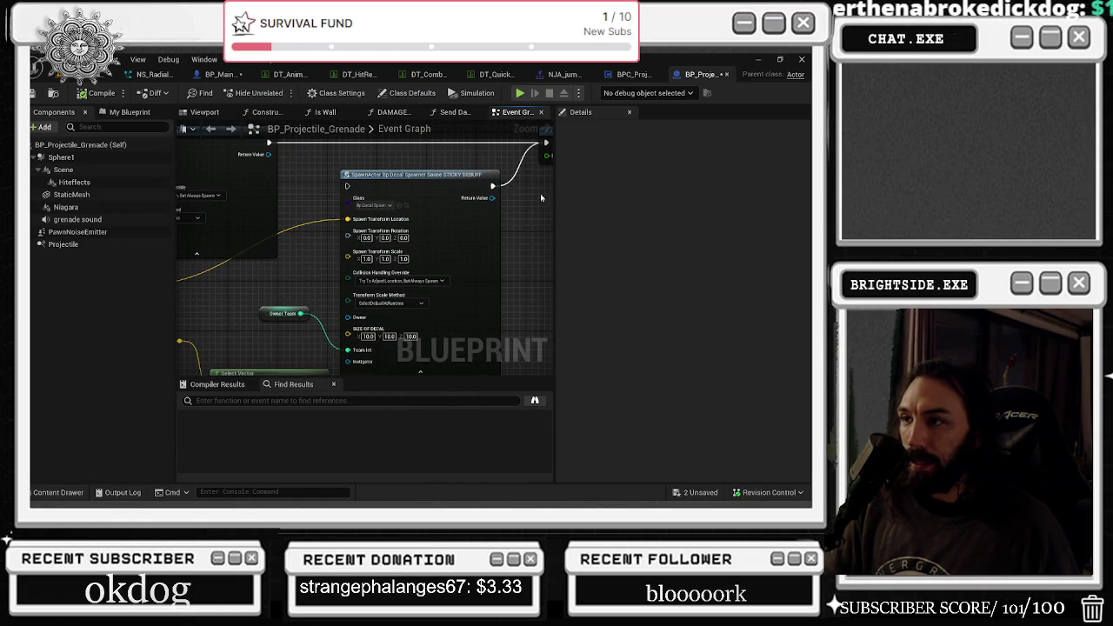
{"action": "scroll", "coordinate": [496, 200], "scroll_direction": "down", "scroll_amount": 2}
{"action": "left_click", "coordinate": [444, 205]}
{"action": "key", "text": "Delete"}
Inspect the BeginPlay hit-effect nodes: HitEffects, Hit Effect and Set Niagara System Asset.
{"action": "mouse_move", "coordinate": [400, 221]}
{"action": "left_mouse_down"}
{"action": "mouse_move", "coordinate": [418, 231]}
{"action": "mouse_move", "coordinate": [388, 254]}
{"action": "mouse_move", "coordinate": [504, 272]}
{"action": "left_mouse_up"}
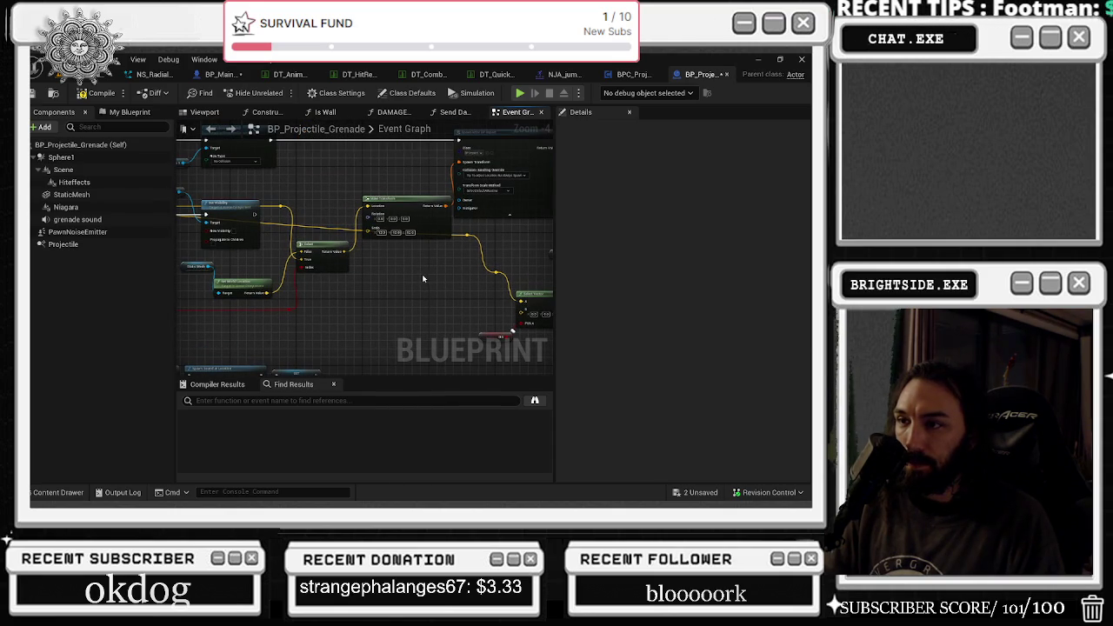
{"action": "left_click_drag", "start_coordinate": [418, 276], "coordinate": [307, 228]}
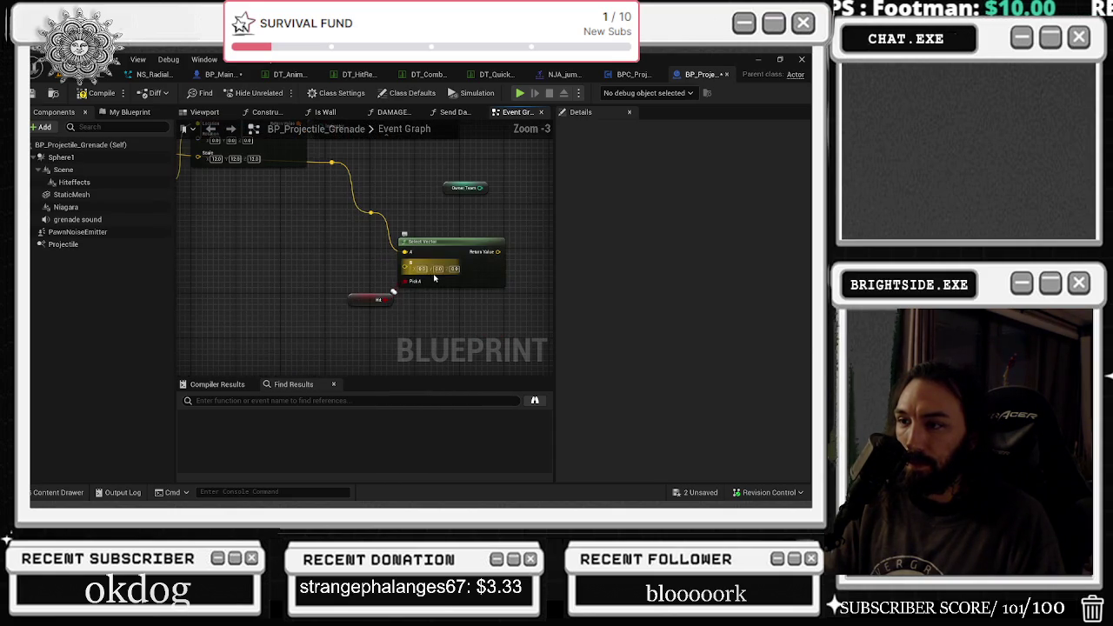
{"action": "scroll", "coordinate": [499, 244], "scroll_direction": "down", "scroll_amount": 1}
{"action": "mouse_move", "coordinate": [499, 245]}
{"action": "left_mouse_down"}
{"action": "mouse_move", "coordinate": [264, 307]}
{"action": "mouse_move", "coordinate": [333, 287]}
{"action": "left_mouse_up"}
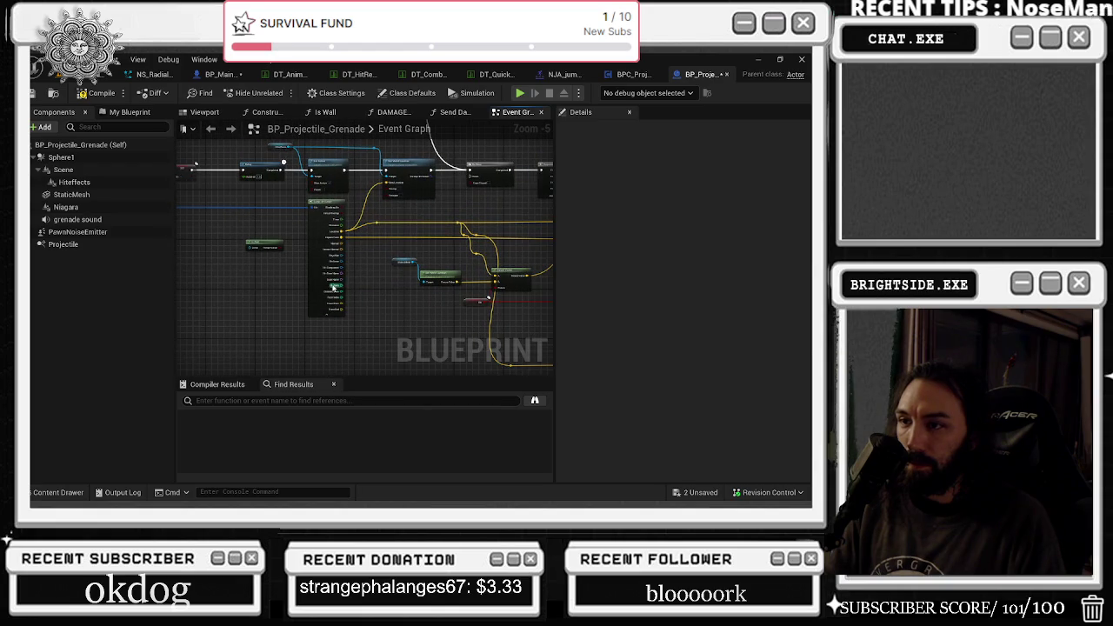
{"action": "scroll", "coordinate": [319, 273], "scroll_direction": "down", "scroll_amount": 3}
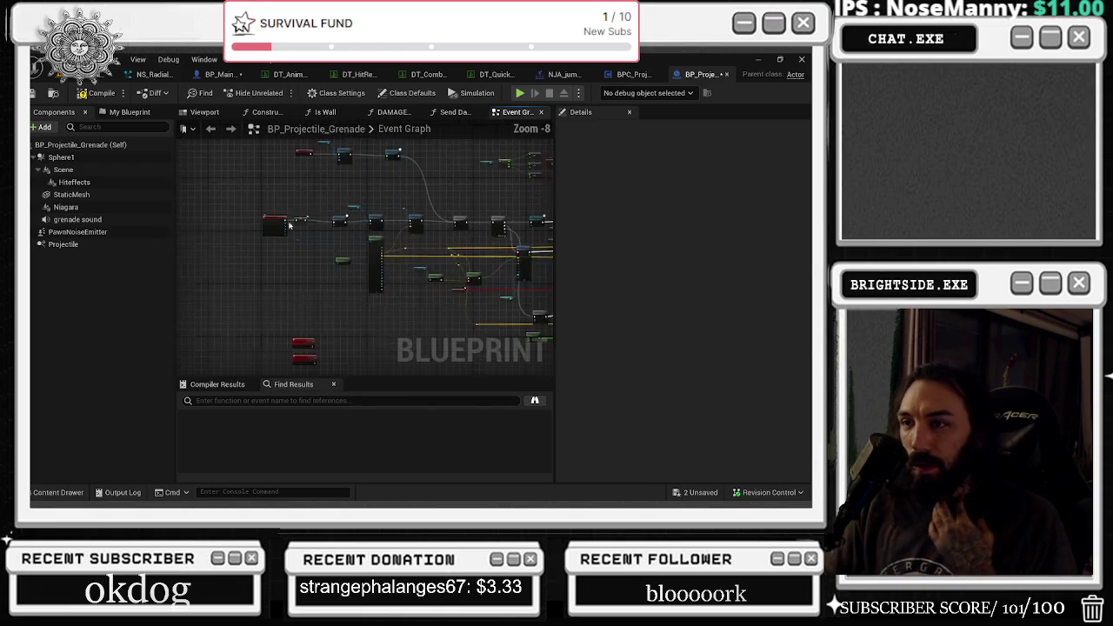
{"action": "scroll", "coordinate": [319, 273], "scroll_direction": "up", "scroll_amount": 5}
{"action": "left_click_drag", "start_coordinate": [484, 277], "coordinate": [237, 162]}
{"action": "left_click_drag", "start_coordinate": [396, 168], "coordinate": [332, 219]}
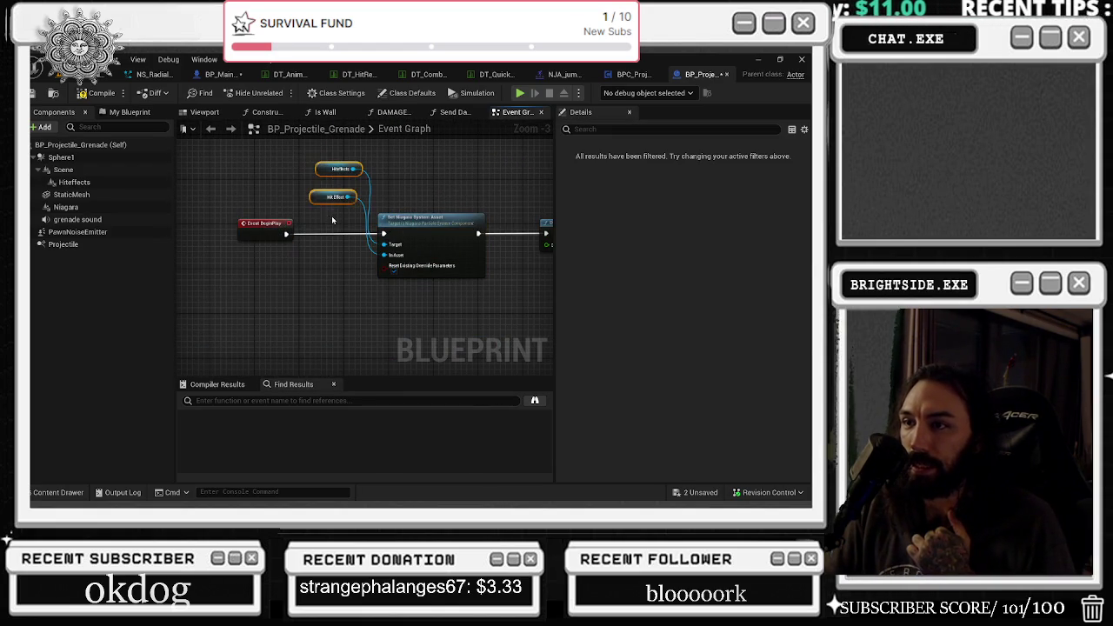
{"action": "left_click", "coordinate": [450, 221]}
Review the Delay, Set Collision Enabled, SpawnActor and Set Visibility chain, then return to BP_MainCharacter.
{"action": "mouse_move", "coordinate": [537, 215]}
{"action": "left_mouse_down"}
{"action": "mouse_move", "coordinate": [333, 199]}
{"action": "mouse_move", "coordinate": [335, 261]}
{"action": "mouse_move", "coordinate": [283, 215]}
{"action": "left_mouse_up"}
{"action": "mouse_move", "coordinate": [448, 296]}
{"action": "left_mouse_down"}
{"action": "mouse_move", "coordinate": [240, 184]}
{"action": "mouse_move", "coordinate": [267, 186]}
{"action": "left_mouse_up"}
{"action": "mouse_move", "coordinate": [462, 275]}
{"action": "left_mouse_down"}
{"action": "mouse_move", "coordinate": [313, 269]}
{"action": "mouse_move", "coordinate": [435, 271]}
{"action": "mouse_move", "coordinate": [477, 242]}
{"action": "left_mouse_up"}
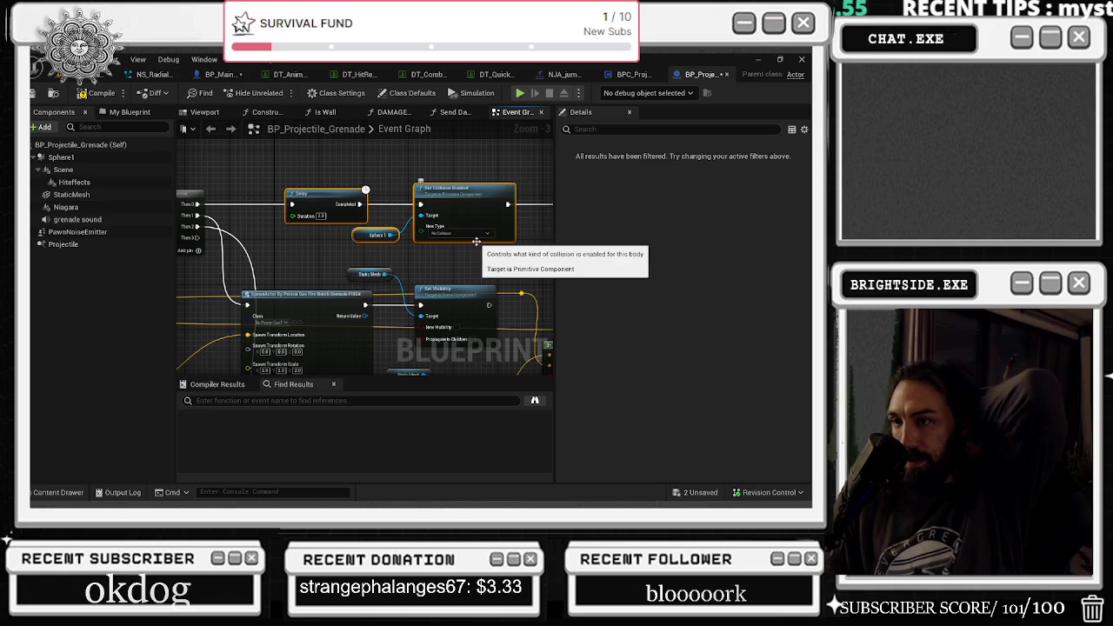
{"action": "left_click_drag", "start_coordinate": [300, 274], "coordinate": [325, 186]}
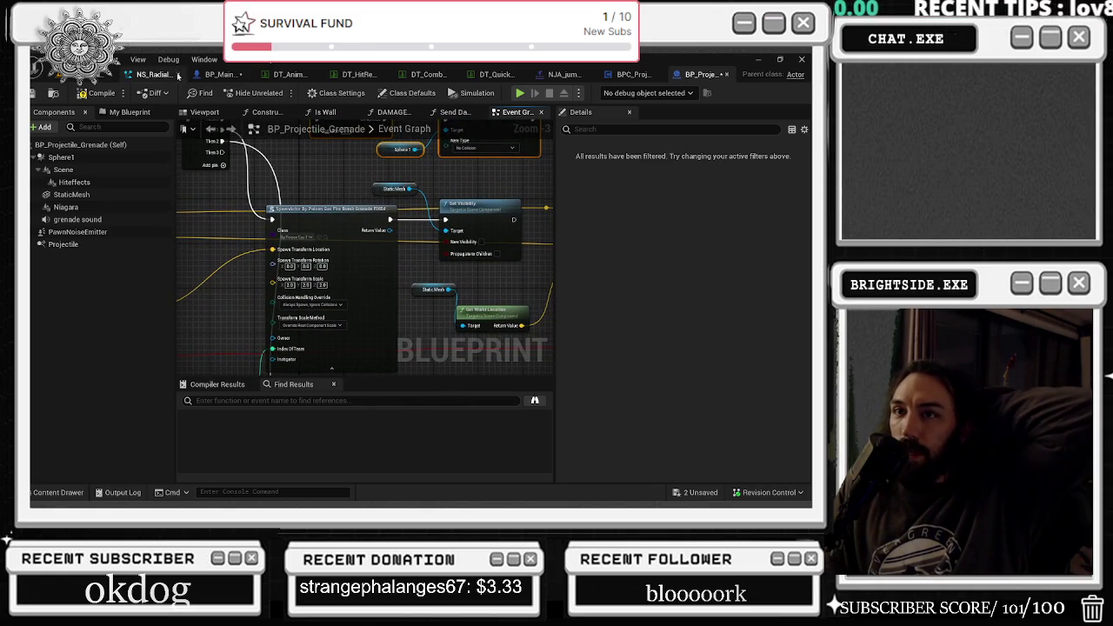
{"action": "left_click", "coordinate": [217, 74]}
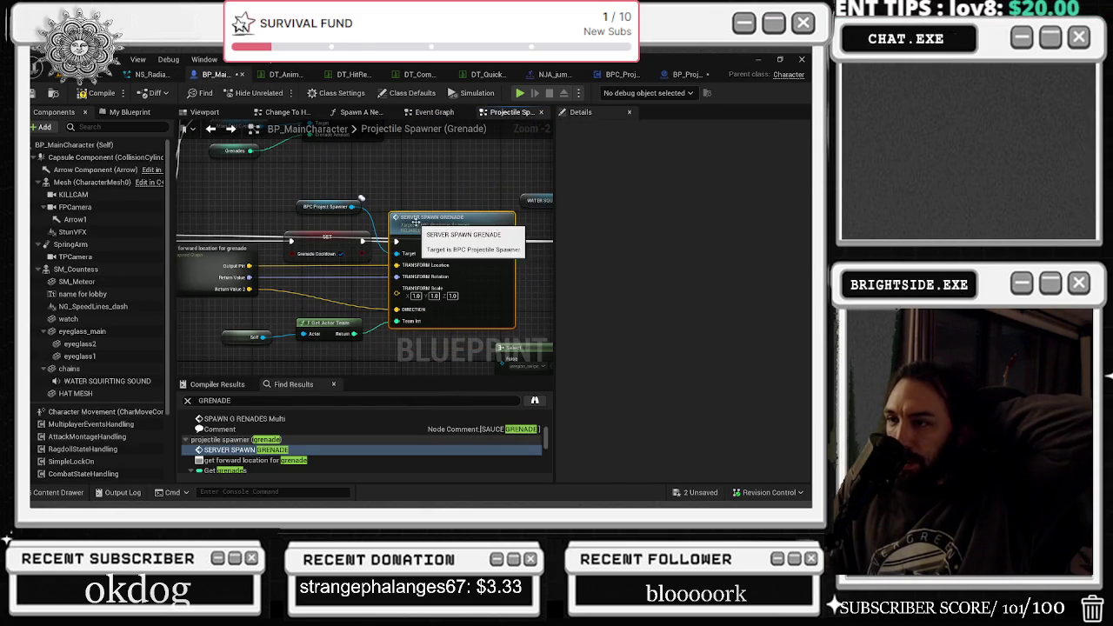
Open the SERVER_SPAWN_GRENADE definition and BP_Projectile_Grenade, then go back to BP_MainCharacter.
{"action": "double_click", "coordinate": [416, 218]}
{"action": "scroll", "coordinate": [449, 255], "scroll_direction": "up", "scroll_amount": 1}
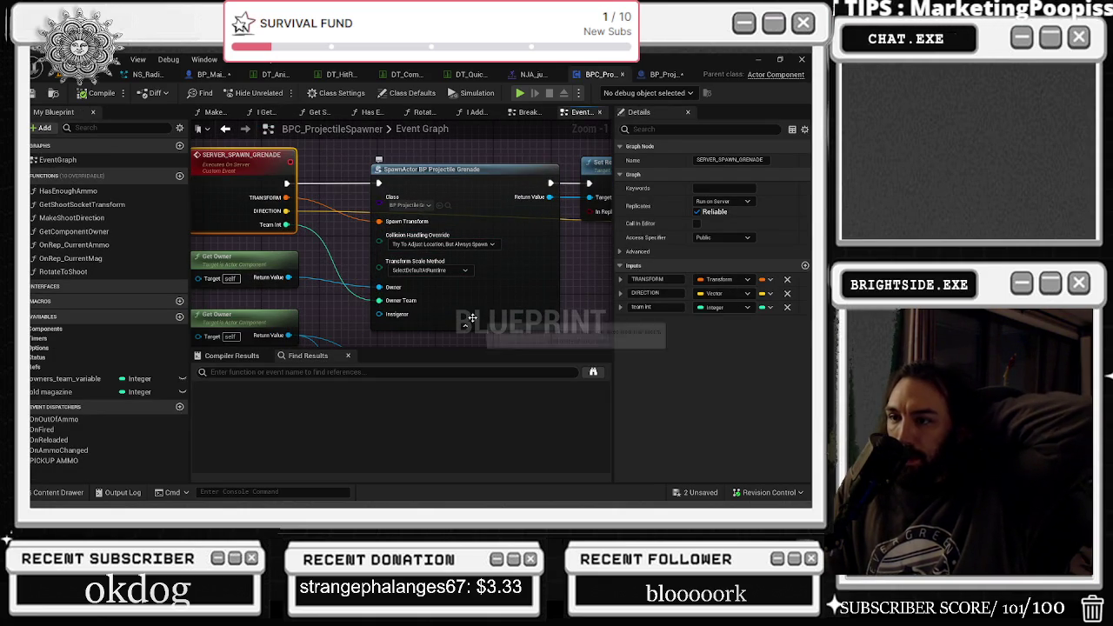
{"action": "left_click_drag", "start_coordinate": [222, 257], "coordinate": [229, 264]}
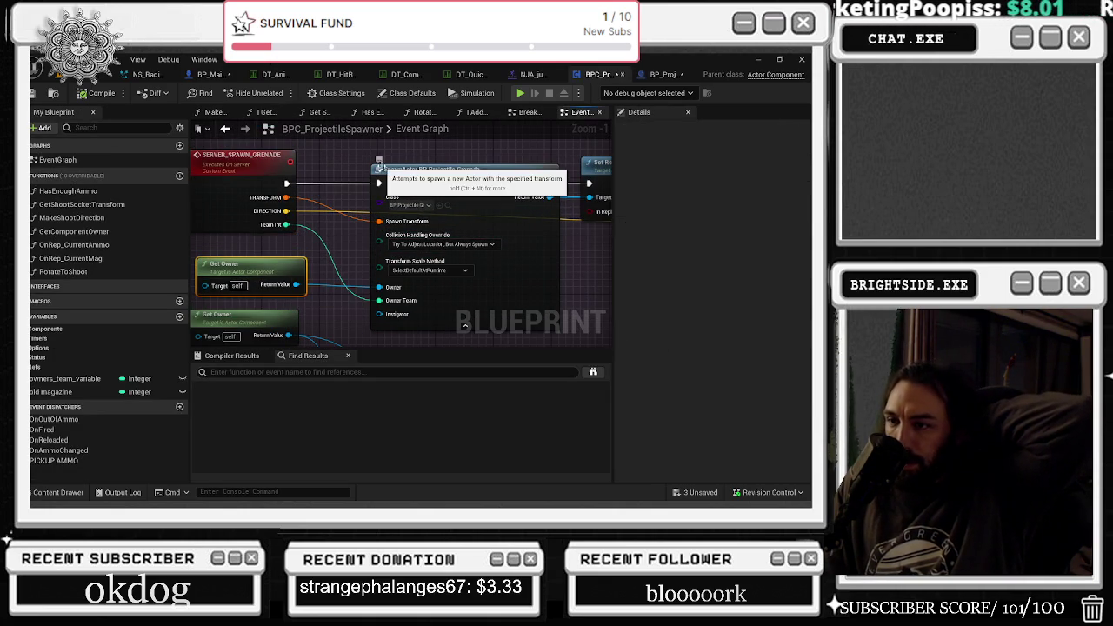
{"action": "key", "text": "ctrl+space"}
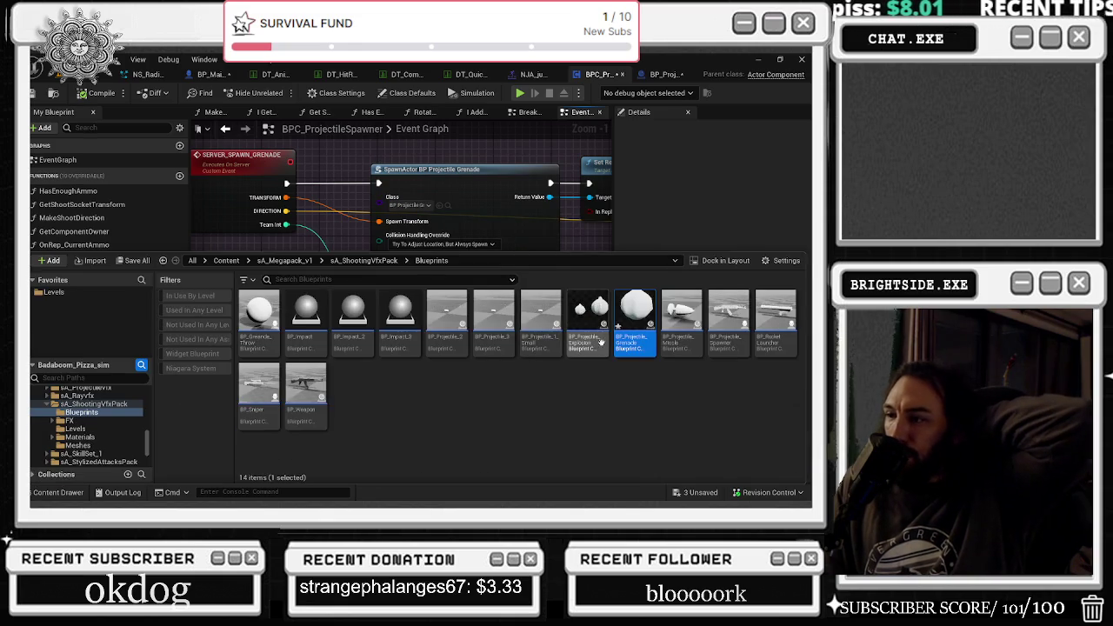
{"action": "double_click", "coordinate": [637, 313]}
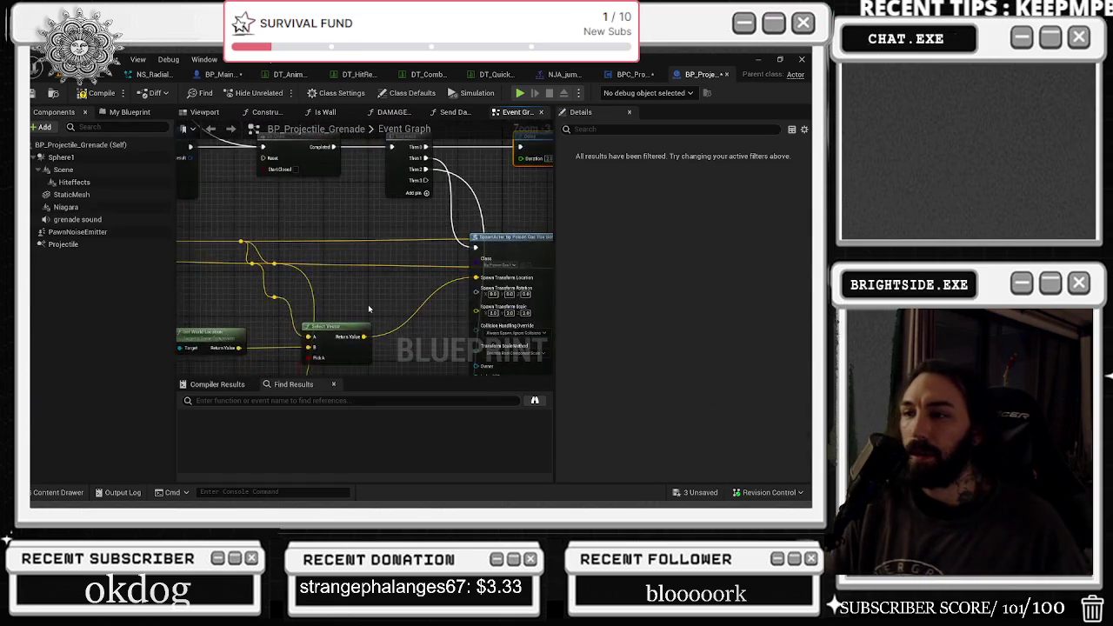
{"action": "scroll", "coordinate": [347, 261], "scroll_direction": "up", "scroll_amount": 2}
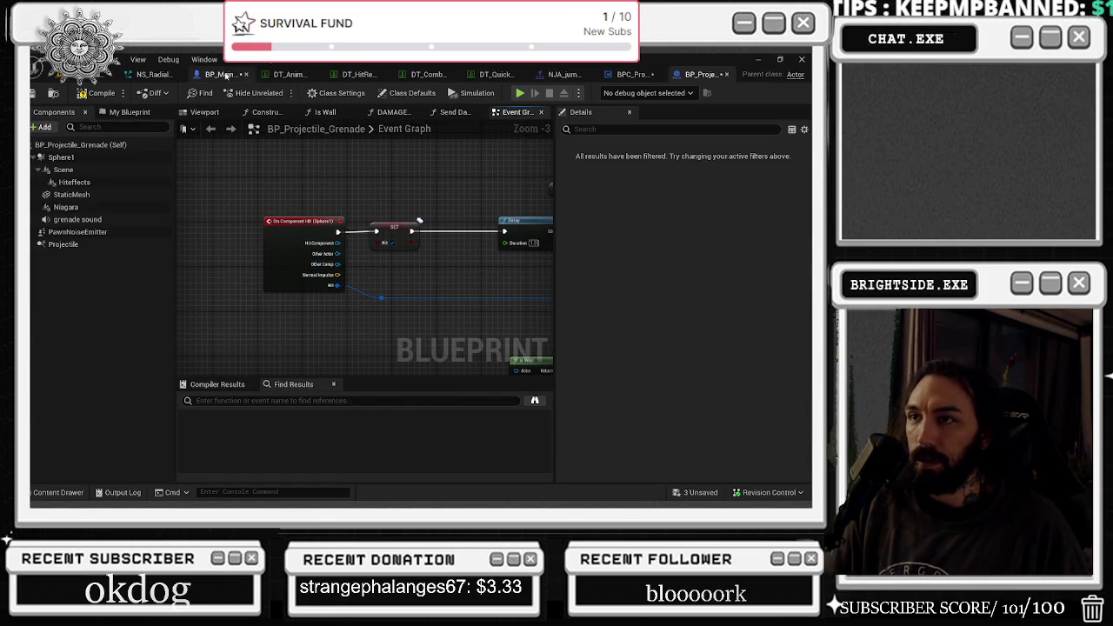
{"action": "left_click", "coordinate": [227, 78]}
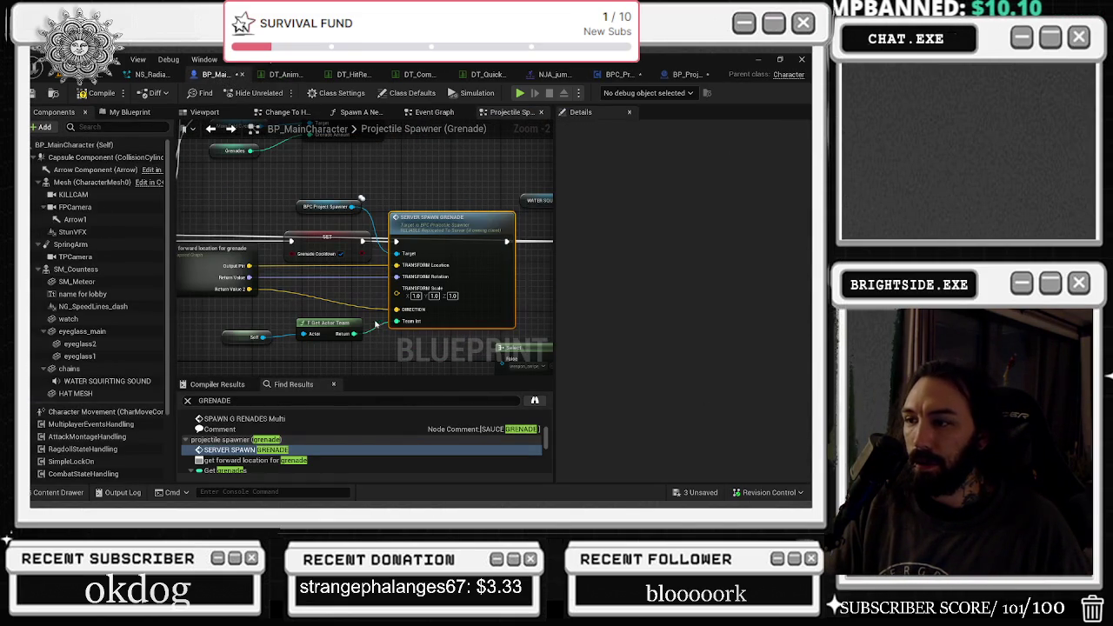
Reopen the SERVER_SPAWN_GRENADE definition, close three unused function graphs, and return to BP_Projectile_Grenade.
{"action": "double_click", "coordinate": [409, 220]}
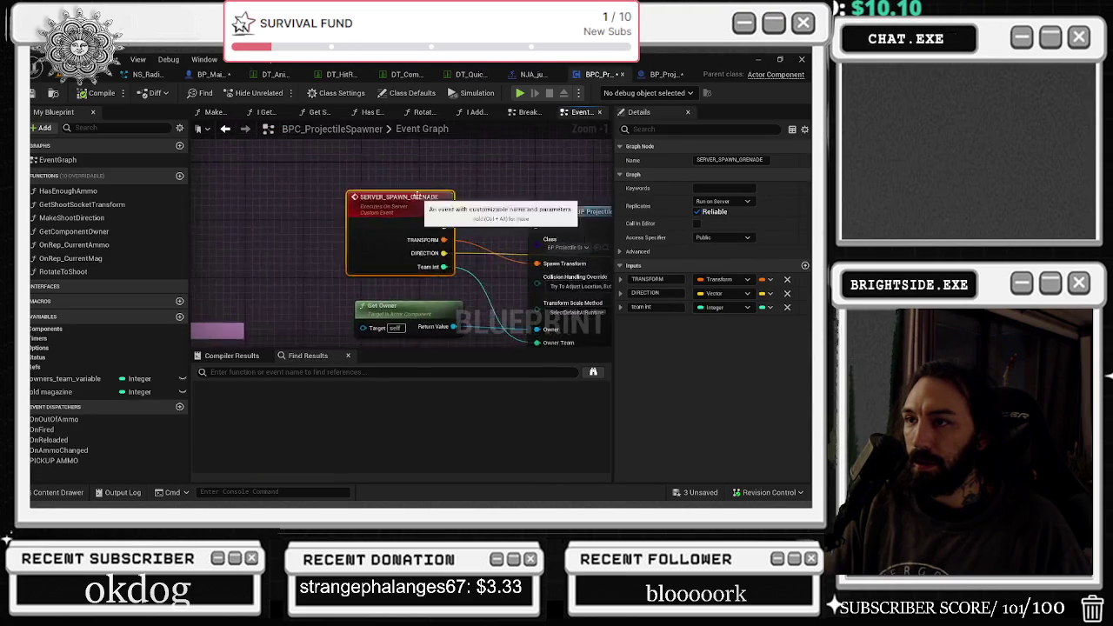
{"action": "left_click", "coordinate": [545, 112]}
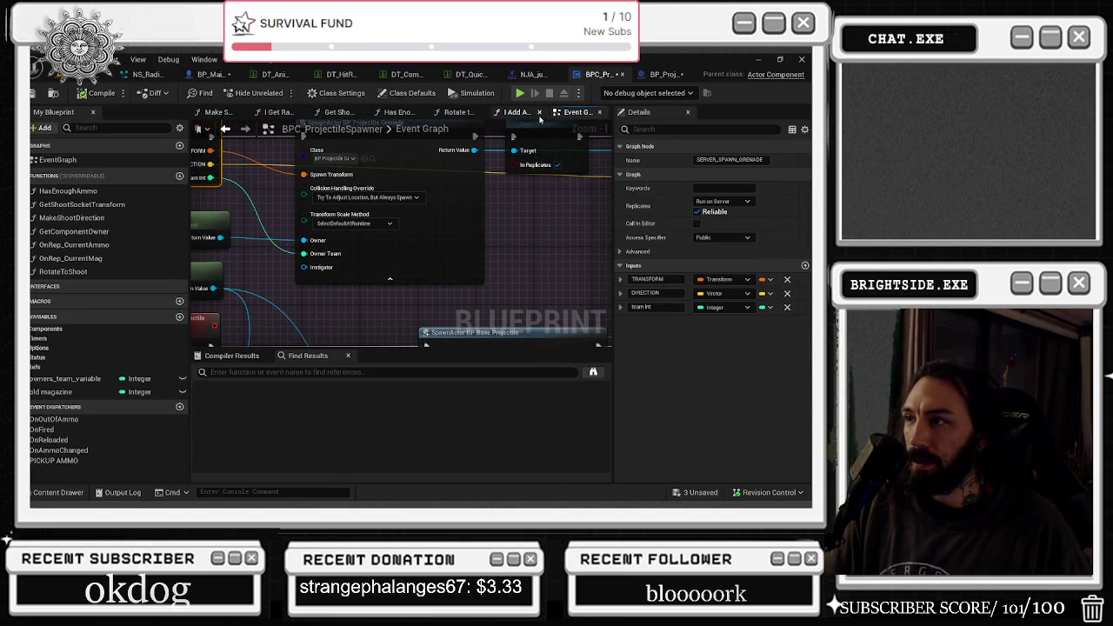
{"action": "left_click", "coordinate": [538, 112]}
{"action": "left_click", "coordinate": [538, 113]}
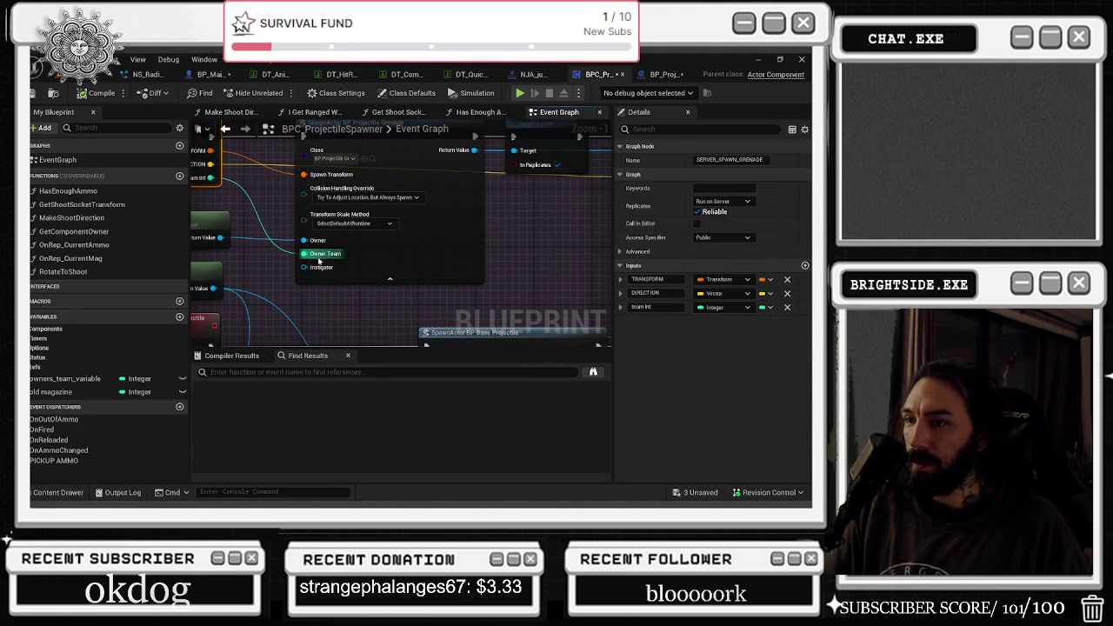
{"action": "left_click_drag", "start_coordinate": [302, 287], "coordinate": [345, 309]}
{"action": "left_click_drag", "start_coordinate": [304, 261], "coordinate": [398, 271]}
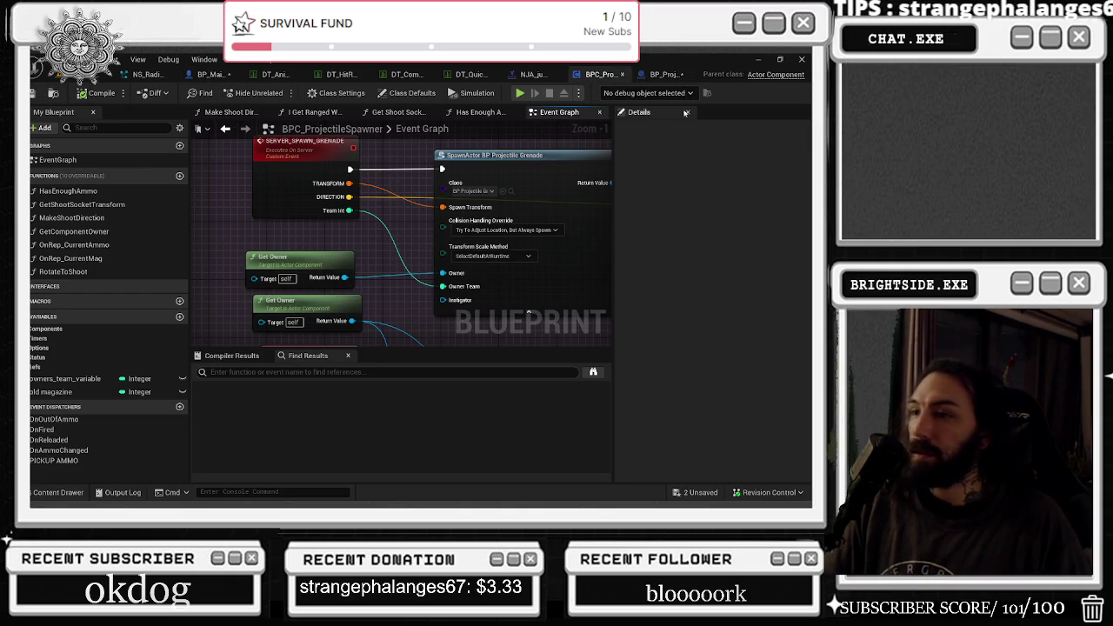
{"action": "left_click", "coordinate": [675, 77]}
Add a Get Owner node below the grenade's On Component Hit event.
{"action": "scroll", "coordinate": [390, 266], "scroll_direction": "up", "scroll_amount": 1}
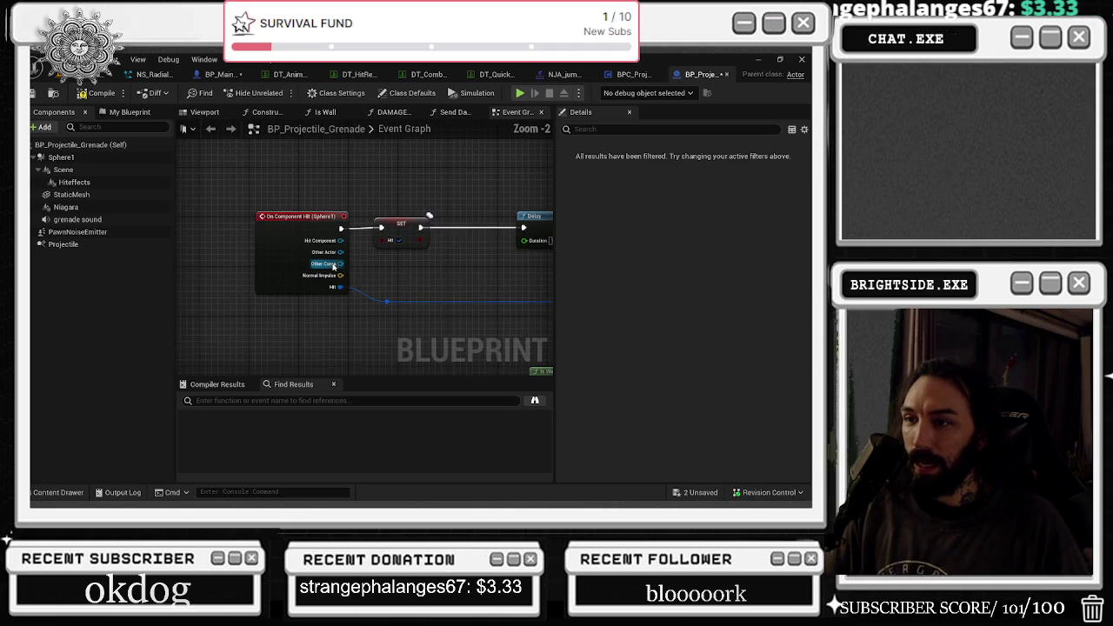
{"action": "right_click", "coordinate": [303, 174]}
{"action": "type", "text": "get owner"}
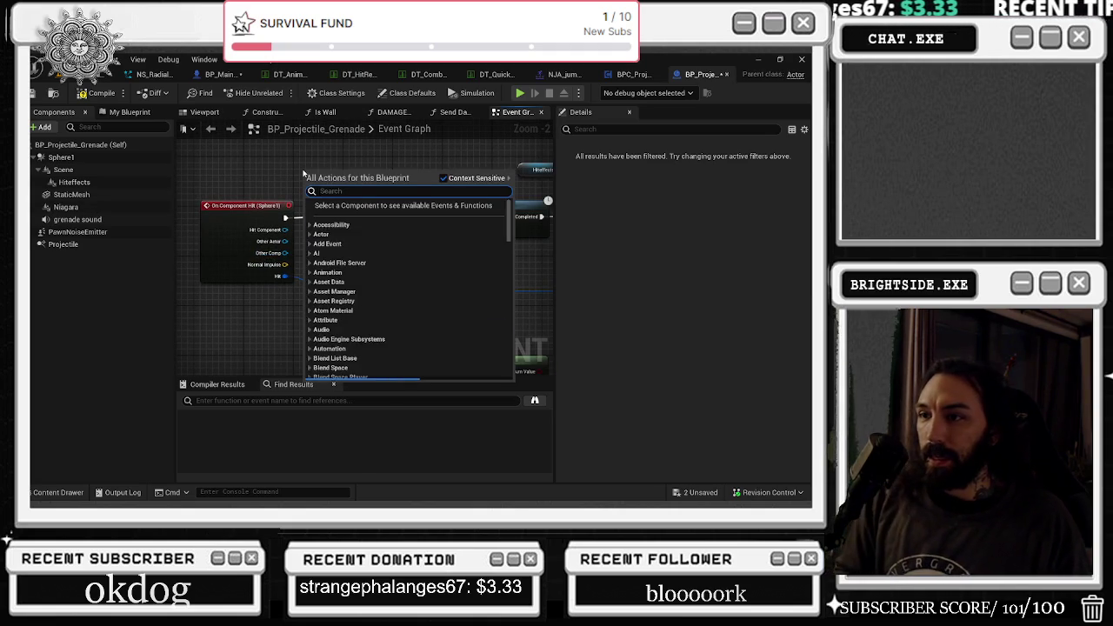
{"action": "key", "text": "Return"}
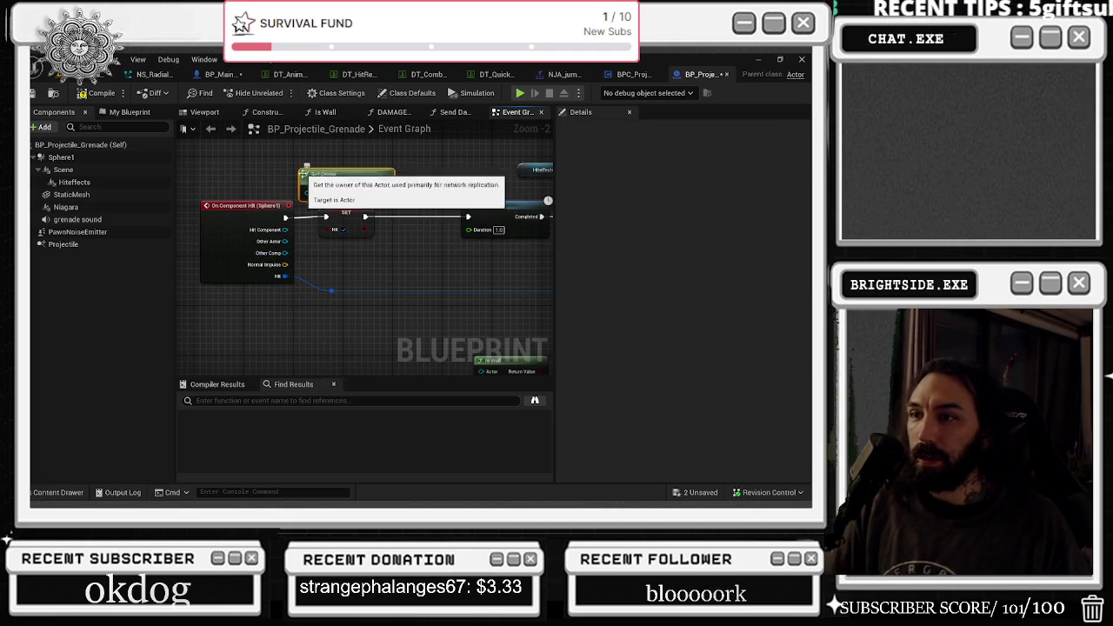
{"action": "left_click", "coordinate": [130, 112]}
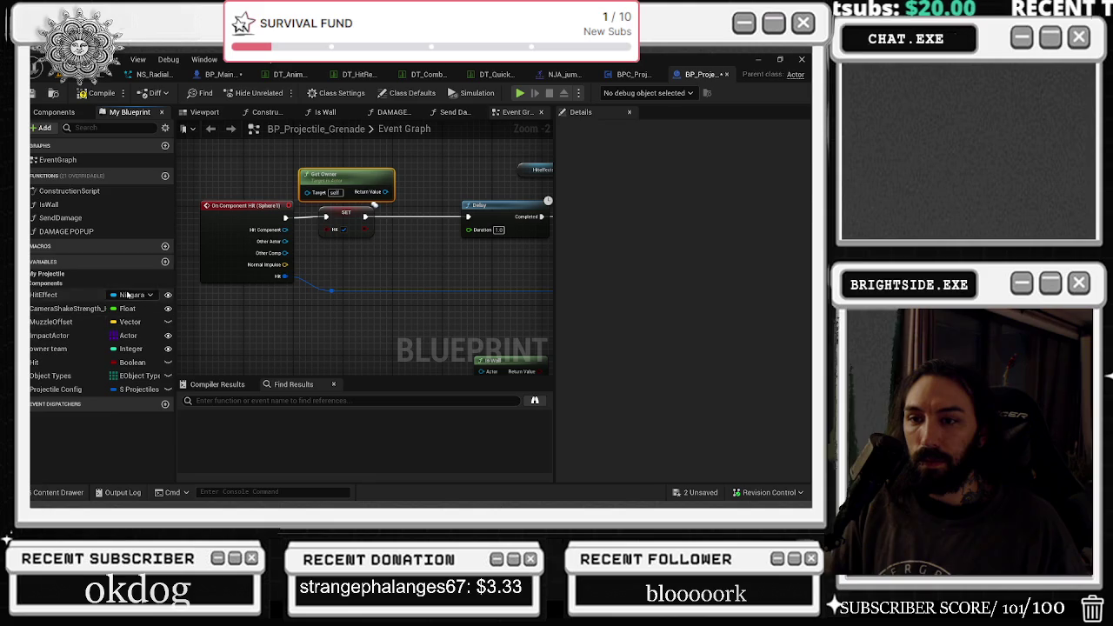
{"action": "left_click_drag", "start_coordinate": [357, 177], "coordinate": [255, 316]}
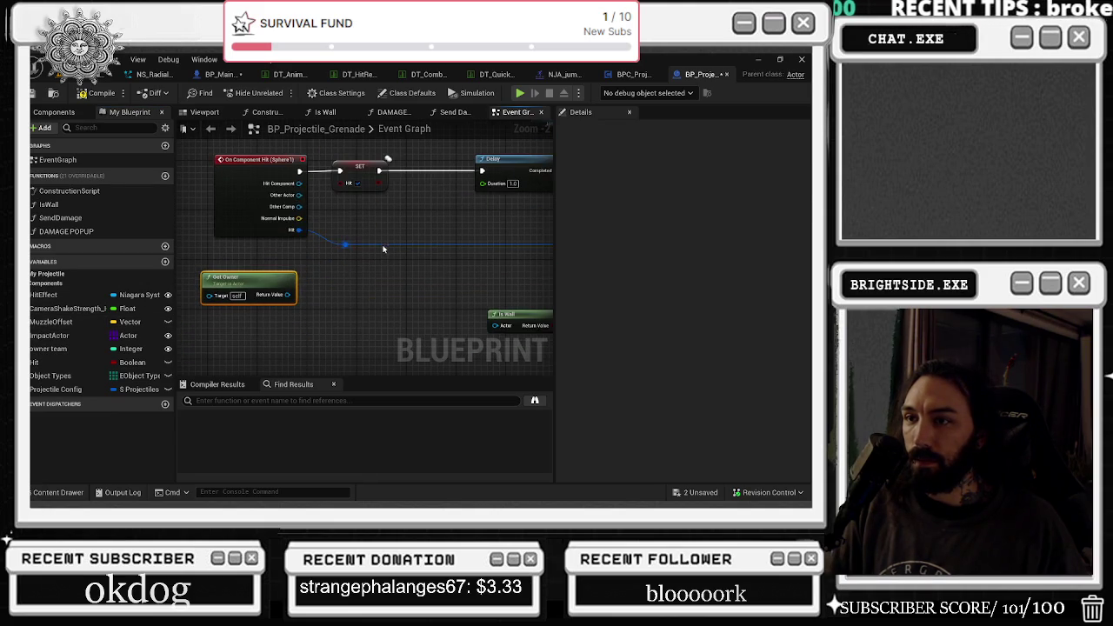
{"action": "left_click_drag", "start_coordinate": [236, 200], "coordinate": [196, 199]}
{"action": "left_click", "coordinate": [204, 289]}
{"action": "mouse_move", "coordinate": [203, 289]}
{"action": "left_mouse_down"}
{"action": "mouse_move", "coordinate": [191, 288]}
{"action": "mouse_move", "coordinate": [200, 267]}
{"action": "mouse_move", "coordinate": [288, 283]}
{"action": "left_mouse_up"}
Create a Not Equal node from Get Owner and wire it into a Branch.
{"action": "type", "text": "NOT EQU"}
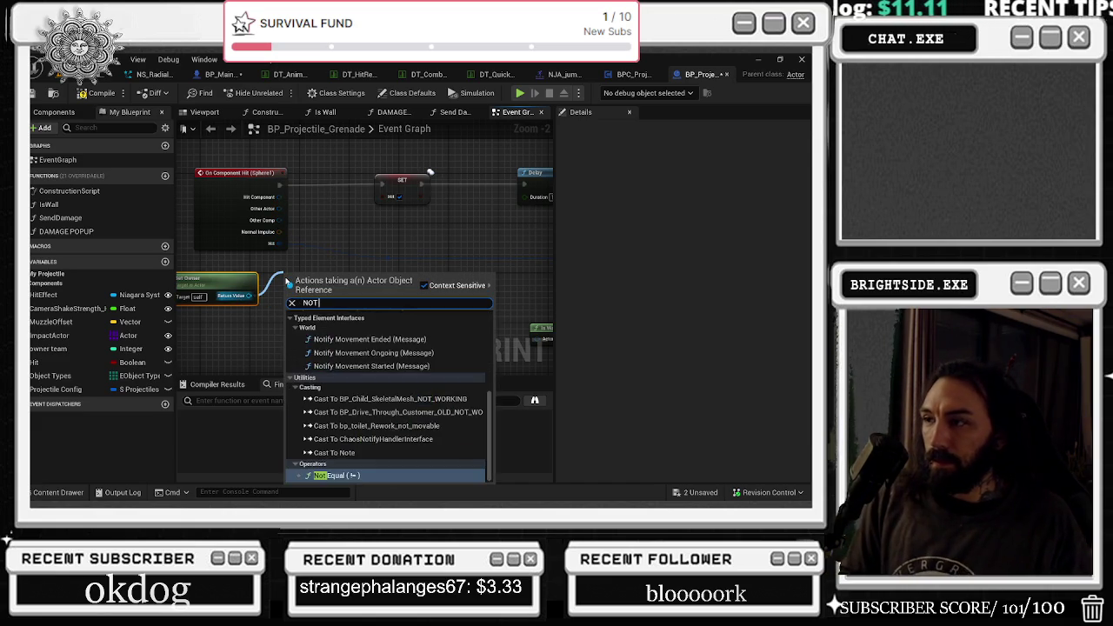
{"action": "key", "text": "Return"}
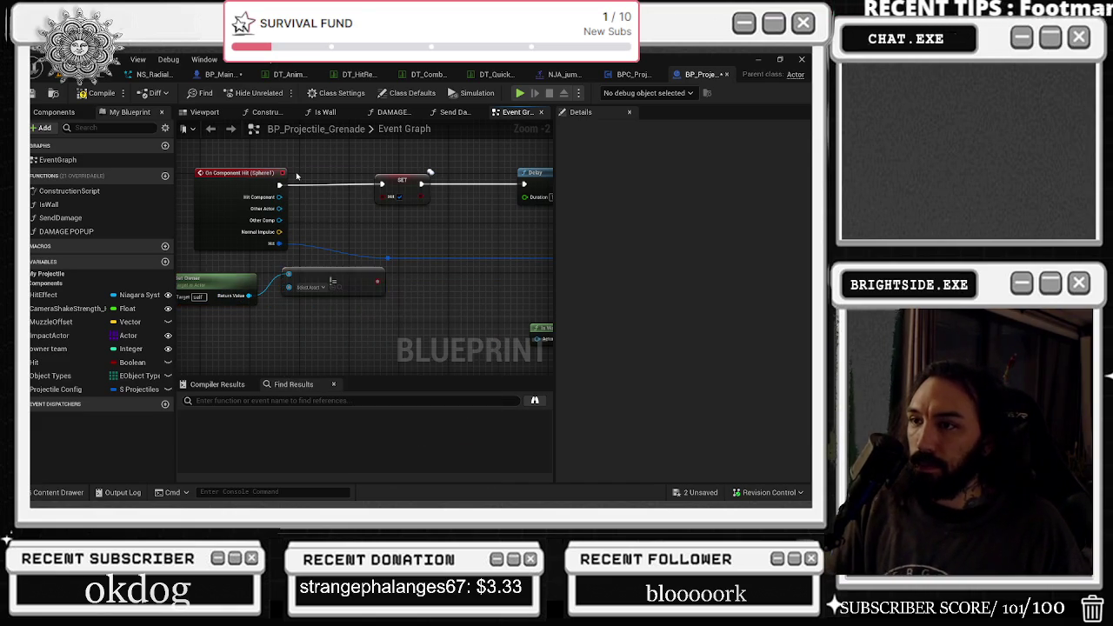
{"action": "mouse_move", "coordinate": [279, 181]}
{"action": "left_mouse_down"}
{"action": "mouse_move", "coordinate": [267, 184]}
{"action": "mouse_move", "coordinate": [427, 192]}
{"action": "mouse_move", "coordinate": [368, 196]}
{"action": "left_mouse_up"}
{"action": "left_click_drag", "start_coordinate": [326, 193], "coordinate": [327, 188]}
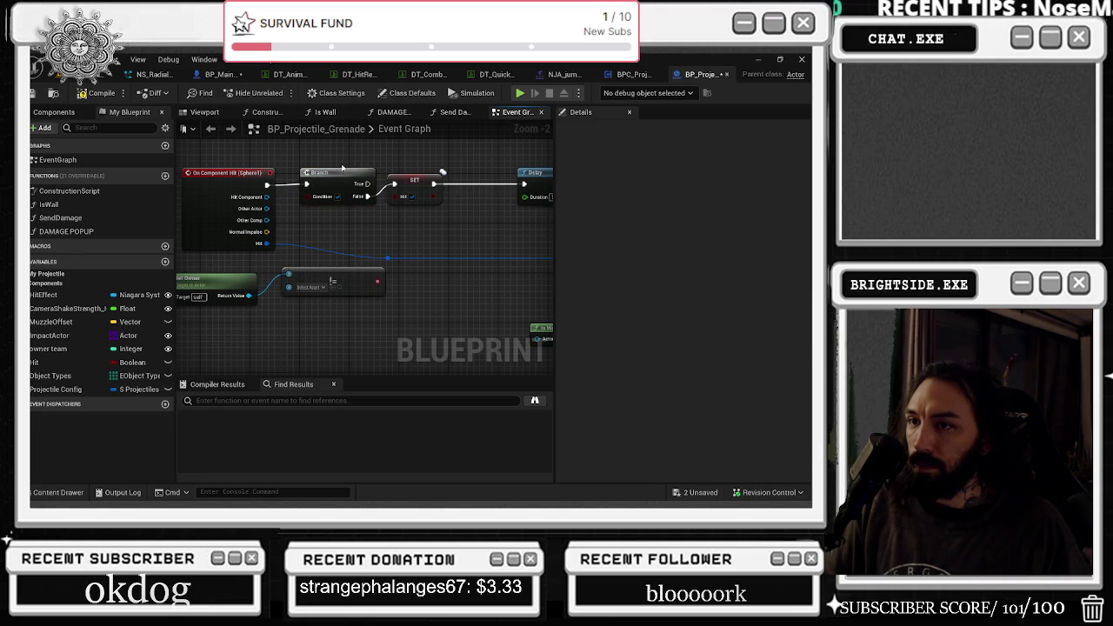
{"action": "scroll", "coordinate": [279, 171], "scroll_direction": "down", "scroll_amount": 6}
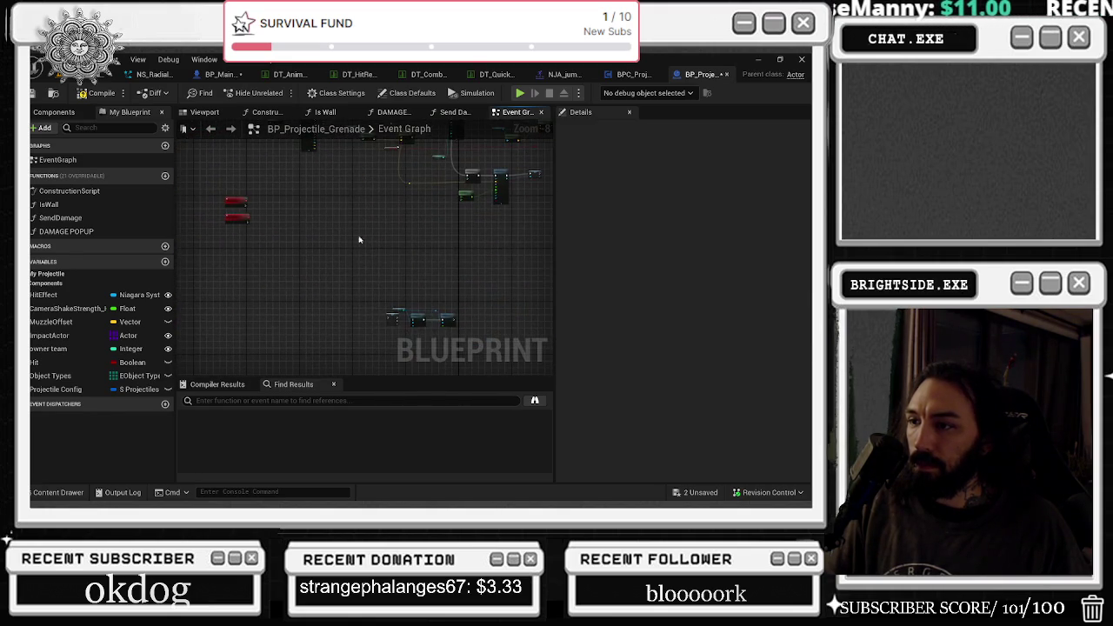
Wire Other Actor into Not Equal and its result into the Branch condition.
{"action": "left_click_drag", "start_coordinate": [355, 259], "coordinate": [462, 334]}
{"action": "scroll", "coordinate": [293, 303], "scroll_direction": "up", "scroll_amount": 4}
{"action": "scroll", "coordinate": [238, 251], "scroll_direction": "down", "scroll_amount": 3}
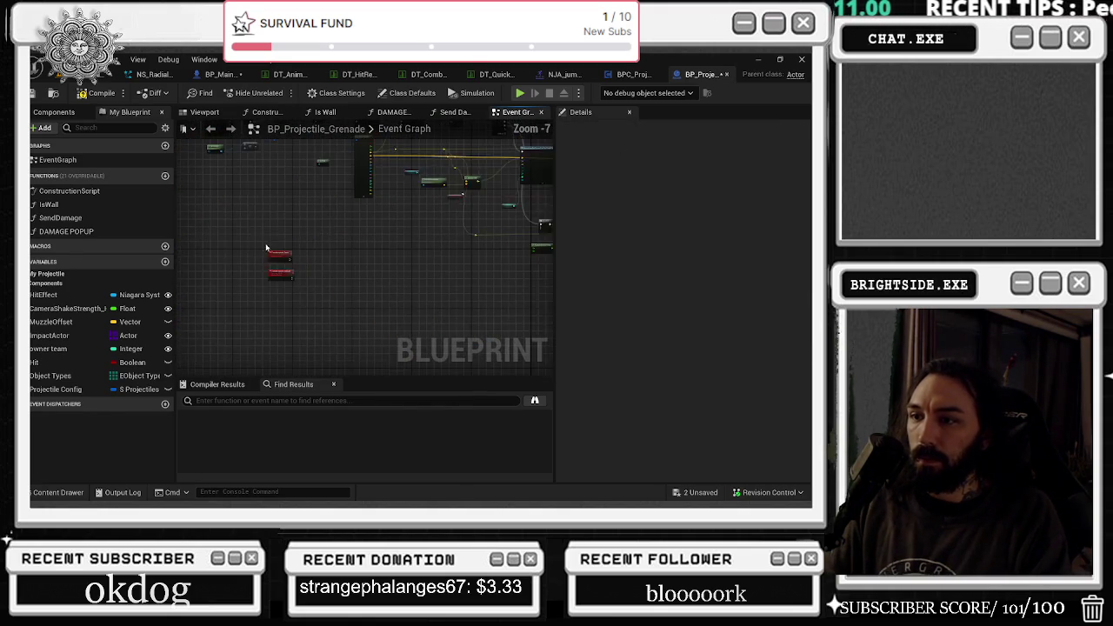
{"action": "mouse_move", "coordinate": [297, 285]}
{"action": "left_mouse_down"}
{"action": "mouse_move", "coordinate": [353, 353]}
{"action": "mouse_move", "coordinate": [348, 303]}
{"action": "mouse_move", "coordinate": [394, 266]}
{"action": "mouse_move", "coordinate": [379, 278]}
{"action": "mouse_move", "coordinate": [356, 246]}
{"action": "mouse_move", "coordinate": [413, 198]}
{"action": "mouse_move", "coordinate": [538, 153]}
{"action": "left_mouse_up"}
{"action": "scroll", "coordinate": [356, 245], "scroll_direction": "up", "scroll_amount": 7}
{"action": "left_click", "coordinate": [398, 245]}
{"action": "left_click", "coordinate": [380, 261]}
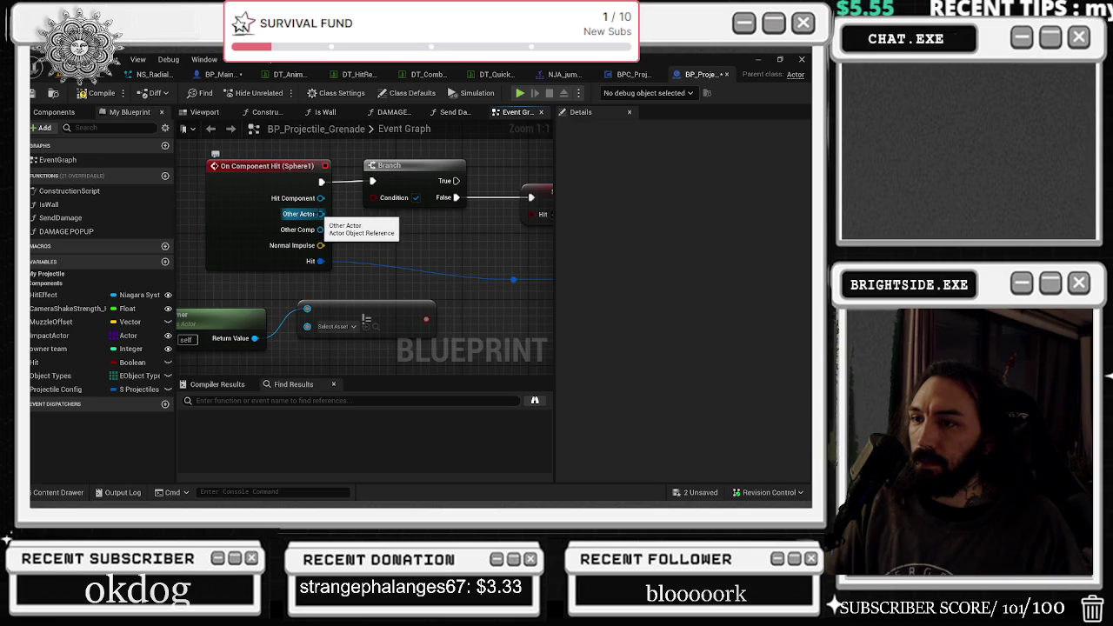
{"action": "mouse_move", "coordinate": [320, 222]}
{"action": "left_mouse_down"}
{"action": "mouse_move", "coordinate": [302, 222]}
{"action": "mouse_move", "coordinate": [306, 356]}
{"action": "mouse_move", "coordinate": [307, 308]}
{"action": "left_mouse_up"}
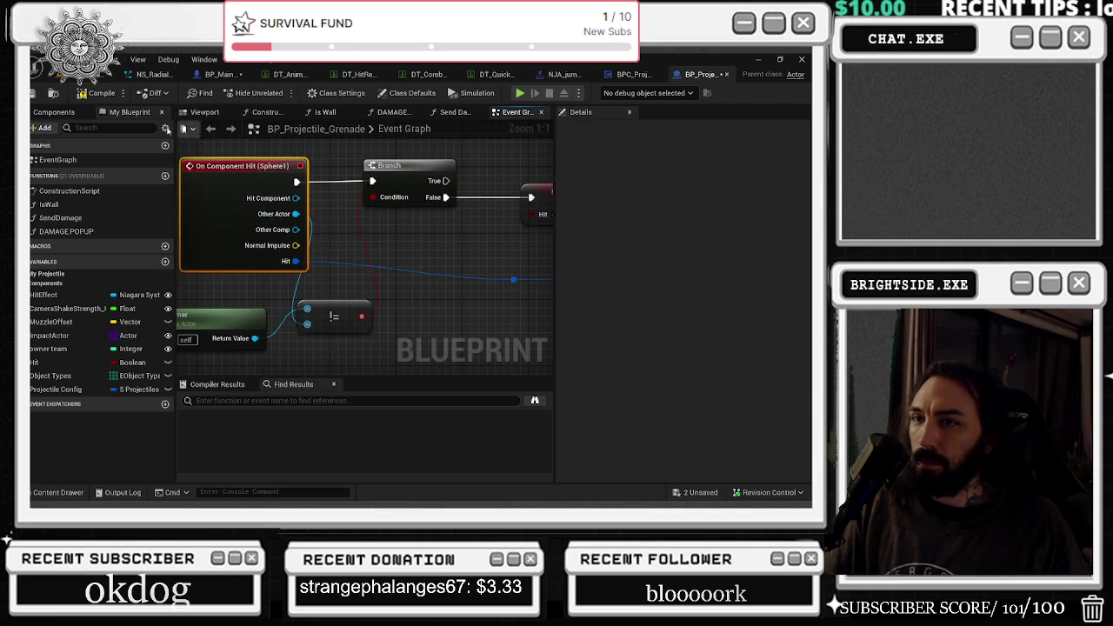
Save BP_Projectile_Grenade, then save the NJA_jumping_kick_3 montage.
{"action": "left_click", "coordinate": [100, 74]}
{"action": "left_click", "coordinate": [94, 92]}
{"action": "left_click", "coordinate": [715, 74]}
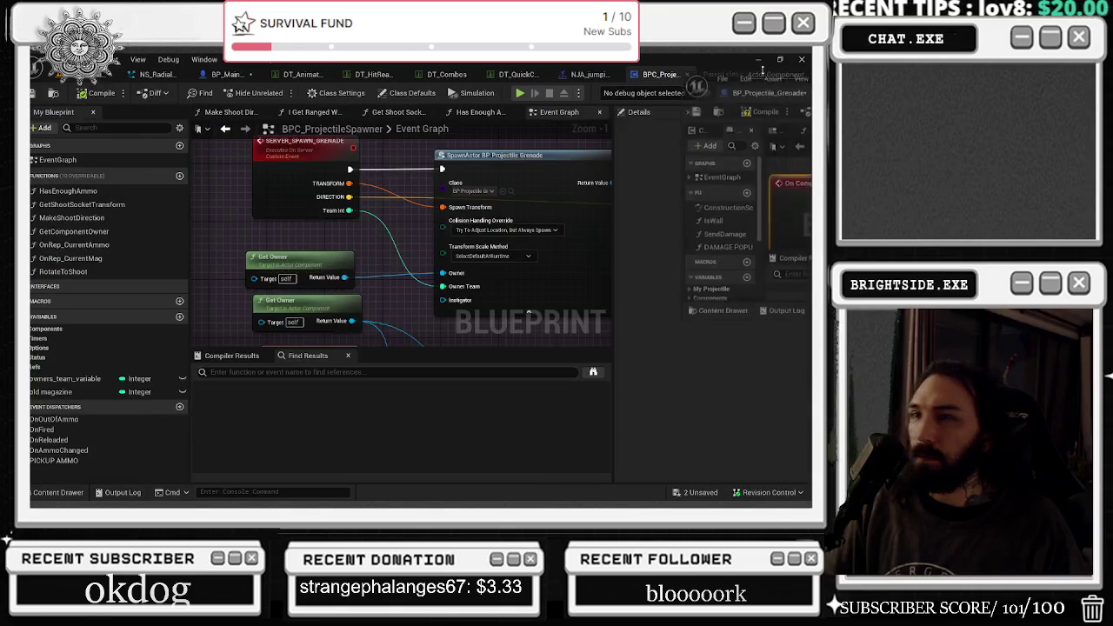
{"action": "left_click", "coordinate": [708, 76]}
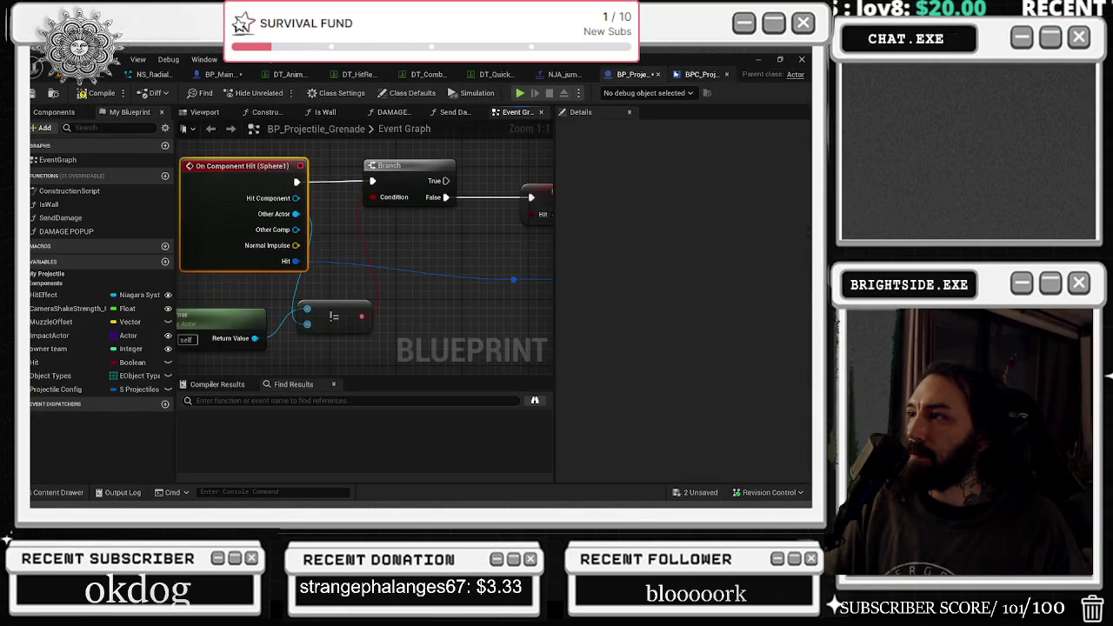
{"action": "left_click", "coordinate": [709, 75]}
{"action": "left_click", "coordinate": [600, 75]}
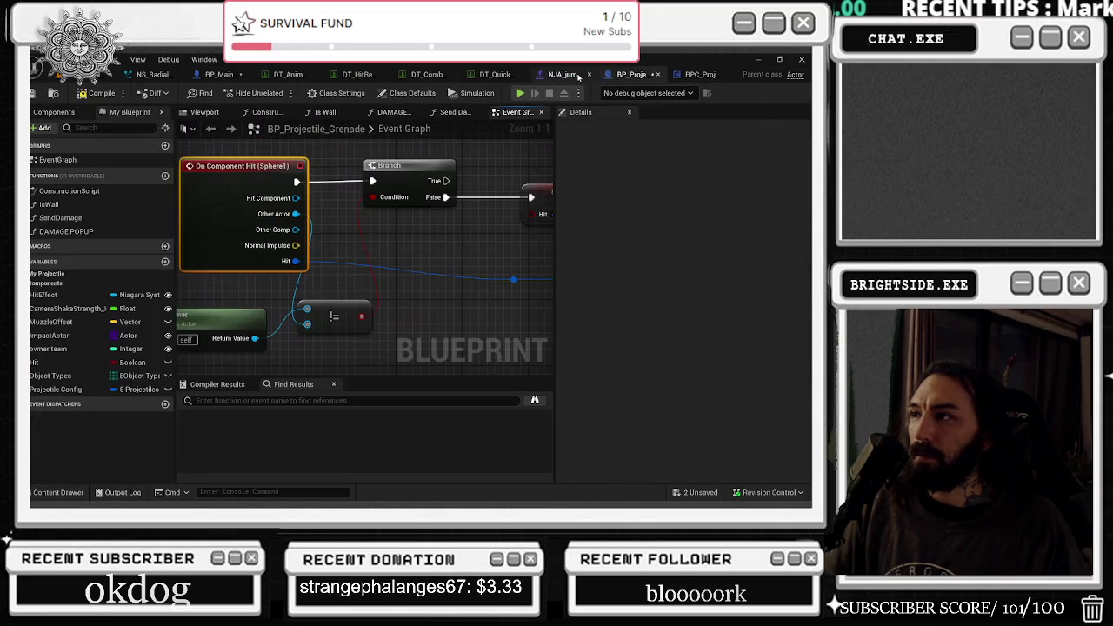
{"action": "key", "text": "ctrl+s"}
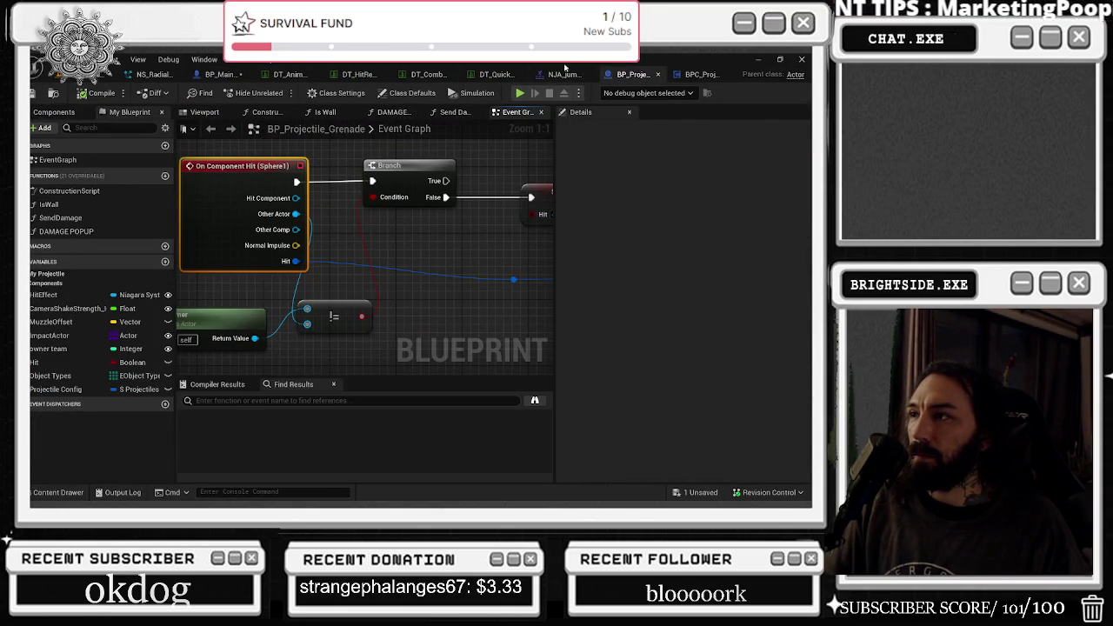
{"action": "left_click", "coordinate": [566, 74]}
{"action": "key", "text": "ctrl+s"}
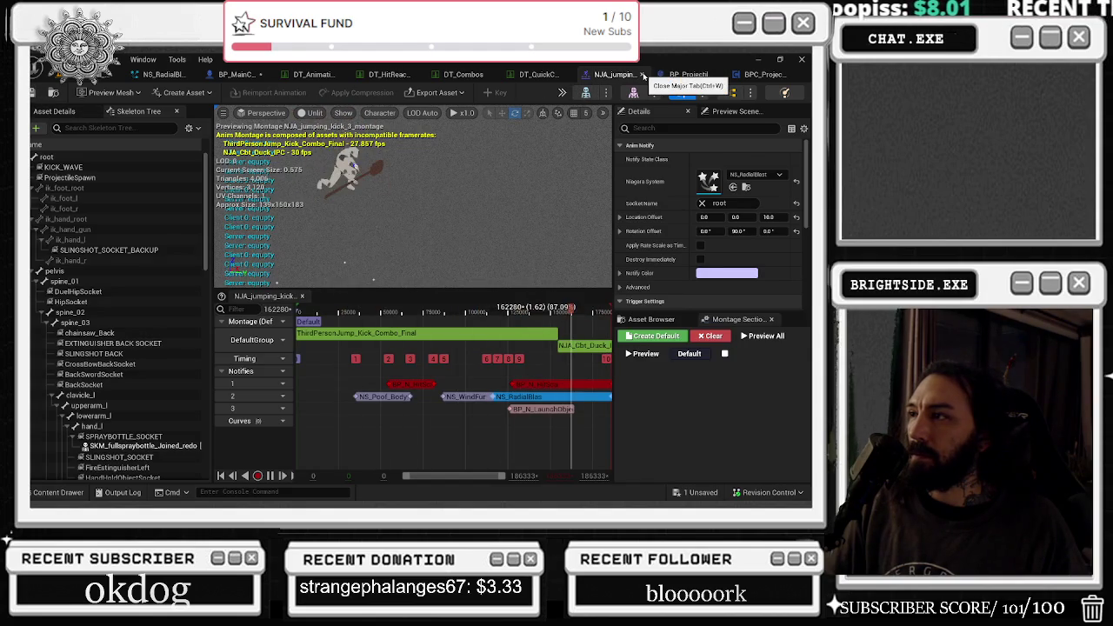
Close the jumping kick montage, save BP_MainCharacter, and start Play In Editor with Alt+P.
{"action": "left_click", "coordinate": [642, 75]}
{"action": "left_click", "coordinate": [689, 83]}
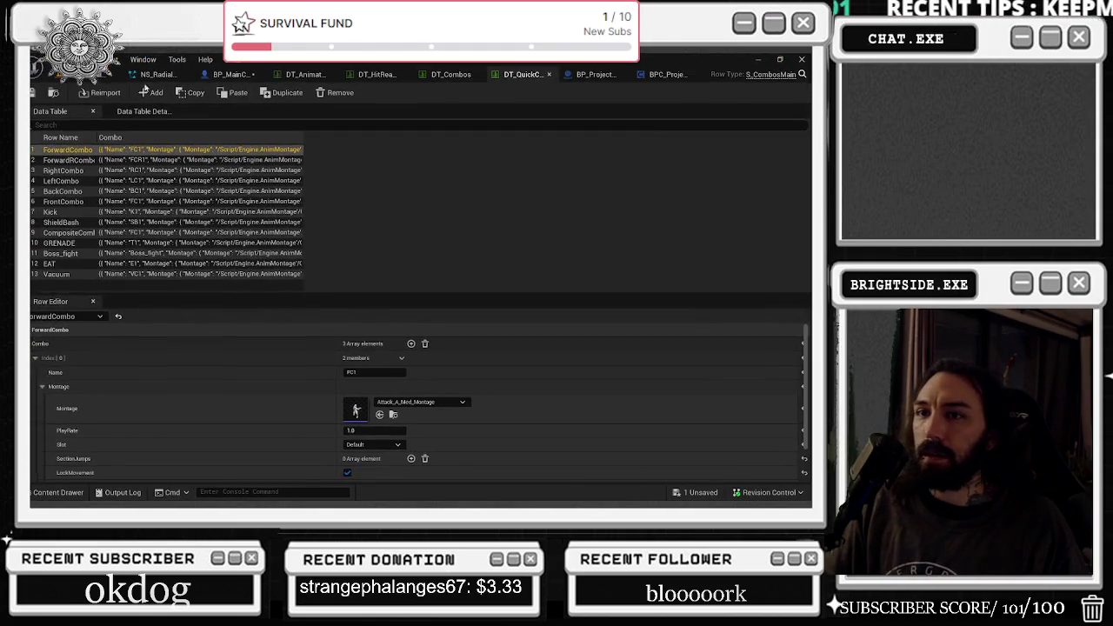
{"action": "left_click", "coordinate": [696, 493]}
{"action": "left_click", "coordinate": [495, 398]}
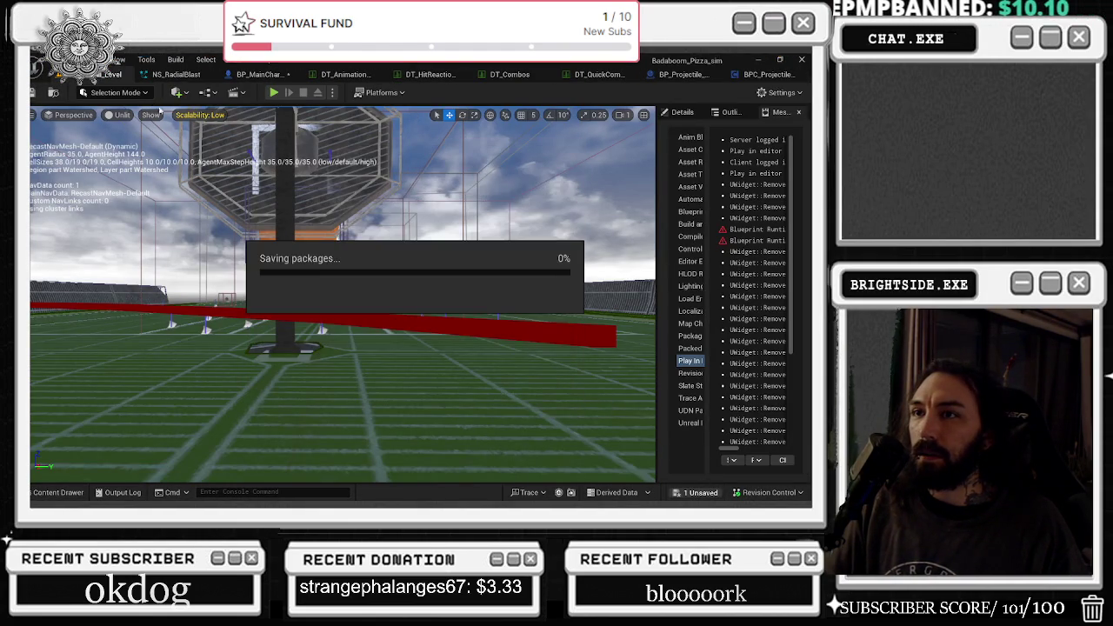
{"action": "left_click", "coordinate": [261, 75]}
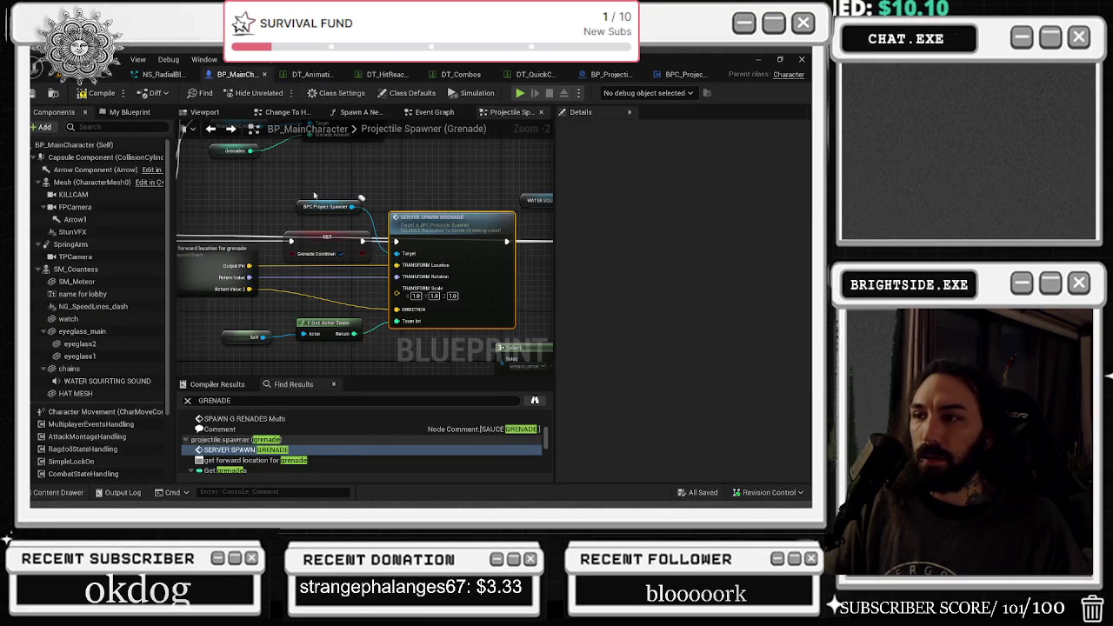
{"action": "key", "text": "ctrl+s"}
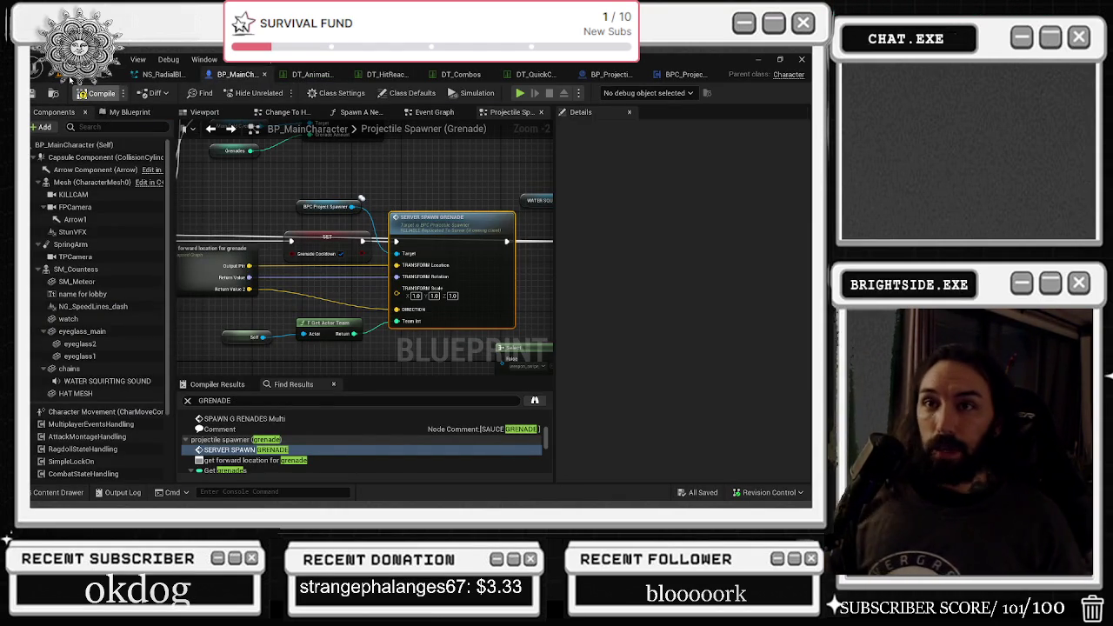
{"action": "left_click", "coordinate": [71, 78]}
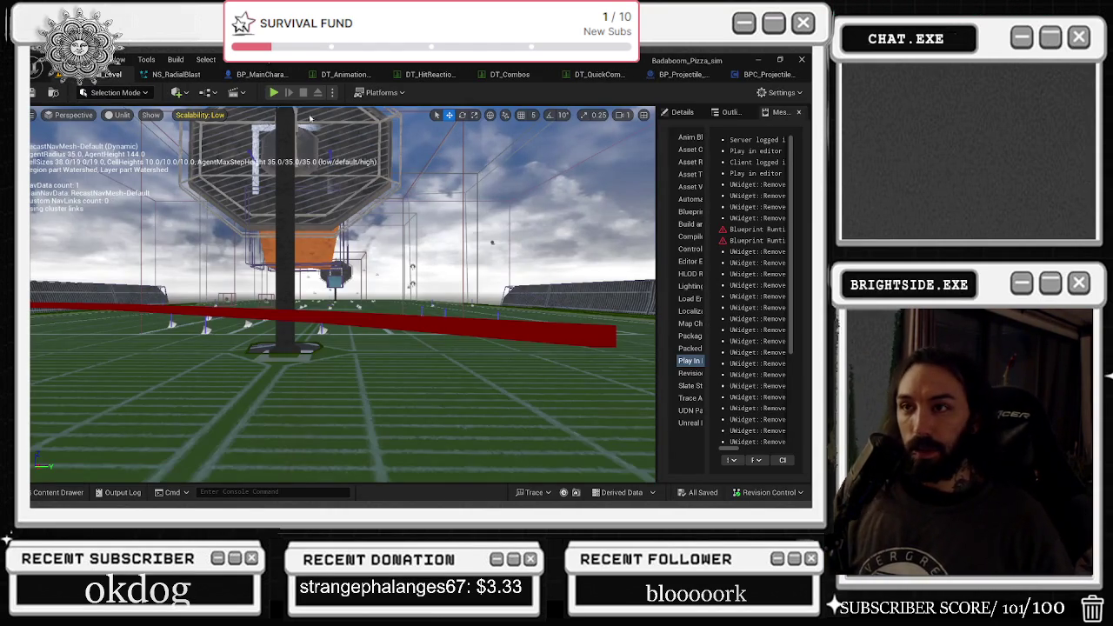
{"action": "key", "text": "alt+p"}
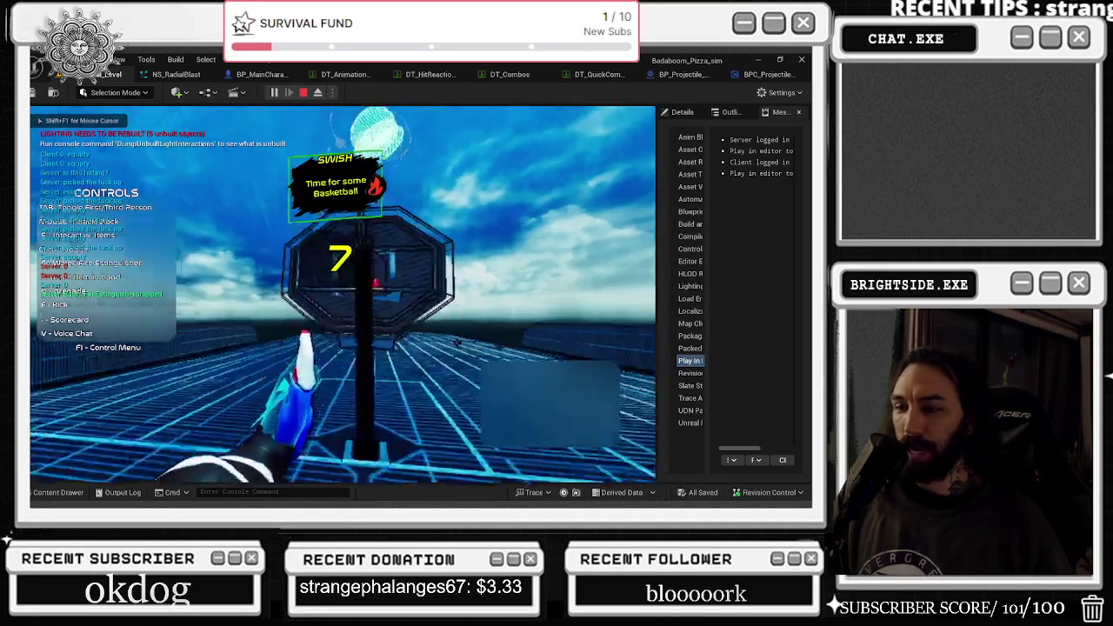
Toggle first- and third-person views and throw a grenade, then stop and return to BP_Projectile_Grenade.
{"action": "key", "text": "Tab"}
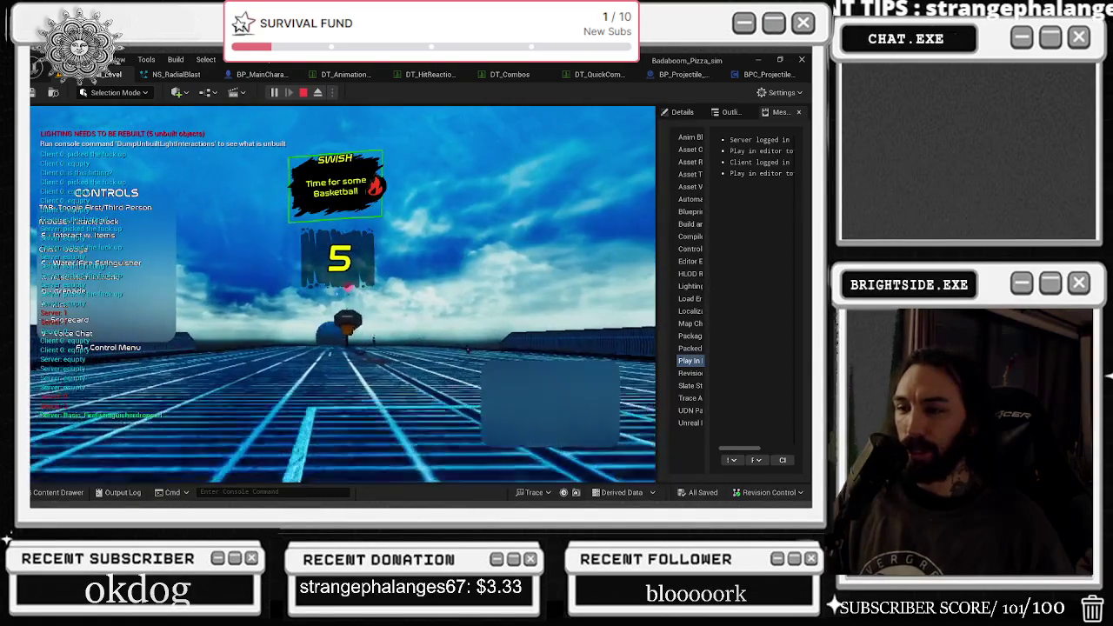
{"action": "key", "text": "Tab"}
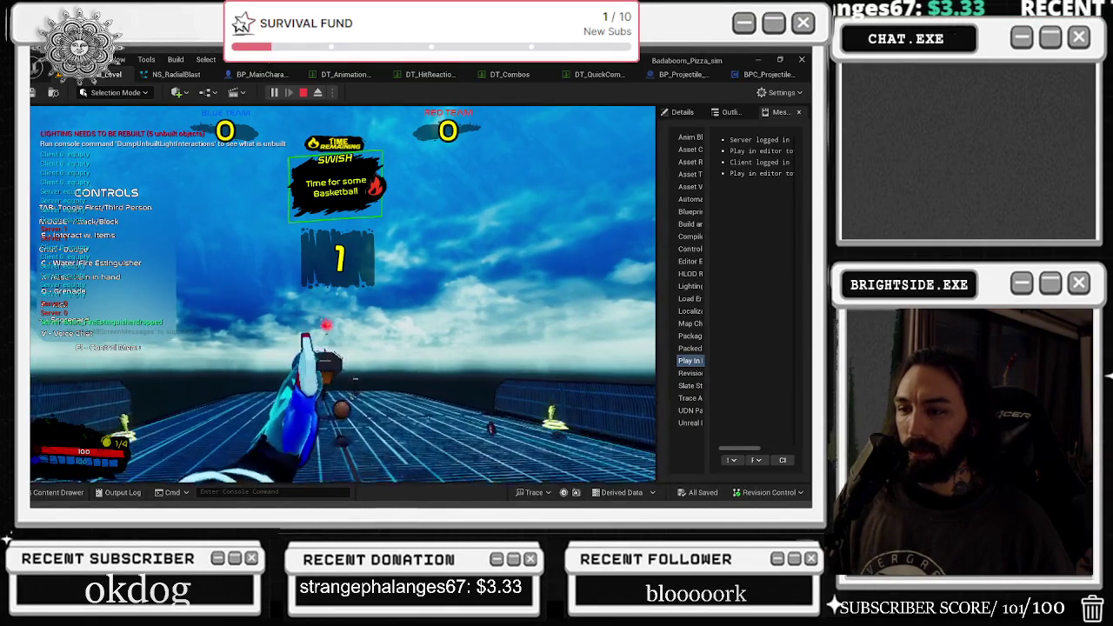
{"action": "key", "text": "Tab"}
{"action": "key", "text": "Tab"}
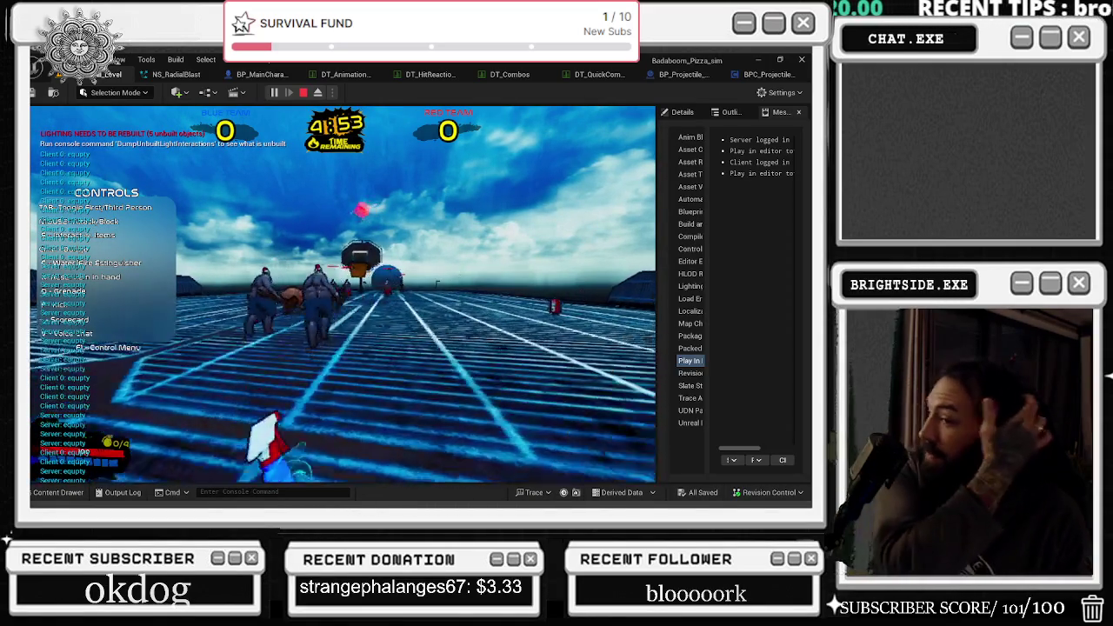
{"action": "key", "text": "F1"}
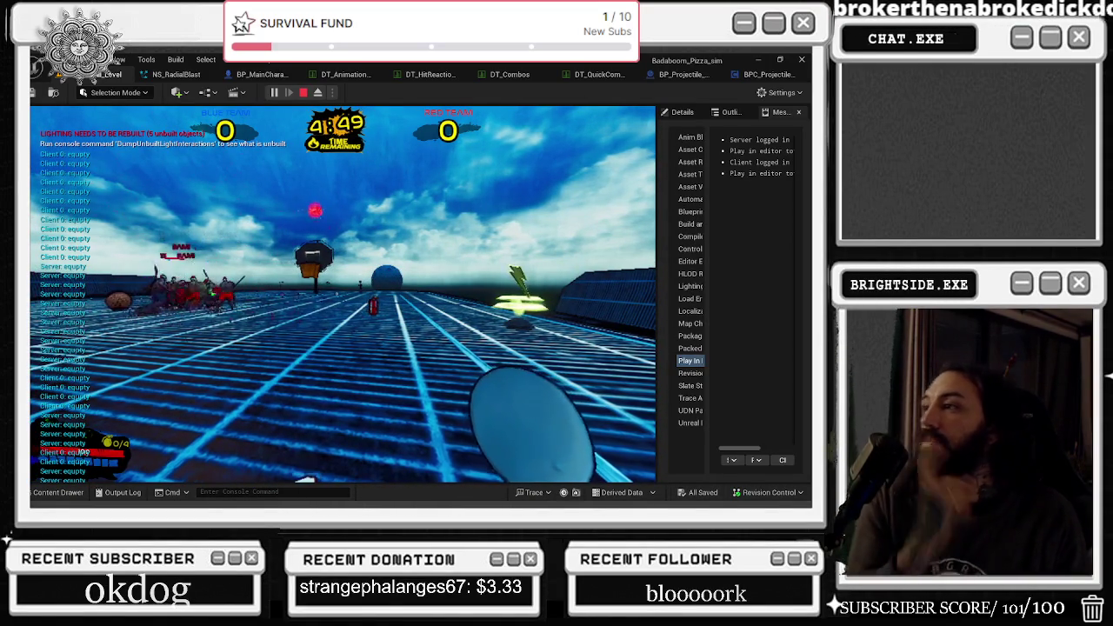
{"action": "key", "text": "Escape"}
{"action": "left_click", "coordinate": [757, 75]}
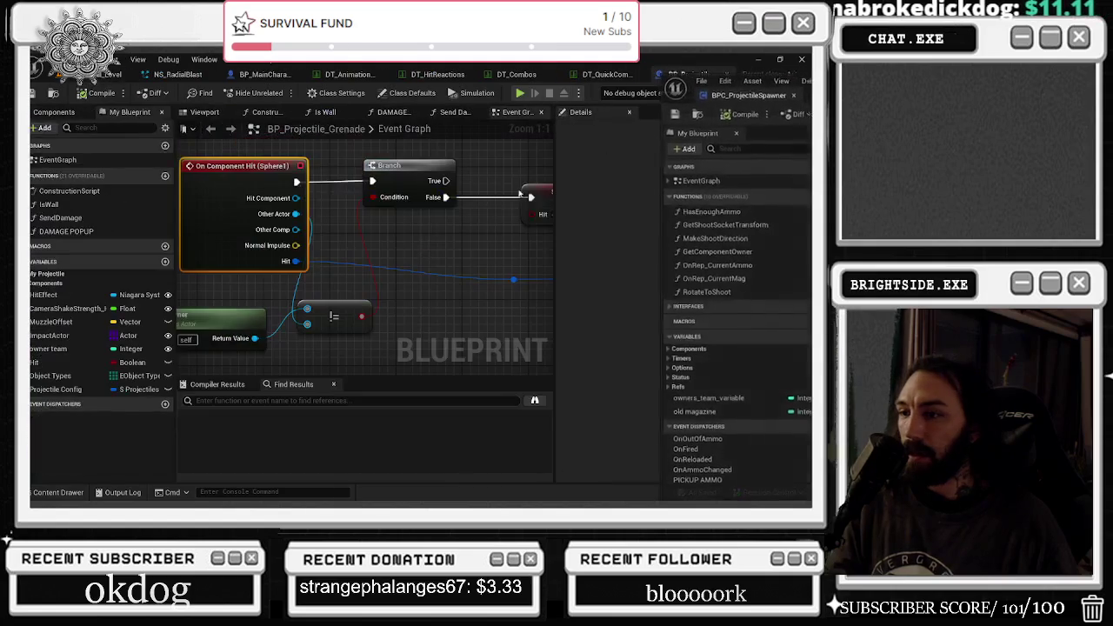
Dock the spawner blueprint and frame the garlic grenade mesh in the grenade's 3D preview.
{"action": "mouse_move", "coordinate": [736, 94]}
{"action": "left_mouse_down"}
{"action": "mouse_move", "coordinate": [348, 130]}
{"action": "mouse_move", "coordinate": [246, 128]}
{"action": "left_mouse_up"}
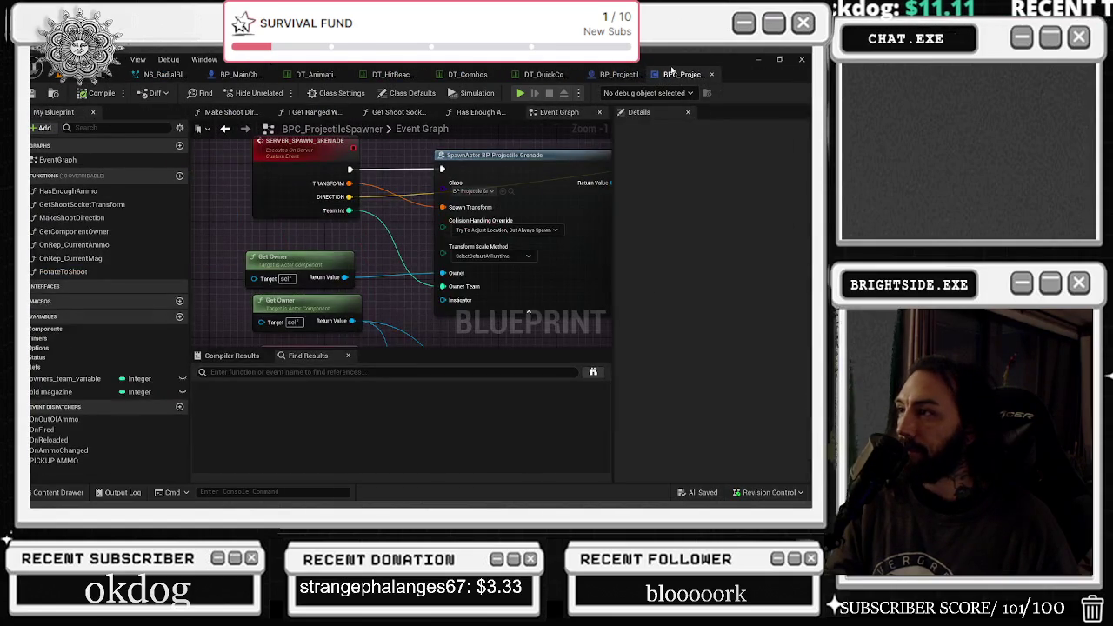
{"action": "left_click", "coordinate": [600, 76]}
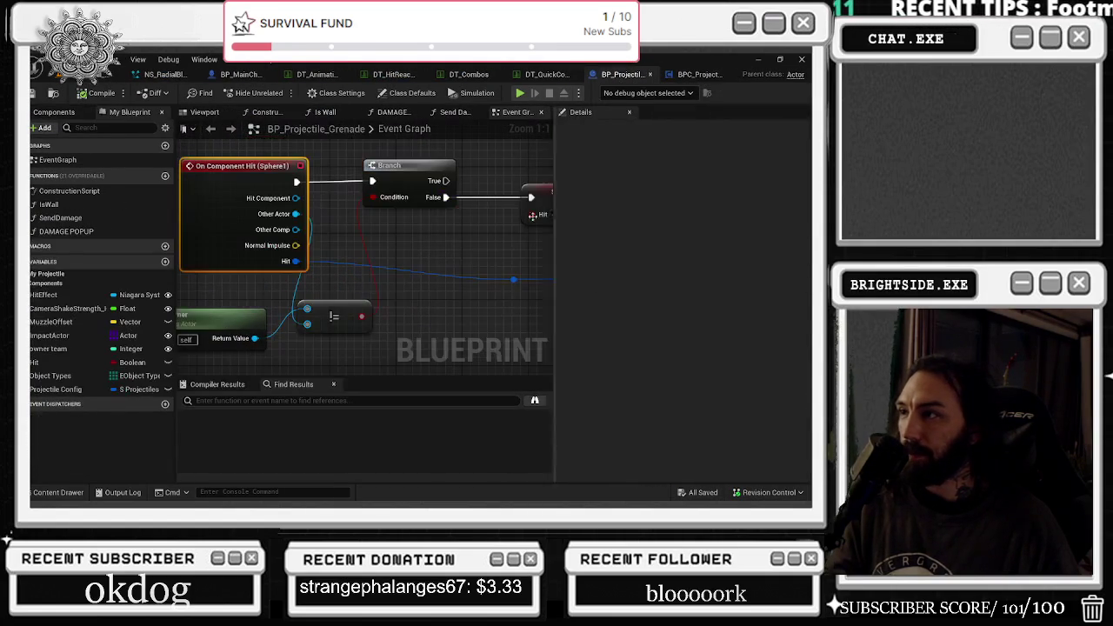
{"action": "left_click", "coordinate": [205, 113]}
{"action": "left_click", "coordinate": [361, 244]}
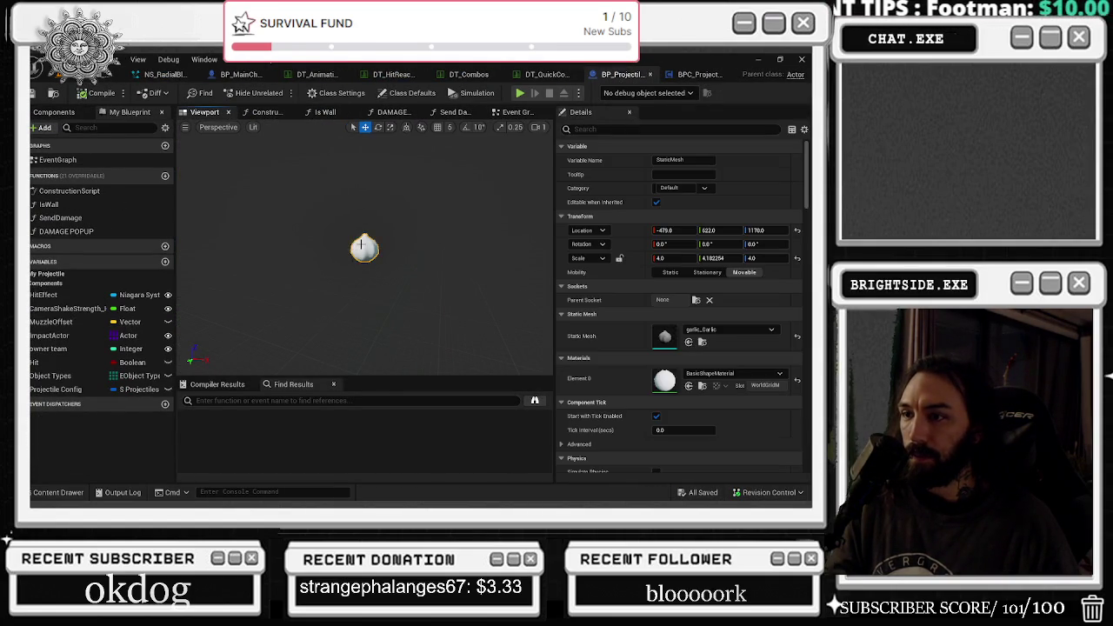
{"action": "key", "text": "f"}
{"action": "scroll", "coordinate": [206, 183], "scroll_direction": "down", "scroll_amount": 5}
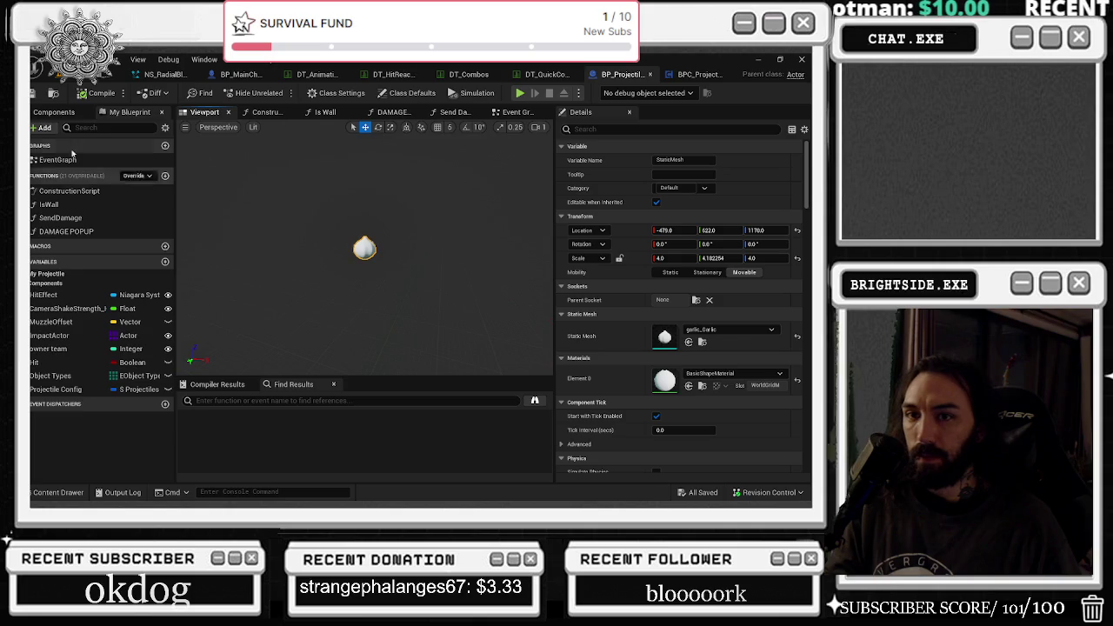
Inspect each grenade component: Scene, Hiteffects, StaticMesh, Niagara, sound, PawnNoiseEmitter, movement, Sphere1.
{"action": "left_click", "coordinate": [50, 113]}
{"action": "left_click", "coordinate": [62, 169]}
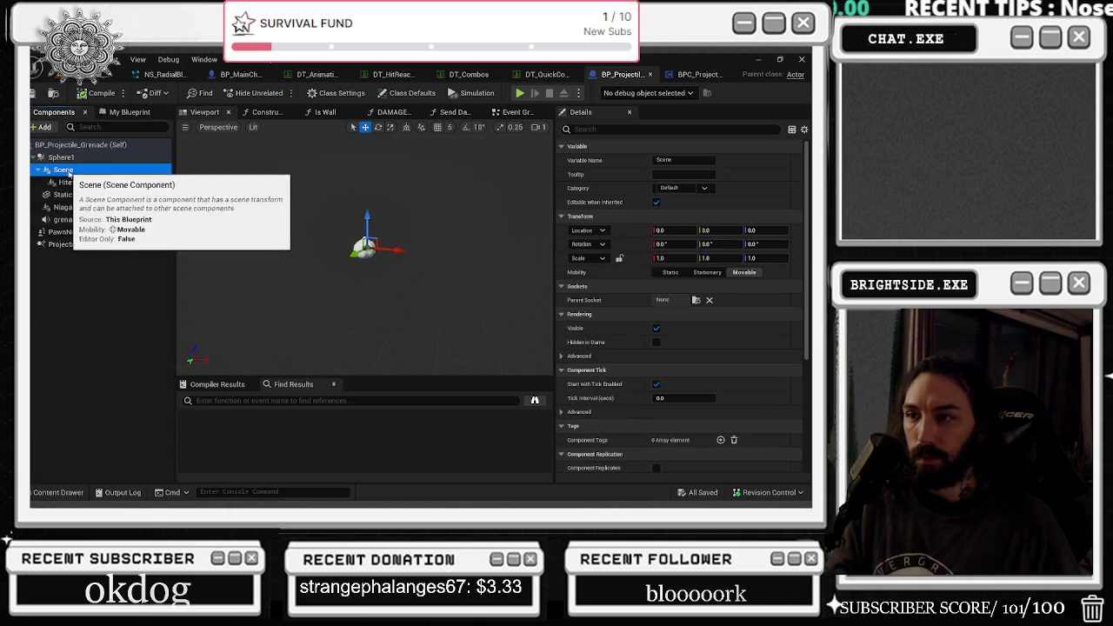
{"action": "left_click", "coordinate": [74, 183]}
{"action": "left_click", "coordinate": [71, 195]}
{"action": "left_click", "coordinate": [66, 207]}
{"action": "left_click", "coordinate": [78, 219]}
{"action": "left_click", "coordinate": [103, 232]}
{"action": "left_click", "coordinate": [63, 244]}
{"action": "left_click", "coordinate": [80, 144]}
{"action": "left_click", "coordinate": [69, 158]}
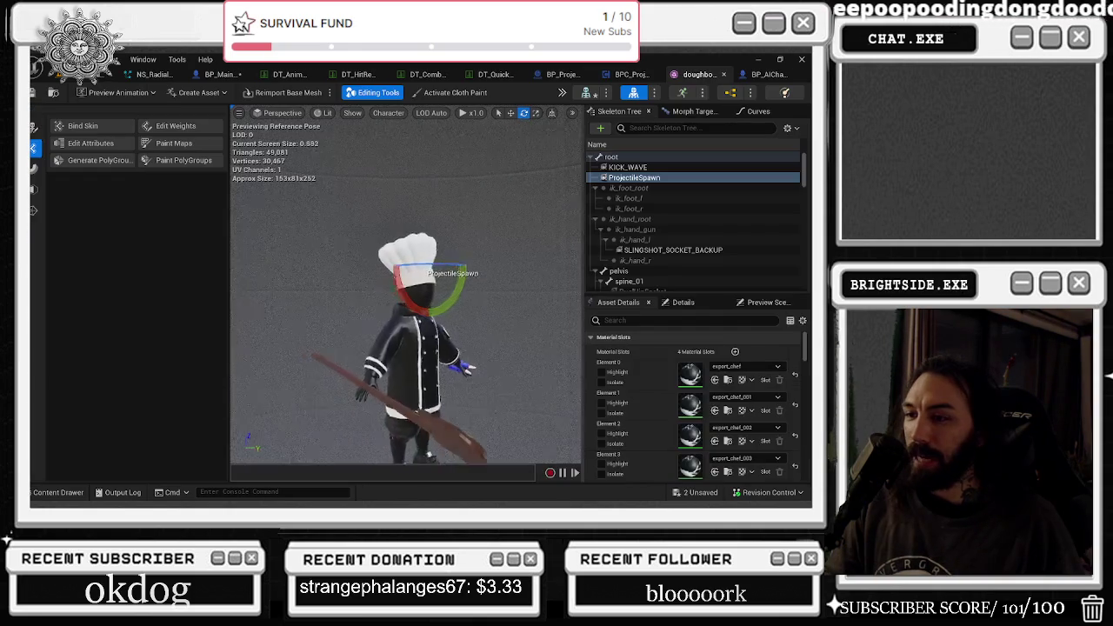
Move the ProjectileSpawn socket to head height in front of the chef and save all assets.
{"action": "mouse_move", "coordinate": [406, 283]}
{"action": "left_mouse_down"}
{"action": "mouse_move", "coordinate": [374, 284]}
{"action": "mouse_move", "coordinate": [405, 283]}
{"action": "left_mouse_up"}
{"action": "key", "text": "r"}
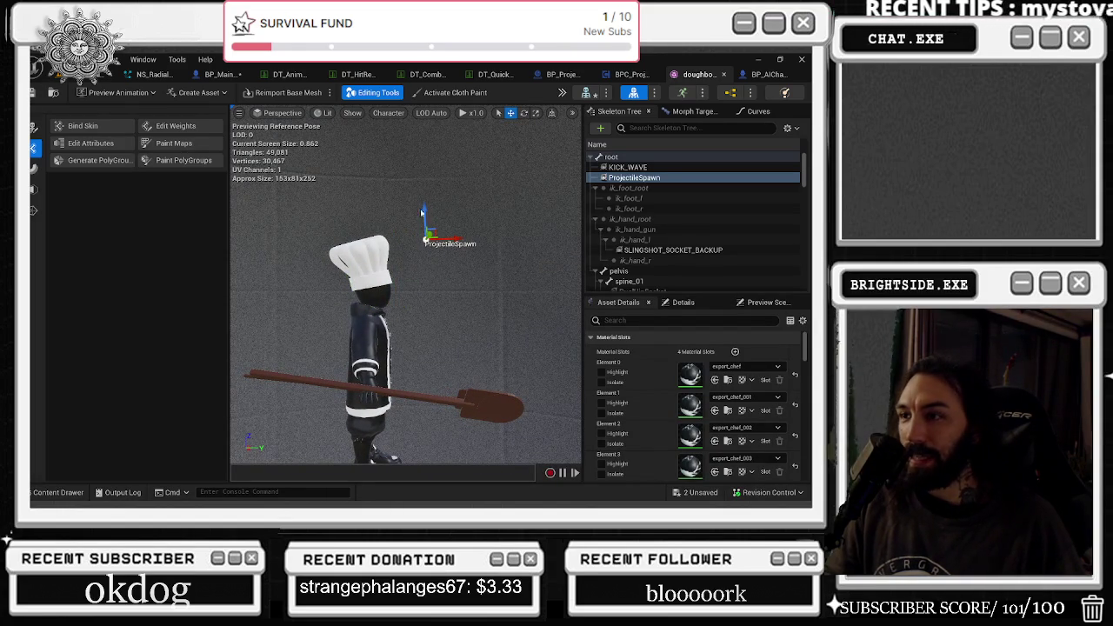
{"action": "left_click", "coordinate": [35, 94]}
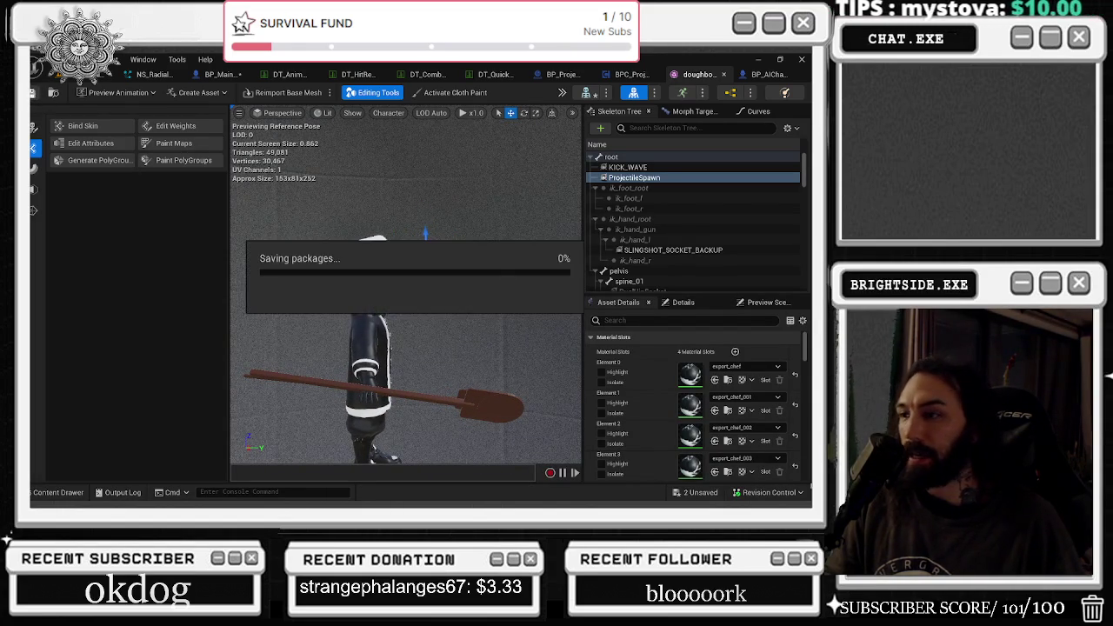
{"action": "key", "text": "ctrl+shift+s"}
{"action": "left_click", "coordinate": [493, 396]}
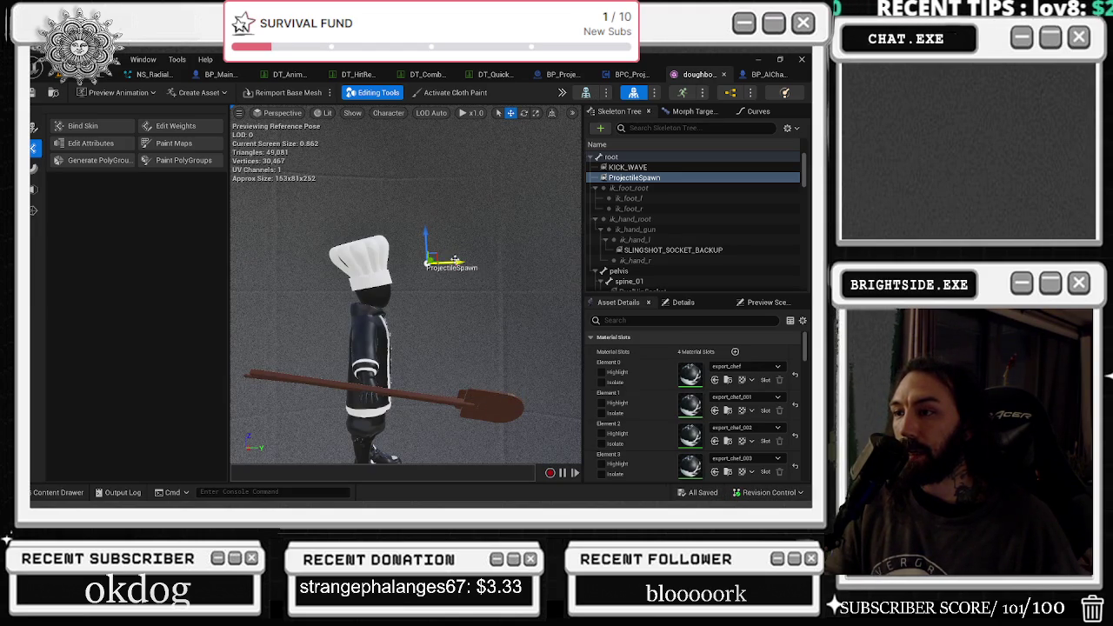
{"action": "left_click", "coordinate": [85, 87]}
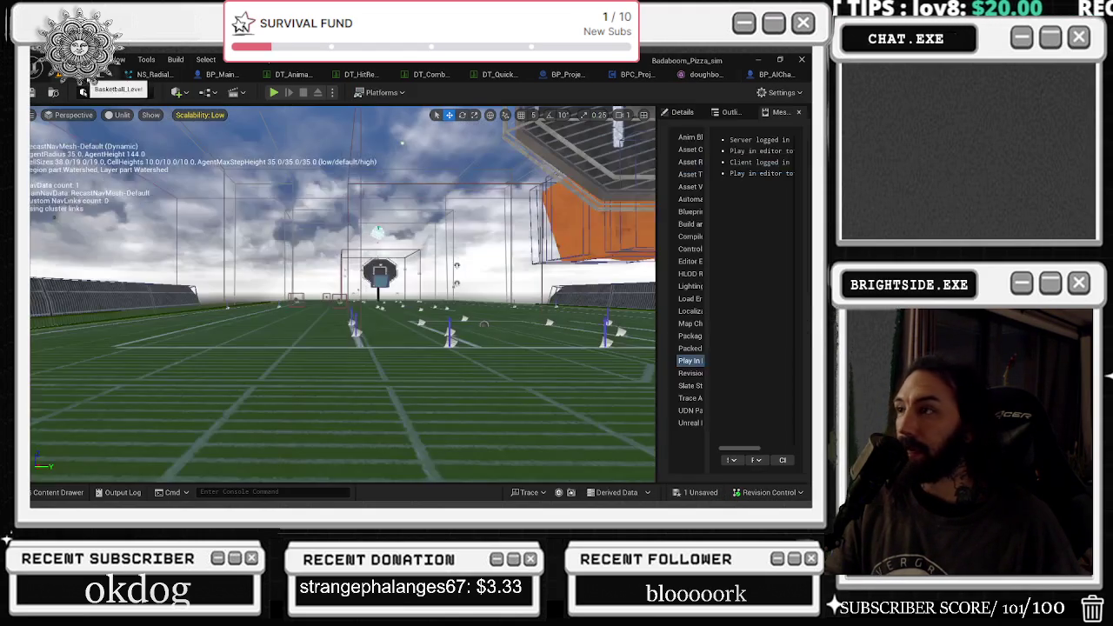
Review BPC_ProjectileSpawner's grenade spawn event, then bring up BP_Projectile_Grenade's Event Graph.
{"action": "left_click", "coordinate": [701, 76]}
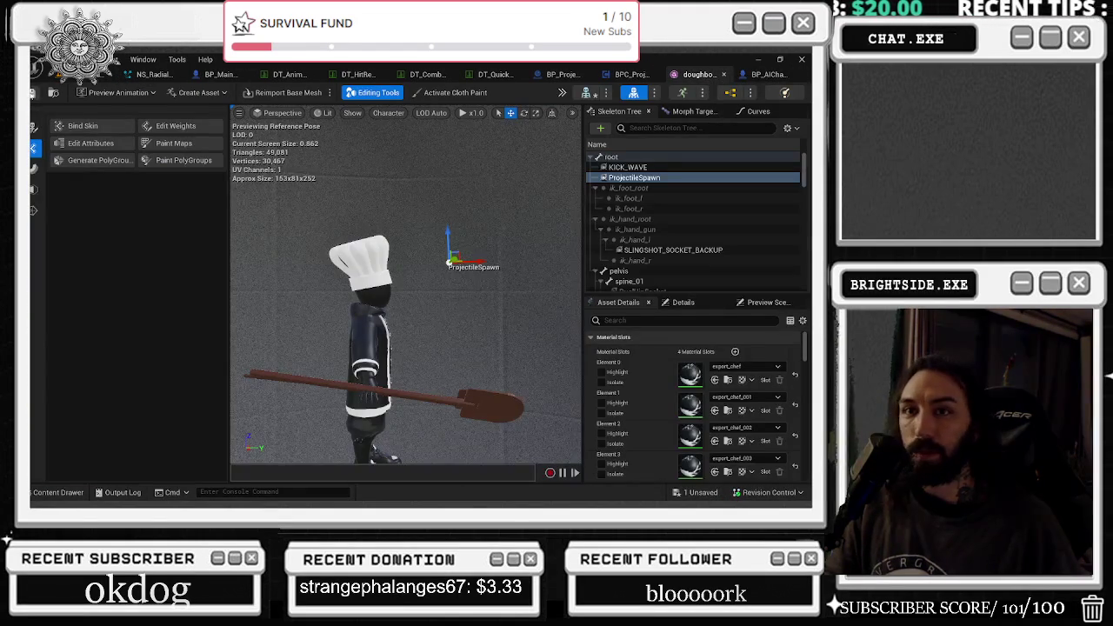
{"action": "left_click", "coordinate": [35, 92]}
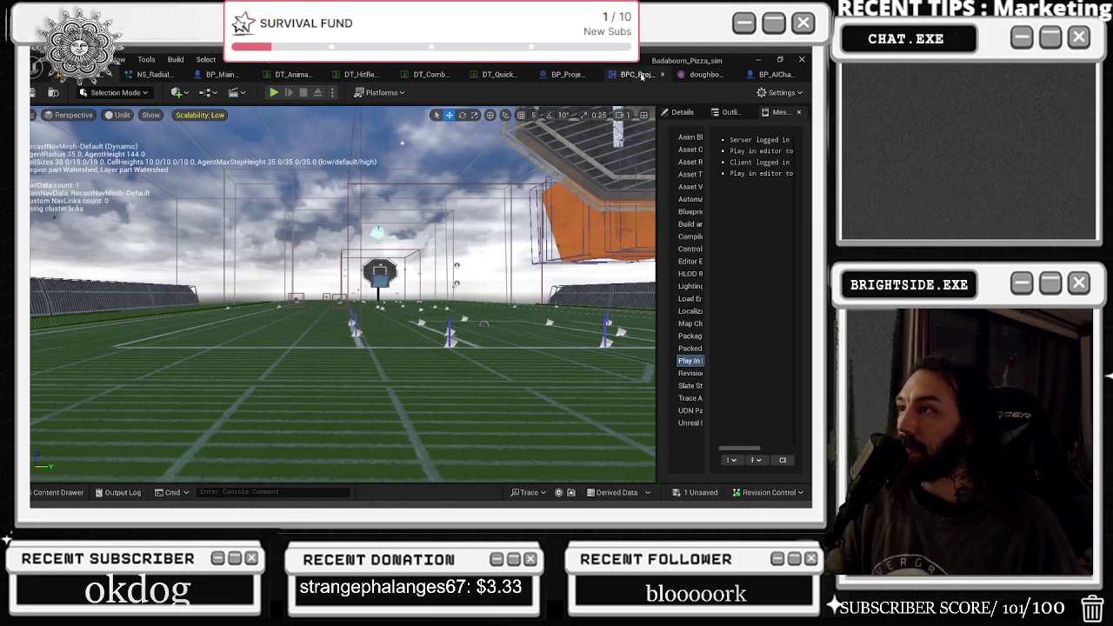
{"action": "left_click", "coordinate": [638, 75]}
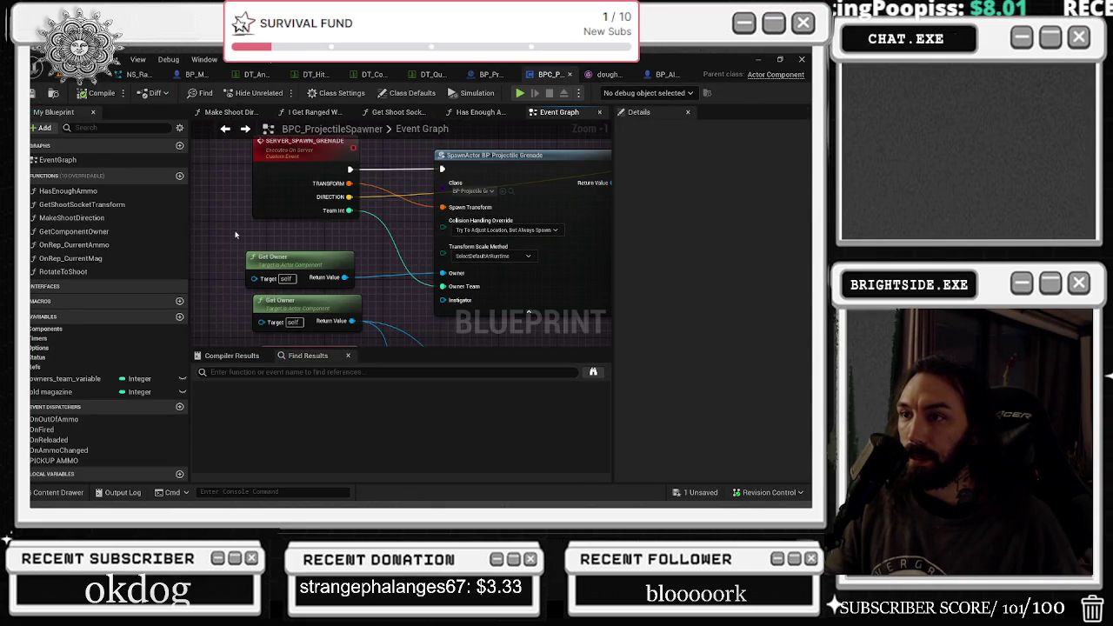
{"action": "left_click", "coordinate": [225, 129]}
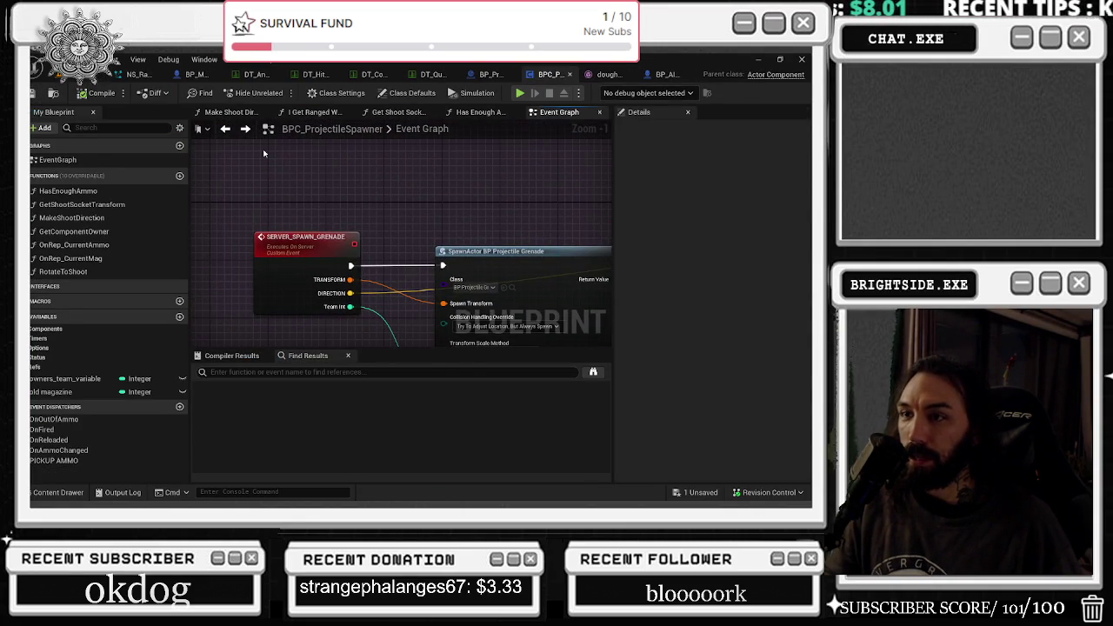
{"action": "left_click", "coordinate": [492, 74]}
{"action": "left_click_drag", "start_coordinate": [411, 208], "coordinate": [463, 215]}
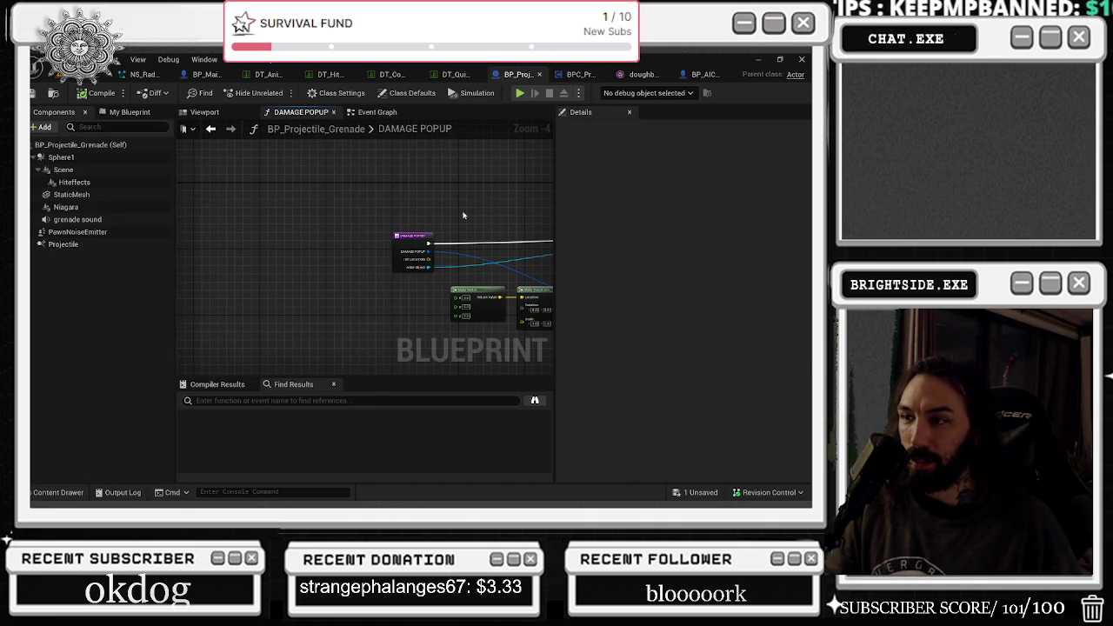
{"action": "left_click", "coordinate": [370, 112]}
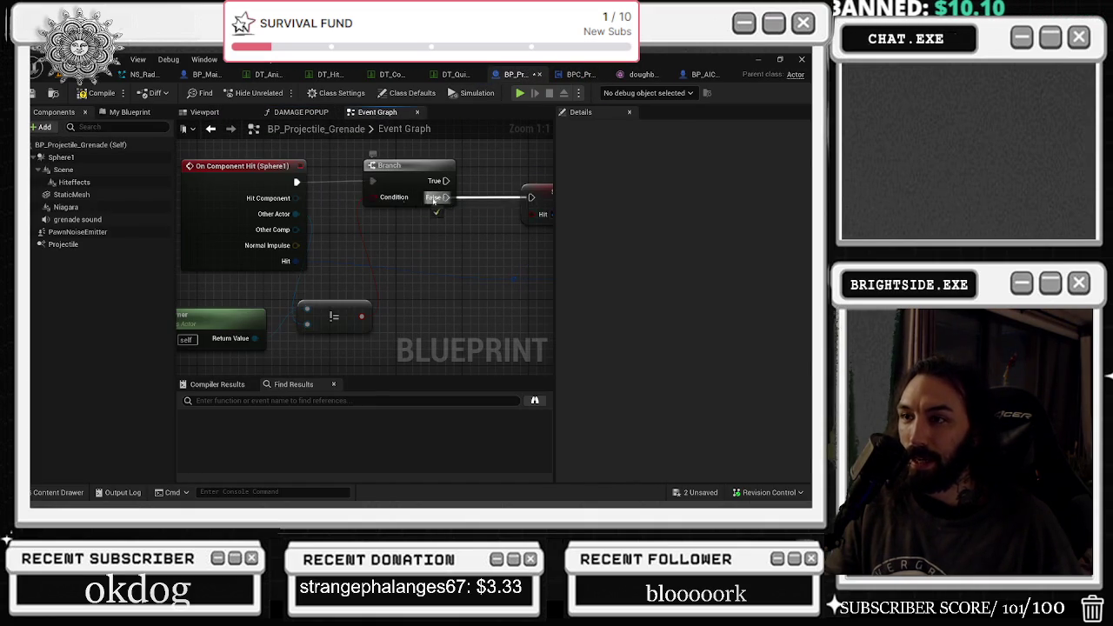
Delete the Branch after On Component Hit, save all unsaved content, and start a play test.
{"action": "key", "text": "ctrl+z"}
{"action": "key", "text": "ctrl+z"}
{"action": "key", "text": "ctrl+z"}
{"action": "key", "text": "ctrl+z"}
{"action": "key", "text": "ctrl+z"}
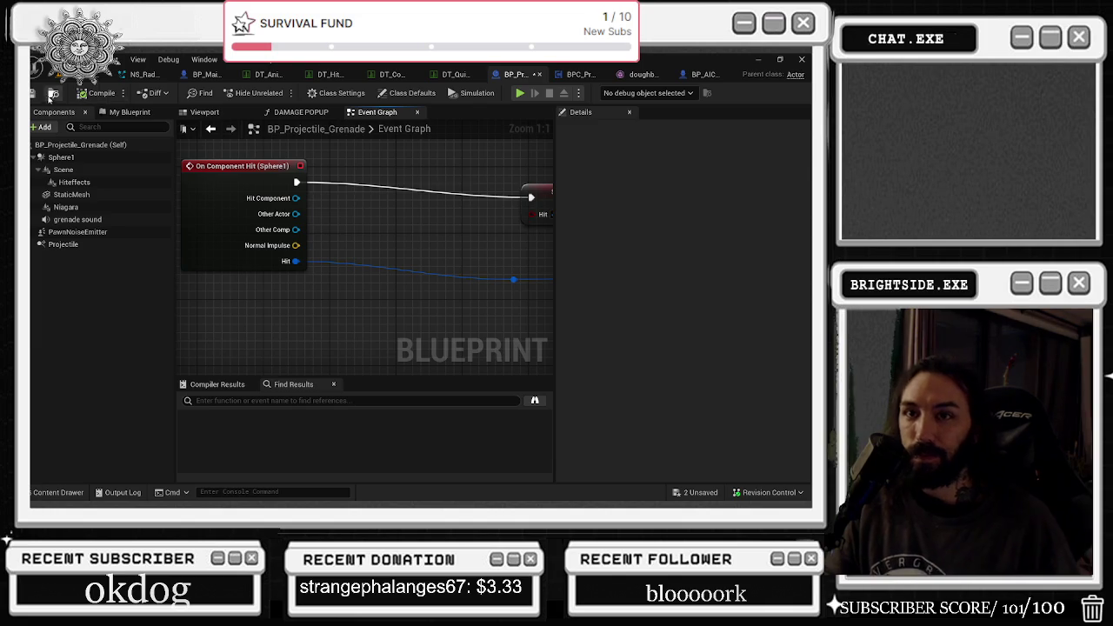
{"action": "left_click", "coordinate": [37, 94]}
{"action": "left_click", "coordinate": [38, 93]}
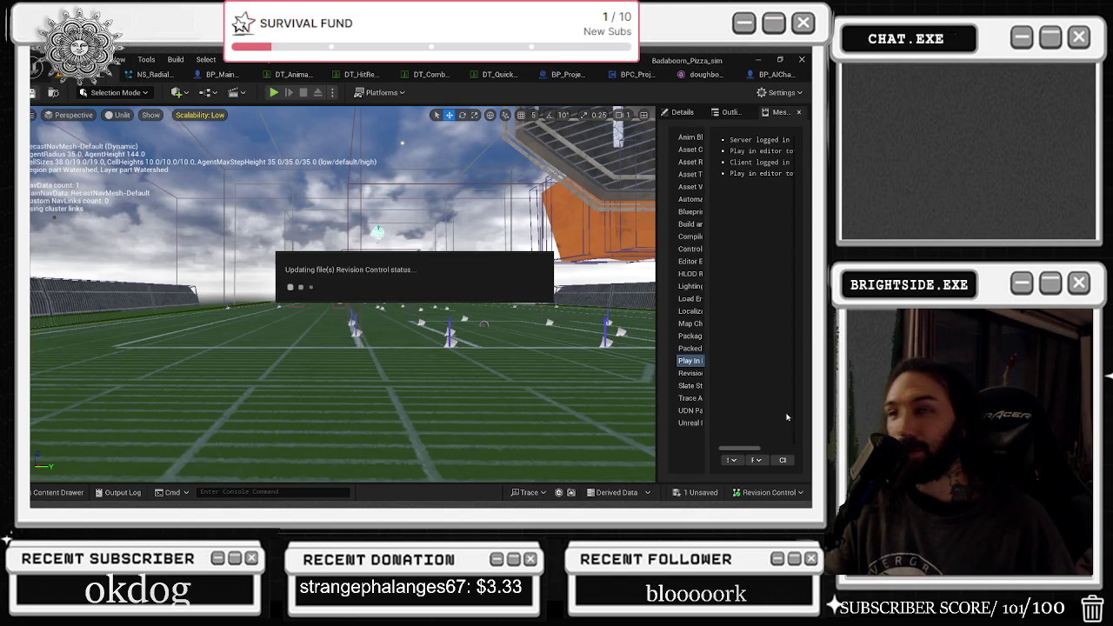
{"action": "left_click", "coordinate": [687, 494]}
{"action": "left_click", "coordinate": [495, 401]}
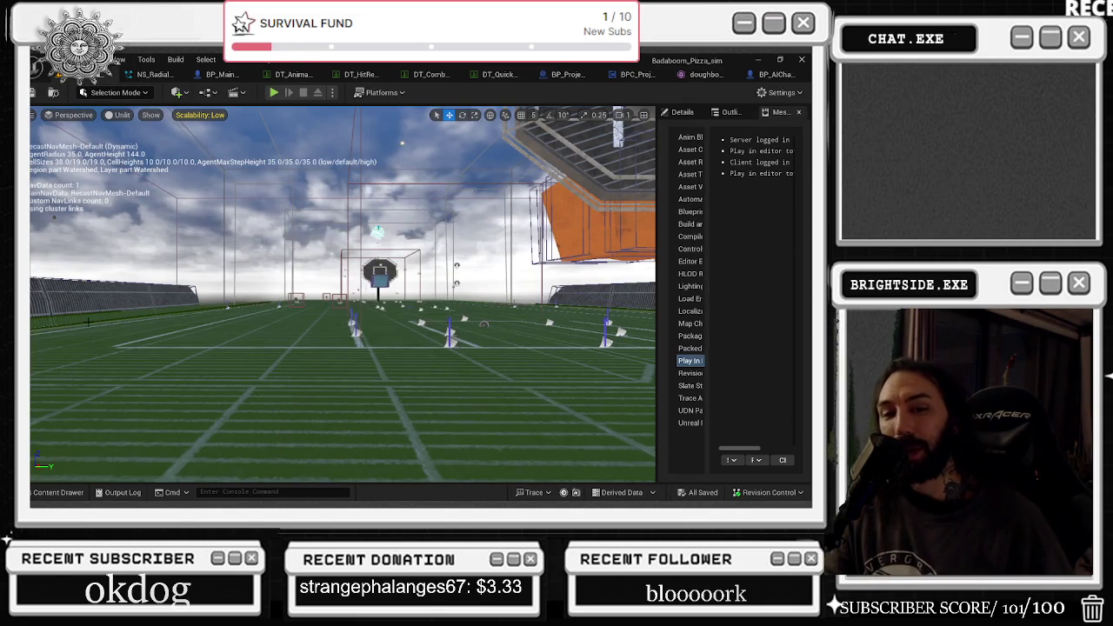
{"action": "left_click", "coordinate": [272, 93]}
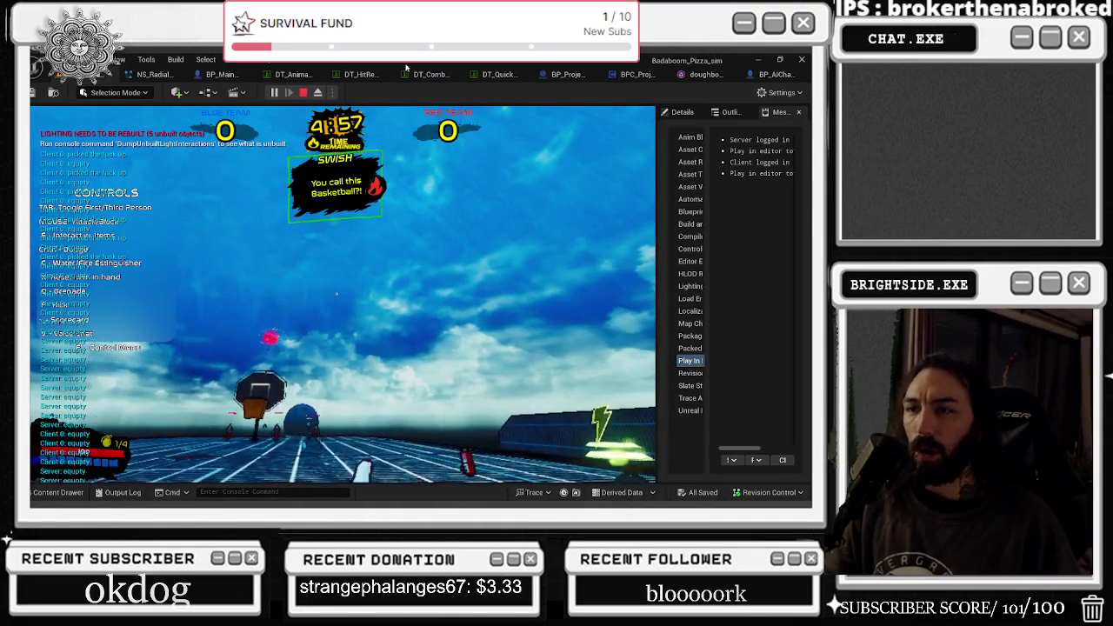
{"action": "key", "text": "Escape"}
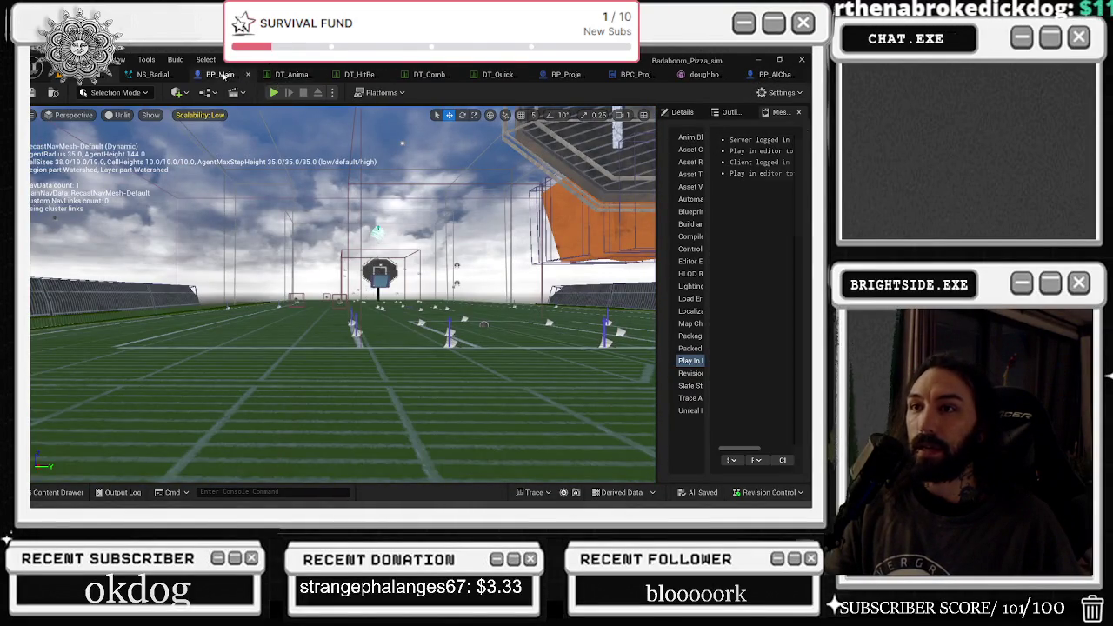
Turn off Visible on BP_MainCharacter's Mesh via a 'VIS' Details search, then play the level.
{"action": "left_click", "coordinate": [222, 75]}
{"action": "left_click", "coordinate": [79, 183]}
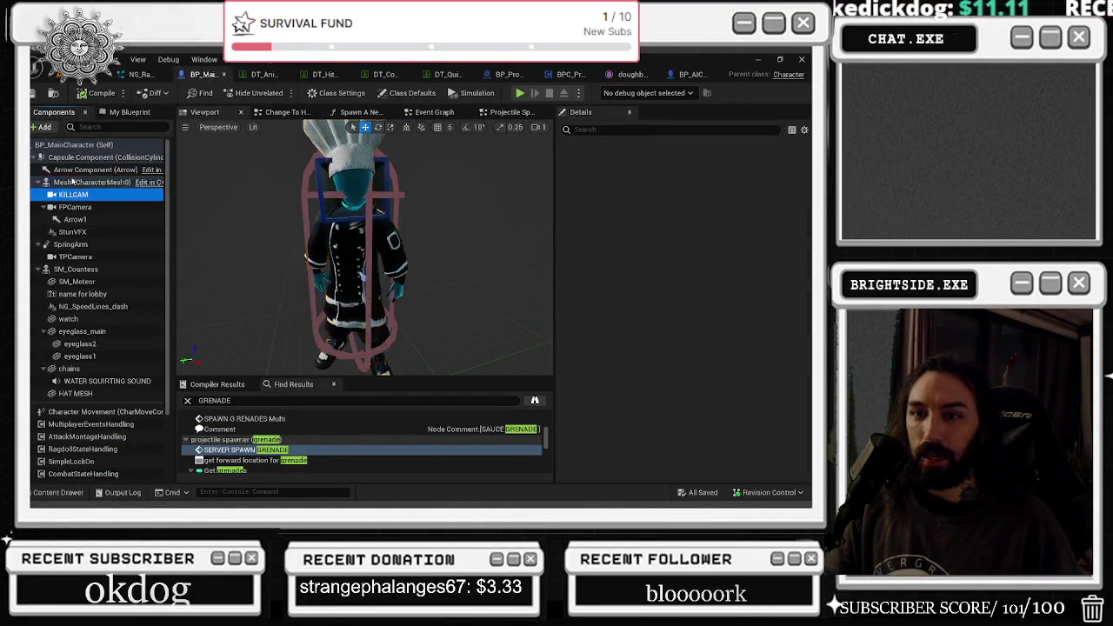
{"action": "type", "text": "VIS"}
{"action": "left_click", "coordinate": [659, 202]}
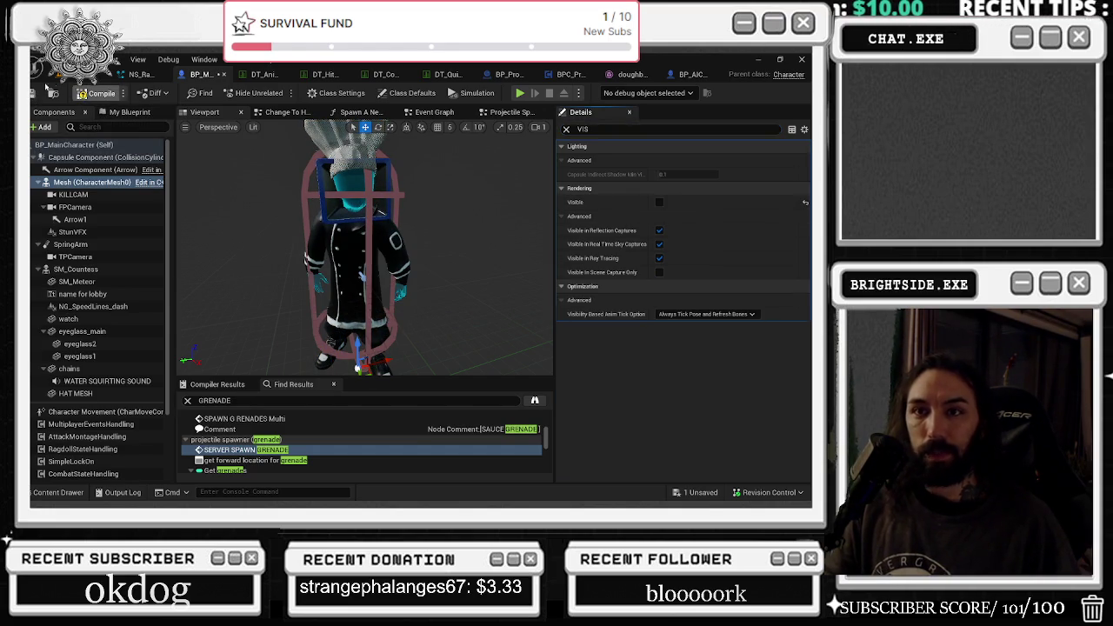
{"action": "left_click", "coordinate": [103, 77]}
{"action": "left_click", "coordinate": [273, 92]}
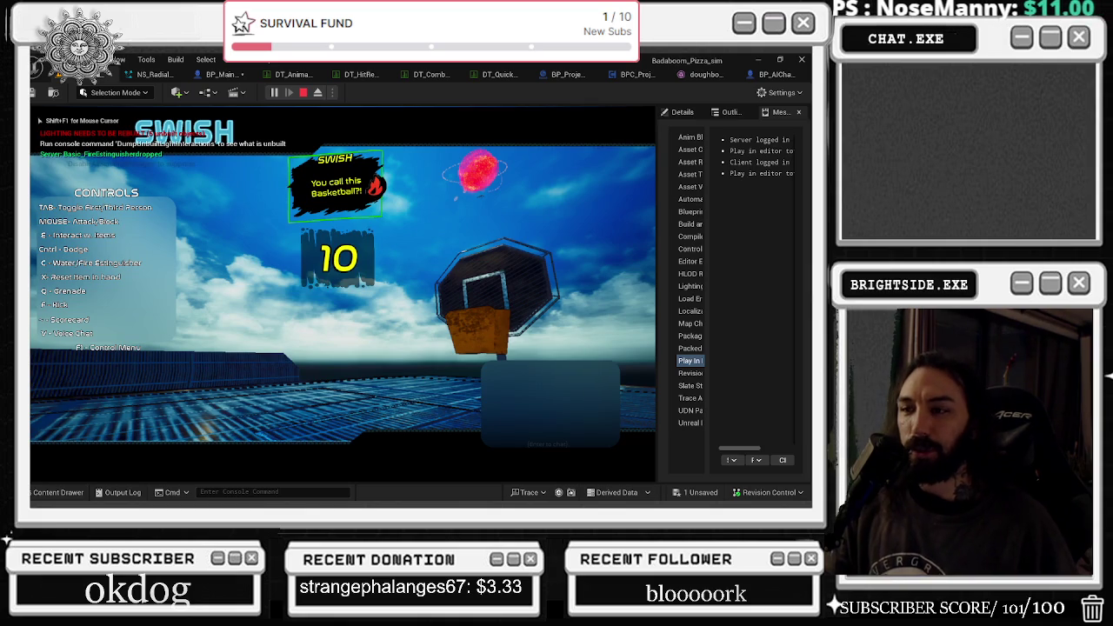
Pick up the fire extinguisher, then toggle to third-person view and back to first-person.
{"action": "key", "text": "e"}
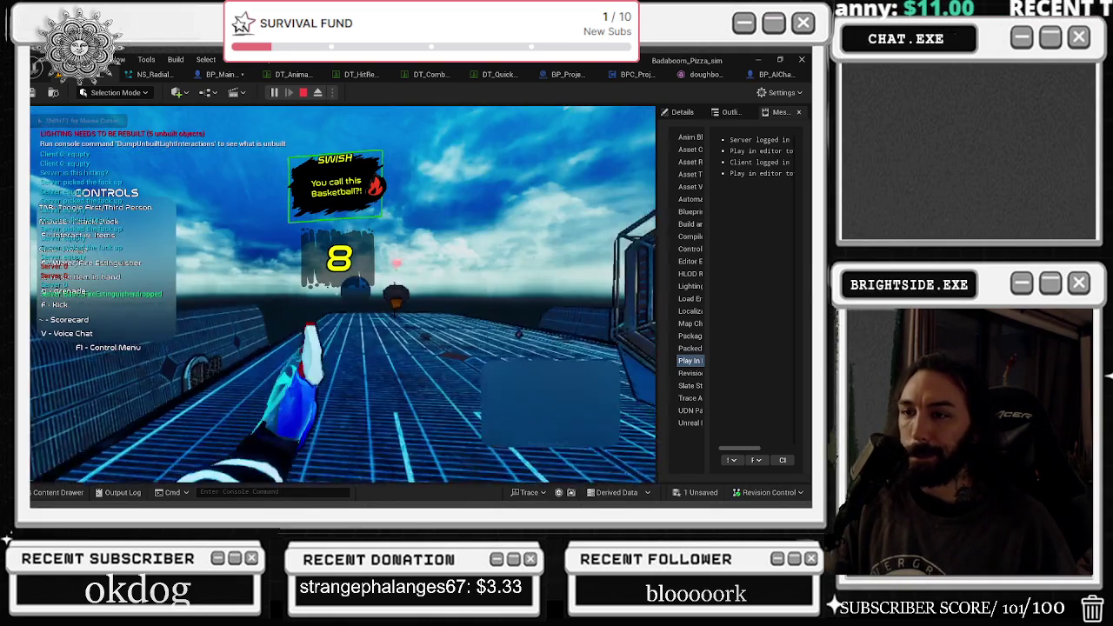
{"action": "key", "text": "Tab"}
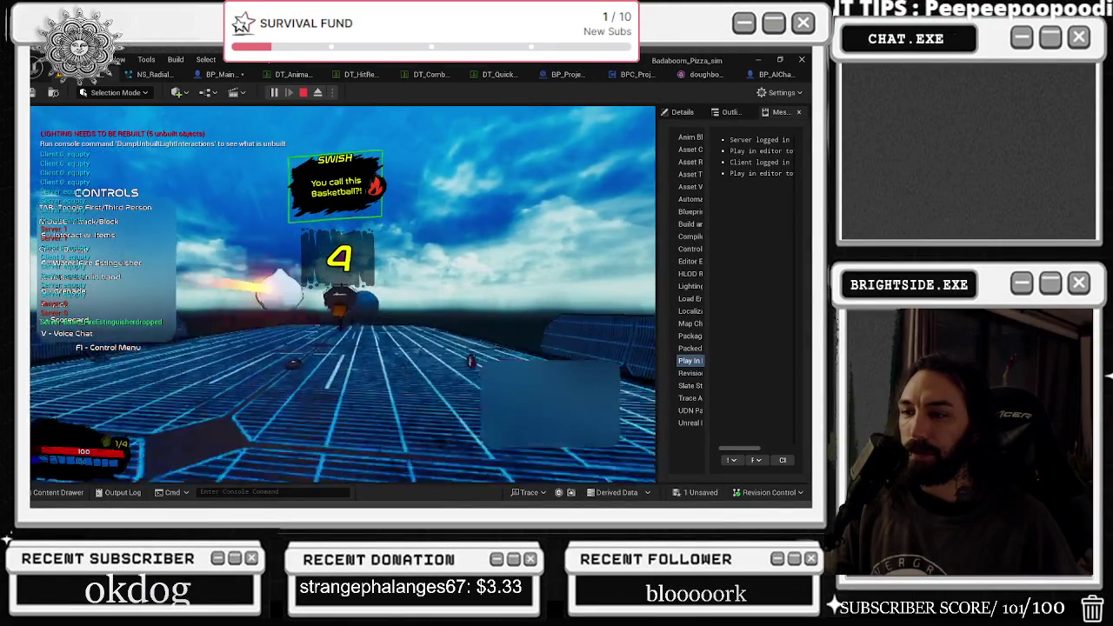
{"action": "key", "text": "Tab"}
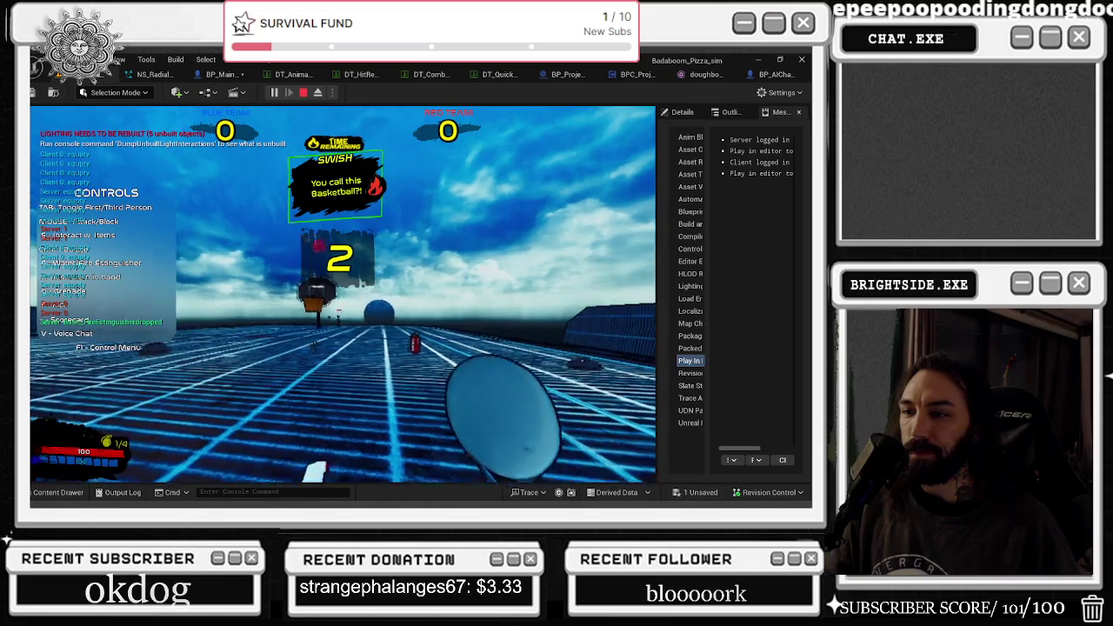
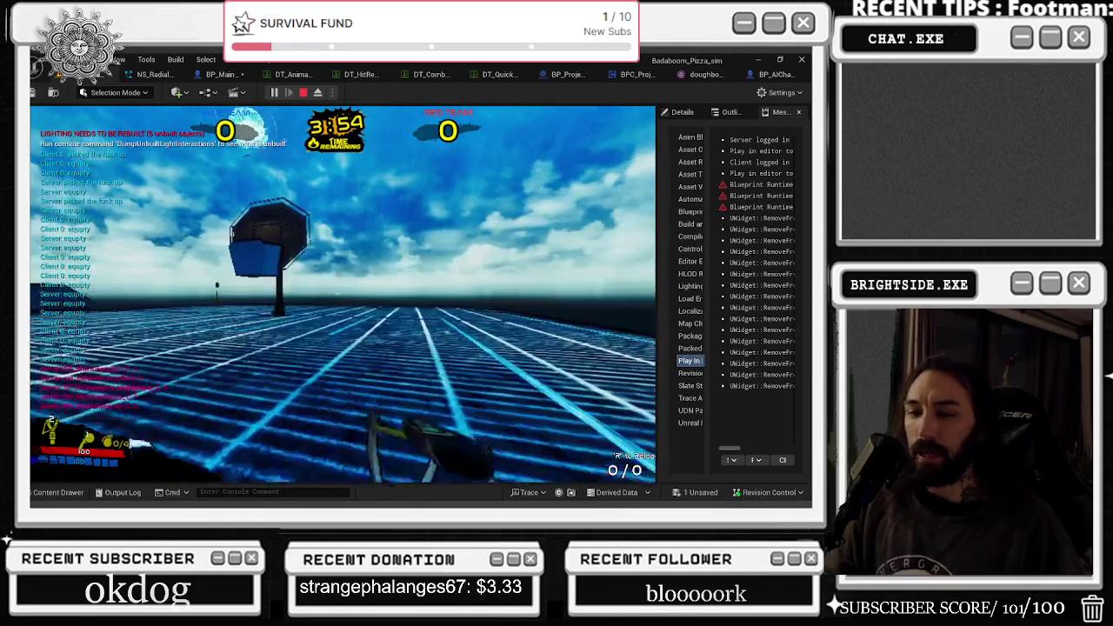
Restart the Basketball_Level play-in-editor test and dock the Message Log above the game view.
{"action": "key", "text": "Escape"}
{"action": "left_click", "coordinate": [276, 93]}
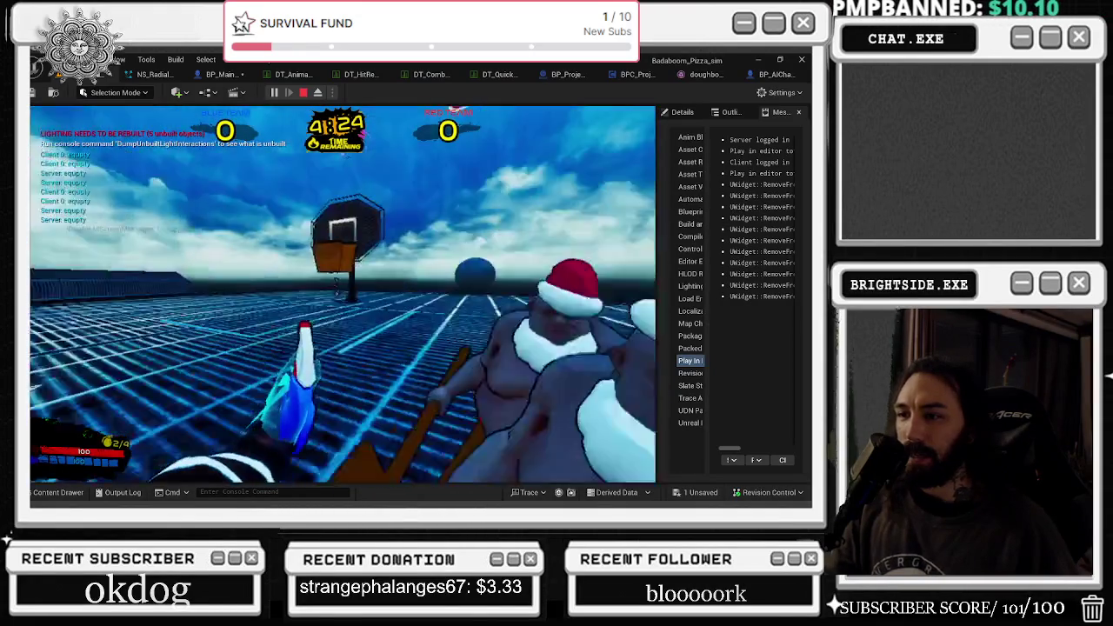
{"action": "key", "text": "shift+F1"}
{"action": "left_click_drag", "start_coordinate": [781, 111], "coordinate": [606, 206]}
{"action": "left_click", "coordinate": [600, 261]}
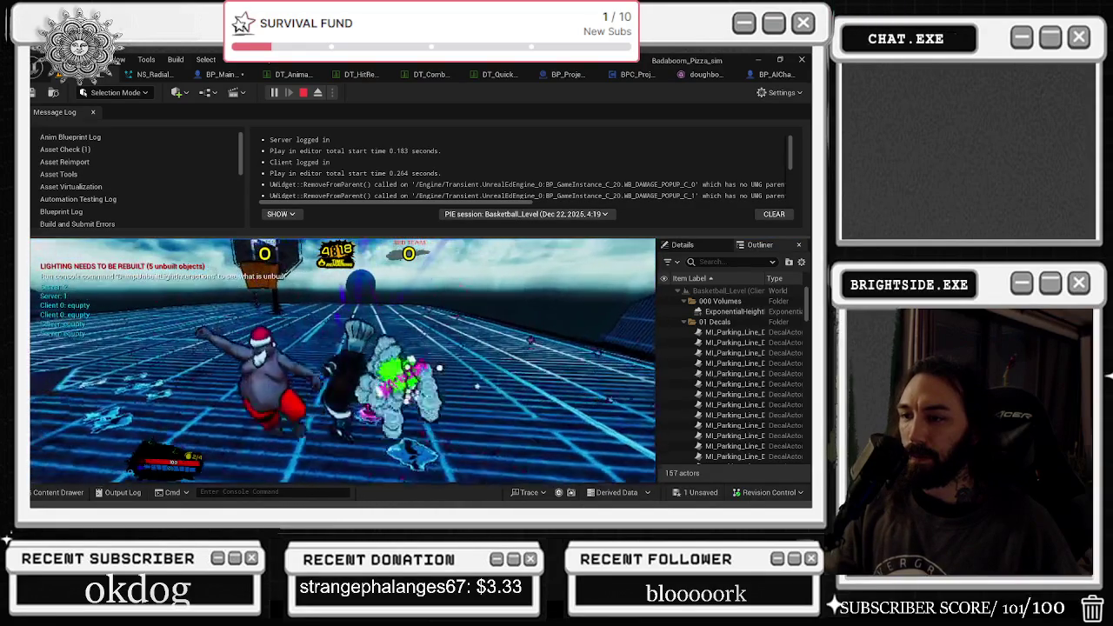
Close the enlarged Message Log panel and return control to the game.
{"action": "key", "text": "alt+Tab"}
{"action": "left_click", "coordinate": [93, 112]}
{"action": "left_click", "coordinate": [522, 261]}
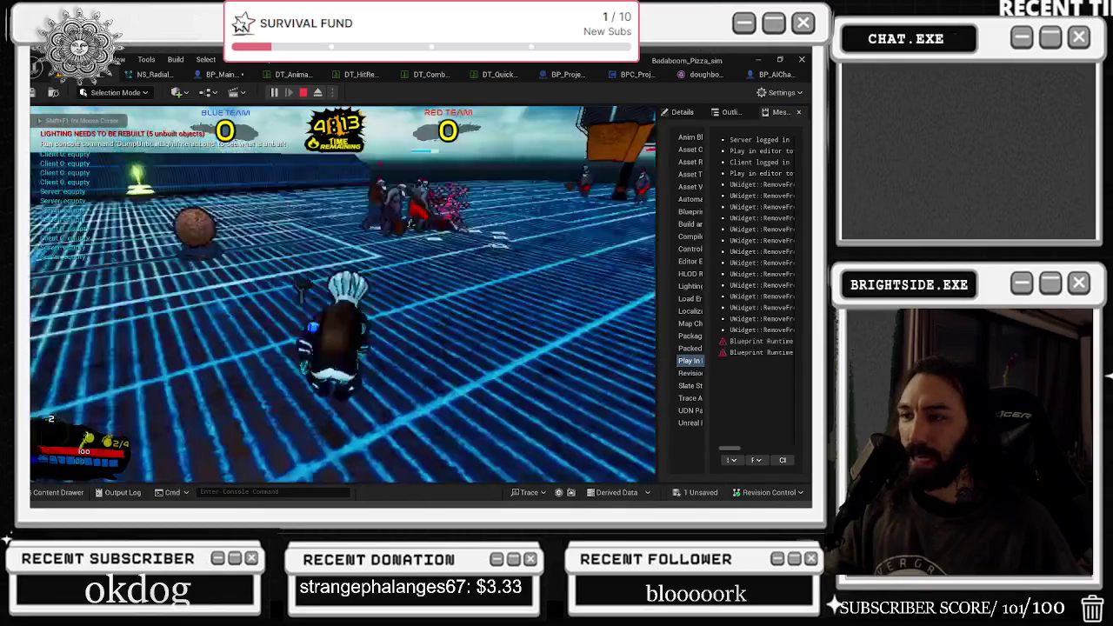
Pick up the weapon, reload it standing and while running, then stop the session.
{"action": "key", "text": "e"}
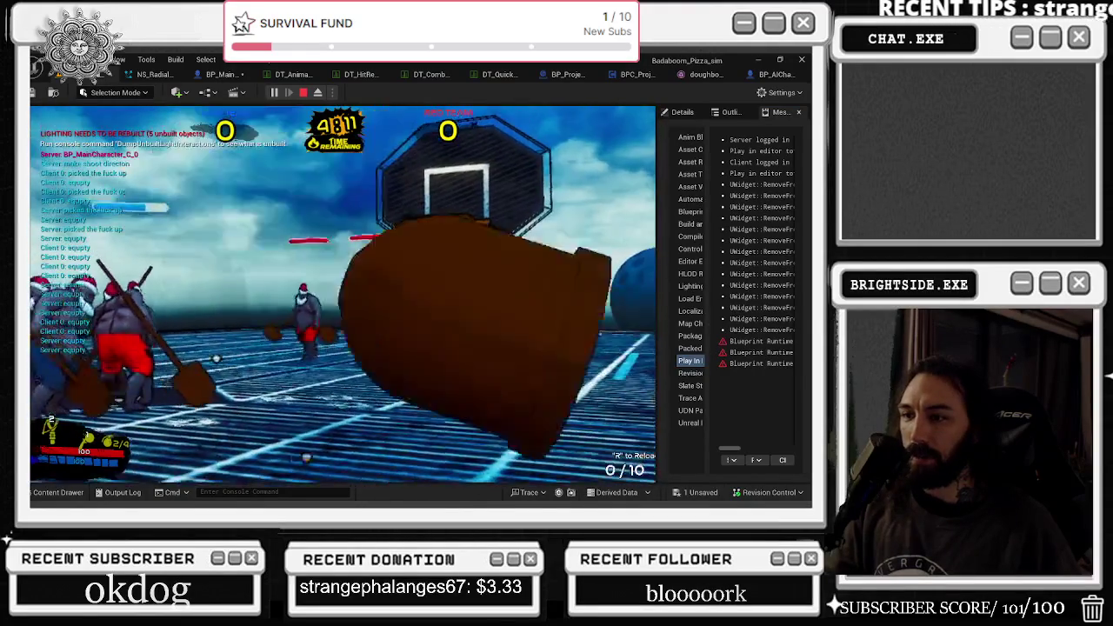
{"action": "key", "text": "r"}
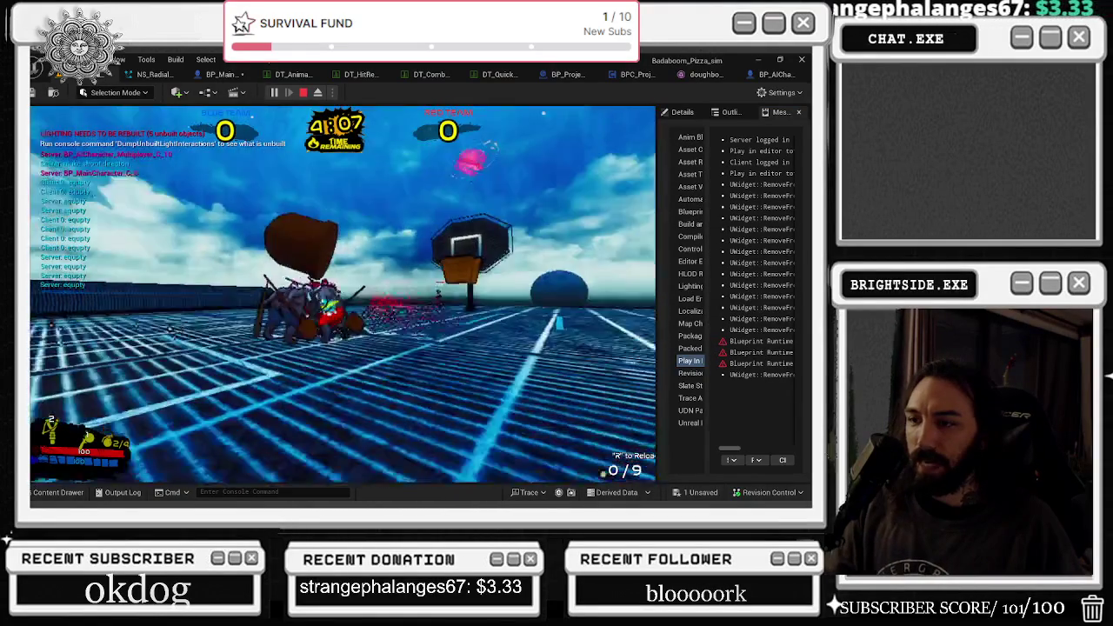
{"action": "key", "text": "r"}
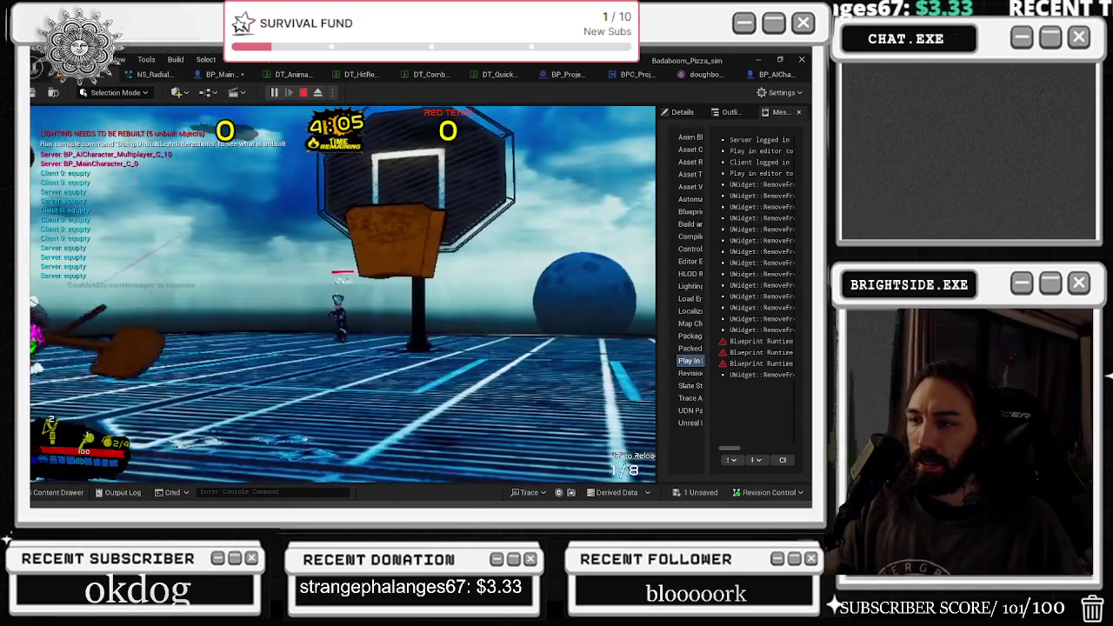
{"action": "key", "text": "w"}
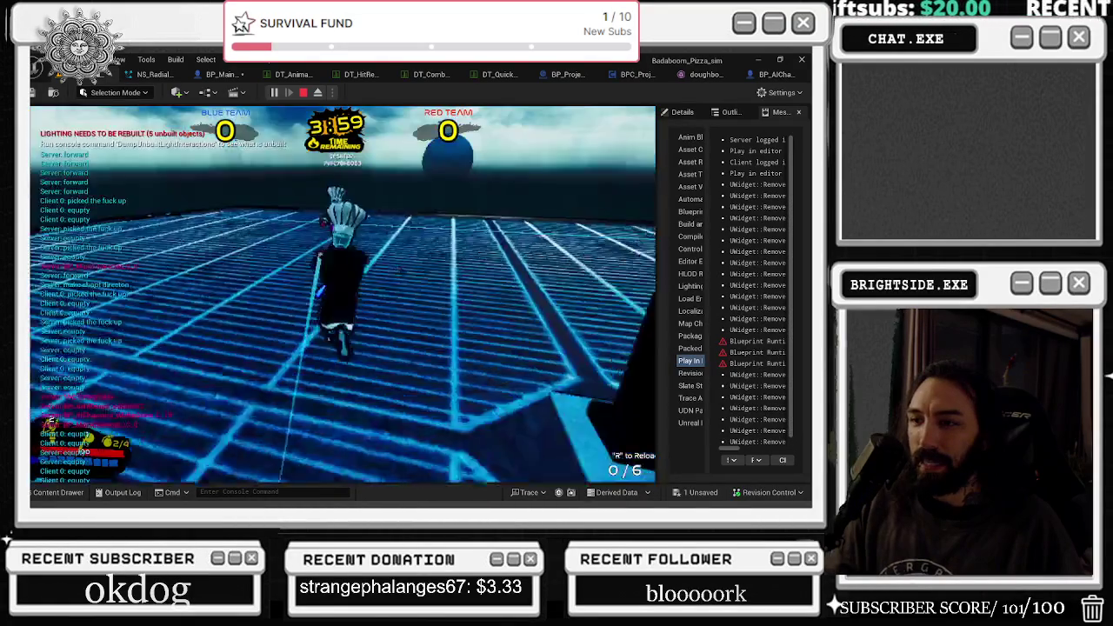
{"action": "key", "text": "r"}
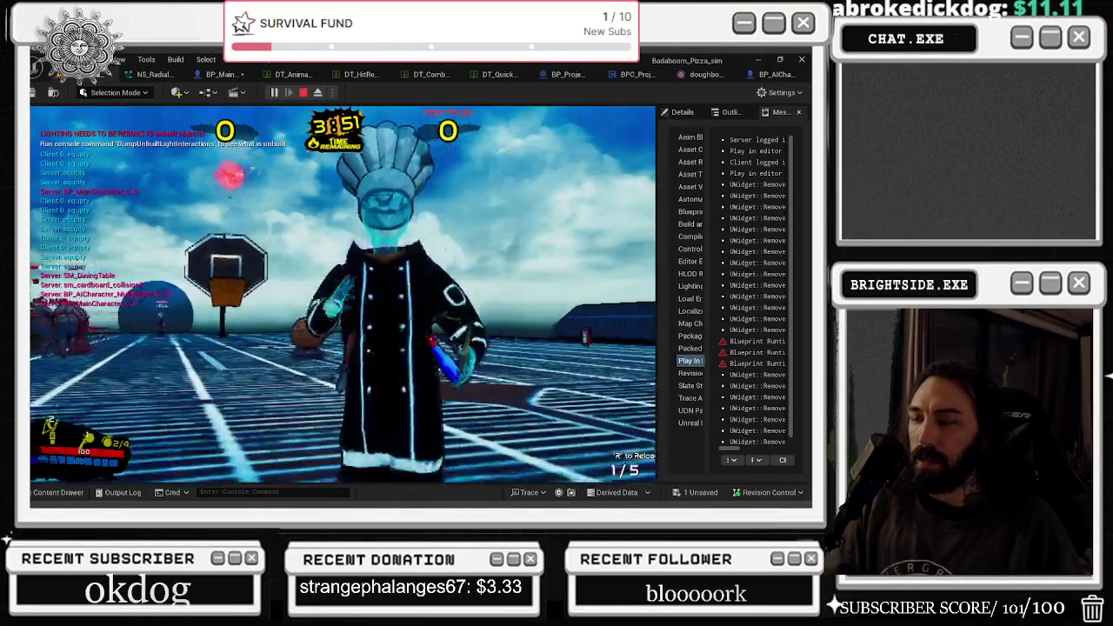
{"action": "key", "text": "Escape"}
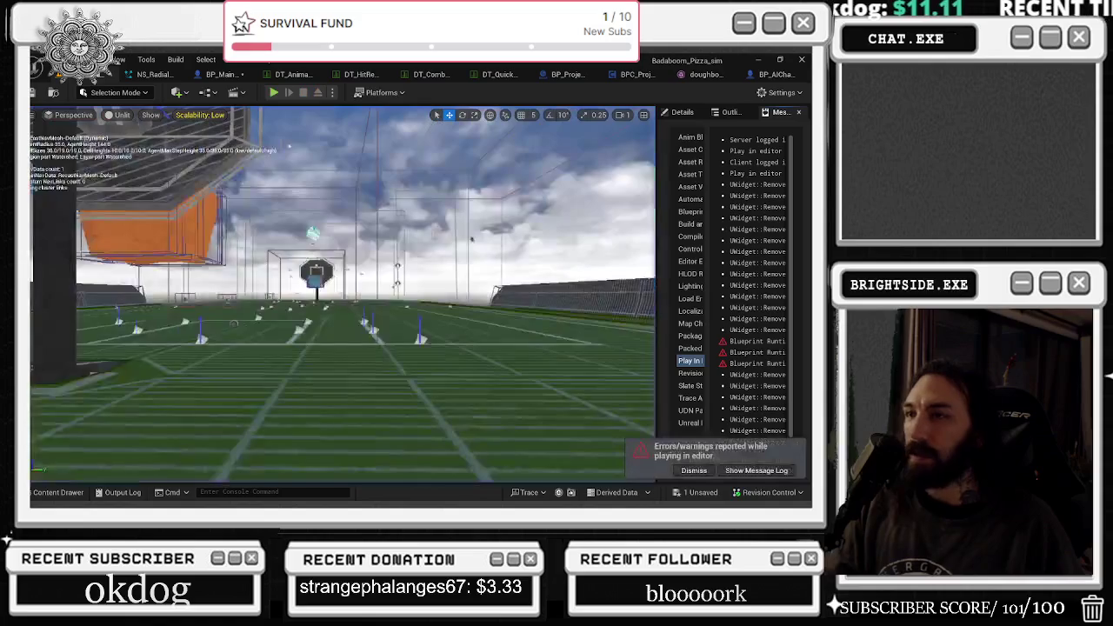
Dock the BP_AICharacter_Multiplayer blueprint into the main tab bar and select its Select node.
{"action": "left_click", "coordinate": [766, 78]}
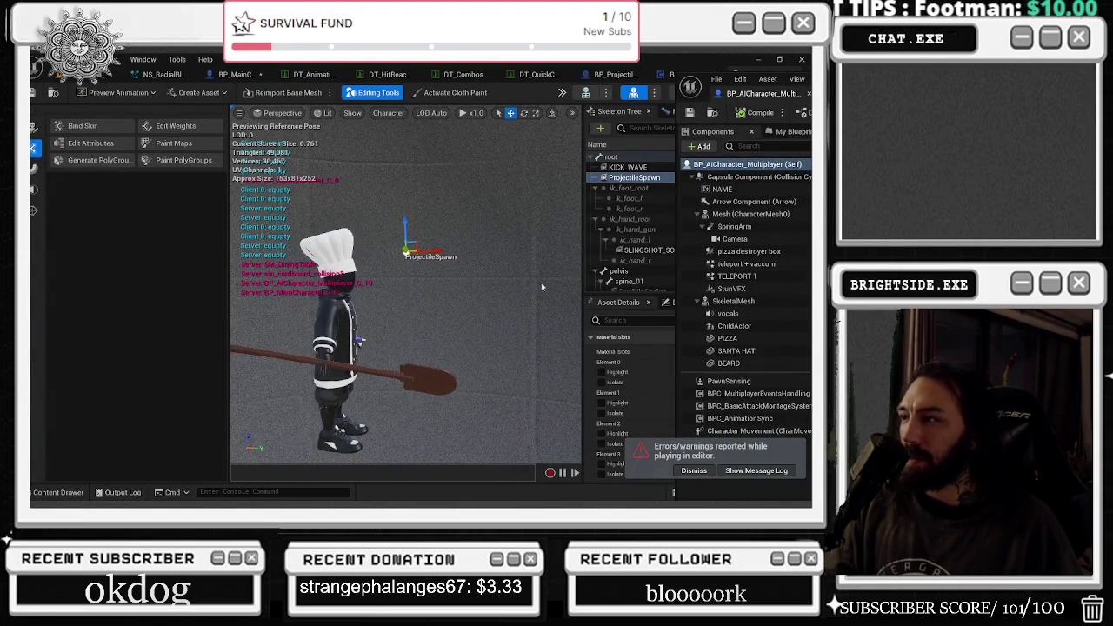
{"action": "left_click_drag", "start_coordinate": [754, 93], "coordinate": [699, 78]}
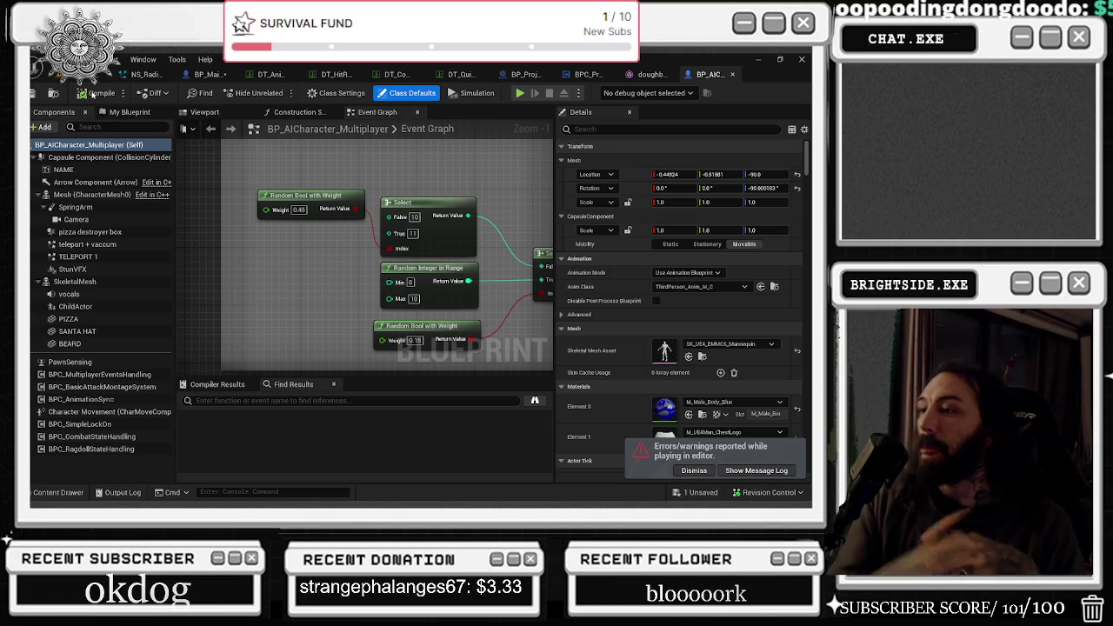
{"action": "left_click", "coordinate": [407, 217]}
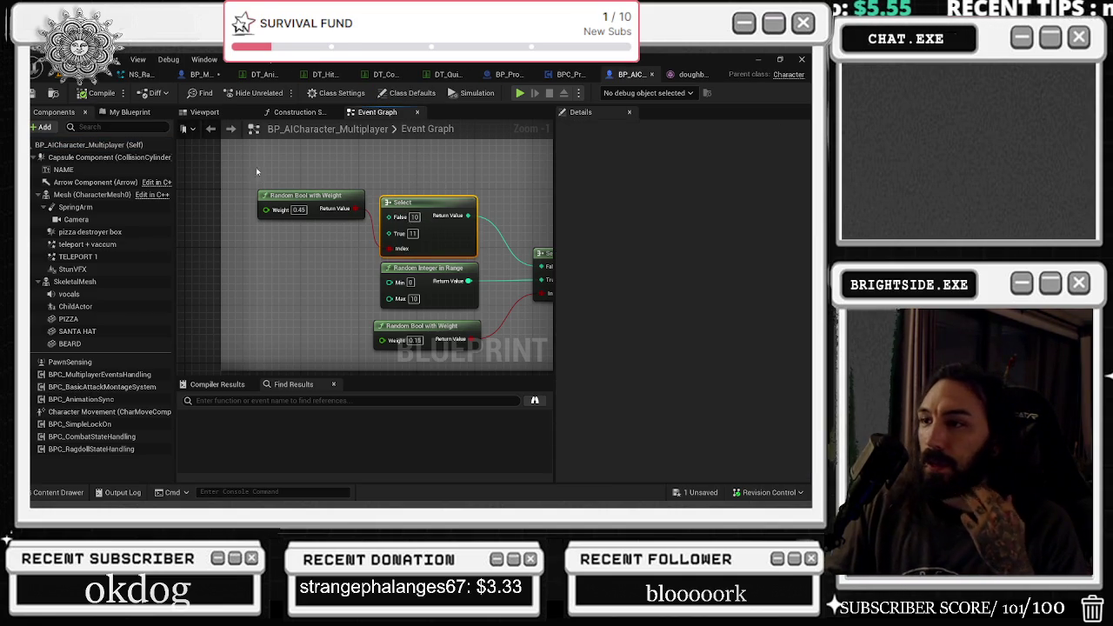
Save every modified asset at once with Ctrl+Shift+S, then switch to full-screen view.
{"action": "key", "text": "ctrl+shift+s"}
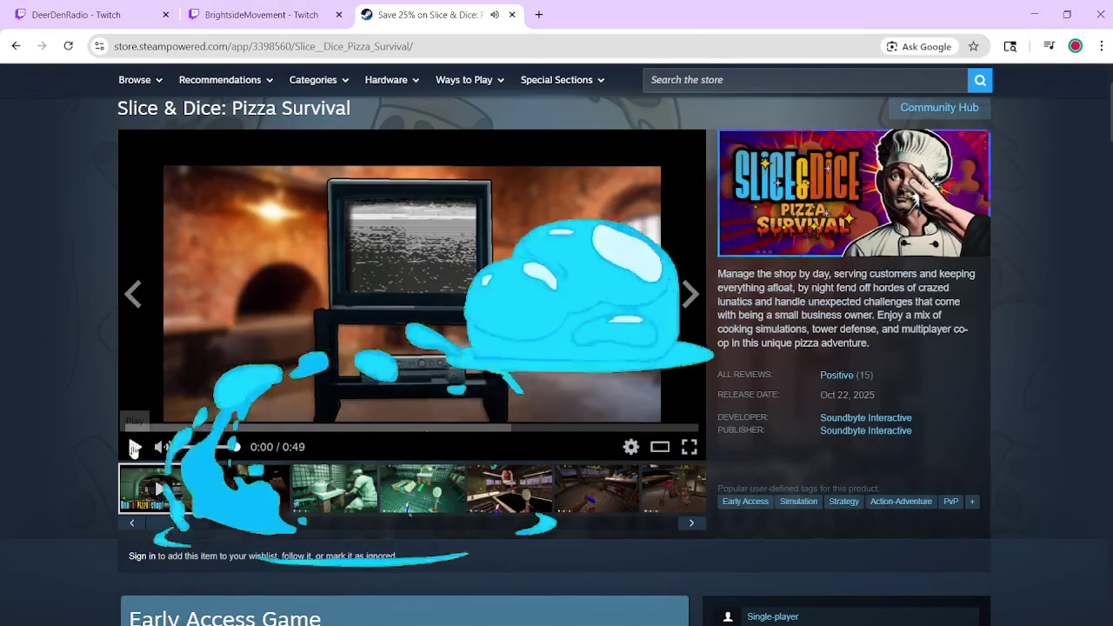
{"action": "key", "text": "f"}
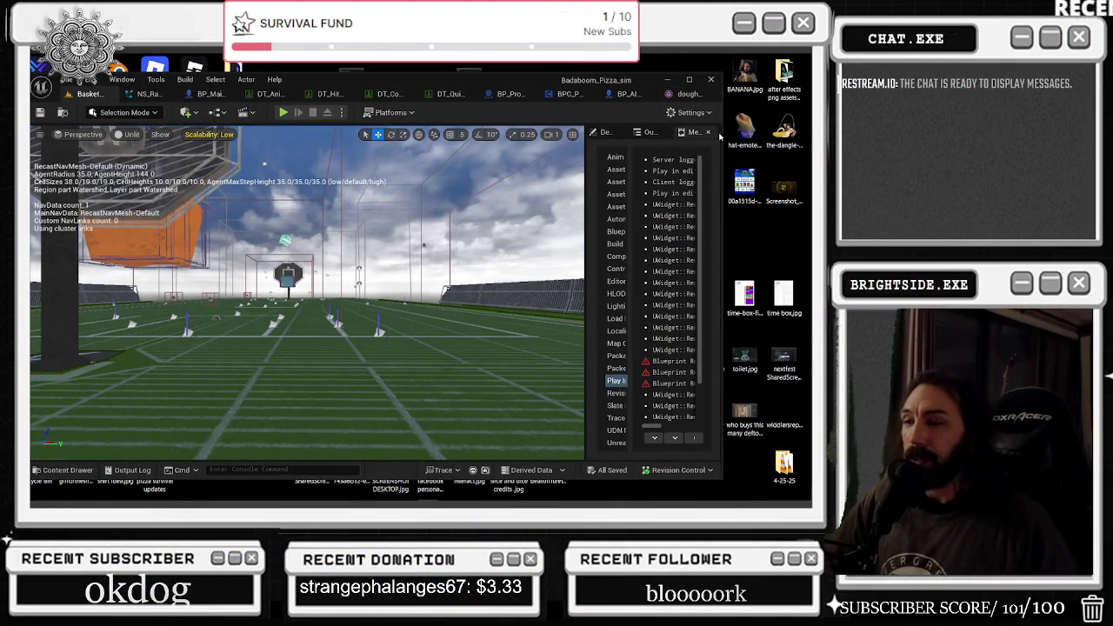
Maximize the Unreal Editor window showing the Basketball_Level viewport.
{"action": "left_click", "coordinate": [689, 80]}
Open the chef character's skeletal mesh editor and select the skeleton's root bone.
{"action": "left_click_drag", "start_coordinate": [522, 237], "coordinate": [607, 184]}
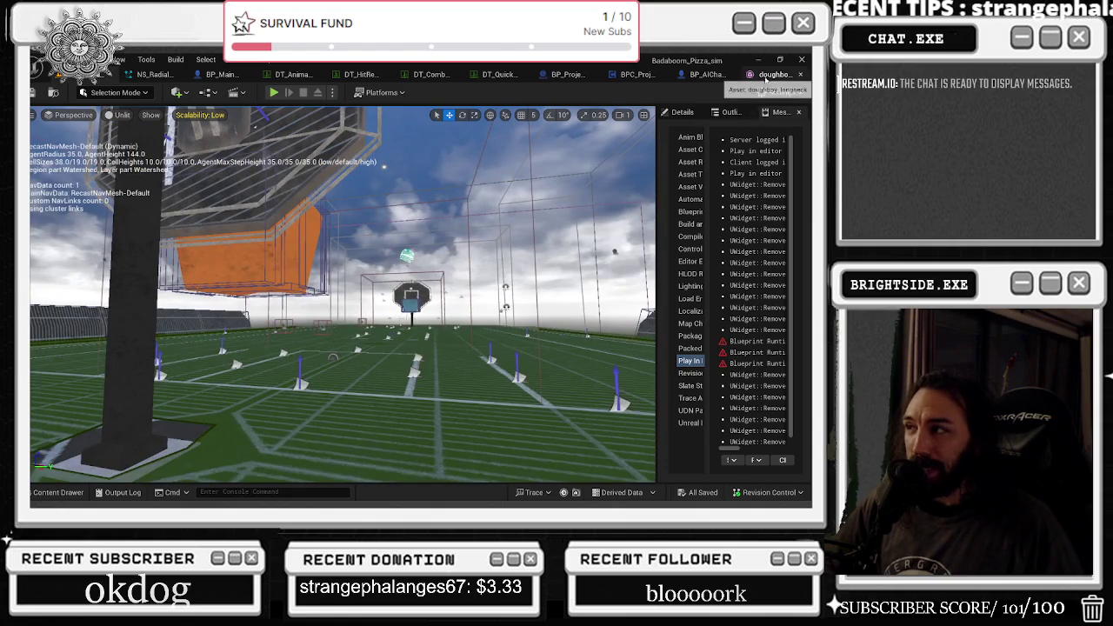
{"action": "left_click", "coordinate": [770, 73]}
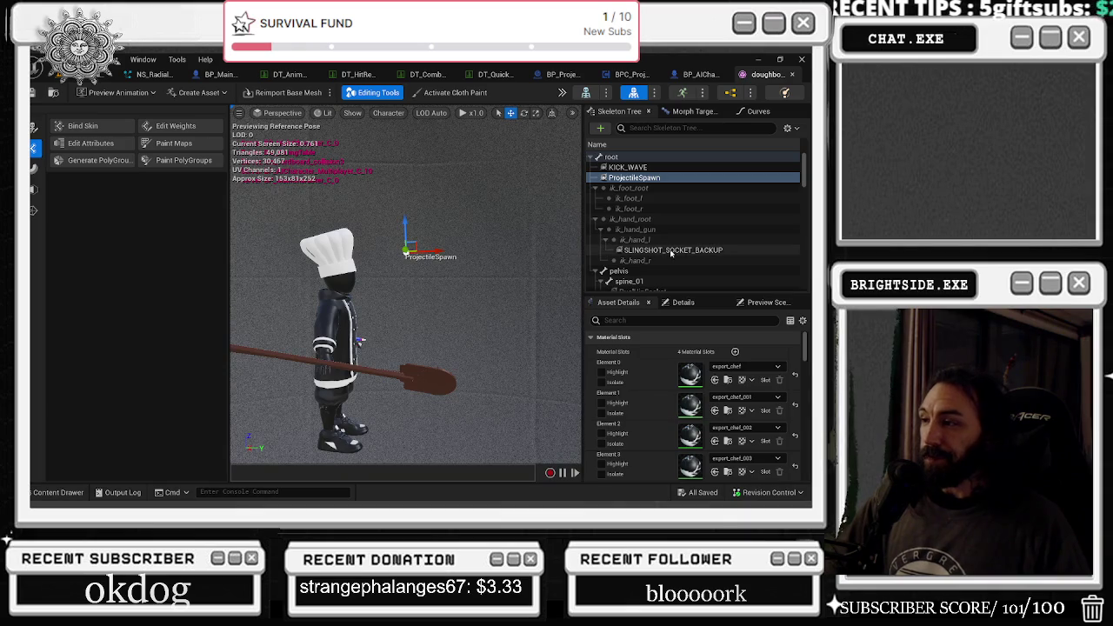
{"action": "mouse_move", "coordinate": [487, 246]}
{"action": "left_mouse_down"}
{"action": "mouse_move", "coordinate": [511, 244]}
{"action": "mouse_move", "coordinate": [541, 296]}
{"action": "mouse_move", "coordinate": [514, 286]}
{"action": "mouse_move", "coordinate": [514, 304]}
{"action": "left_mouse_up"}
{"action": "left_click", "coordinate": [611, 157]}
Set the root bone's Z rotation to 90 so the chef faces forward.
{"action": "mouse_move", "coordinate": [498, 363]}
{"action": "left_mouse_down"}
{"action": "mouse_move", "coordinate": [509, 363]}
{"action": "mouse_move", "coordinate": [498, 362]}
{"action": "left_mouse_up"}
{"action": "left_click_drag", "start_coordinate": [410, 416], "coordinate": [383, 417]}
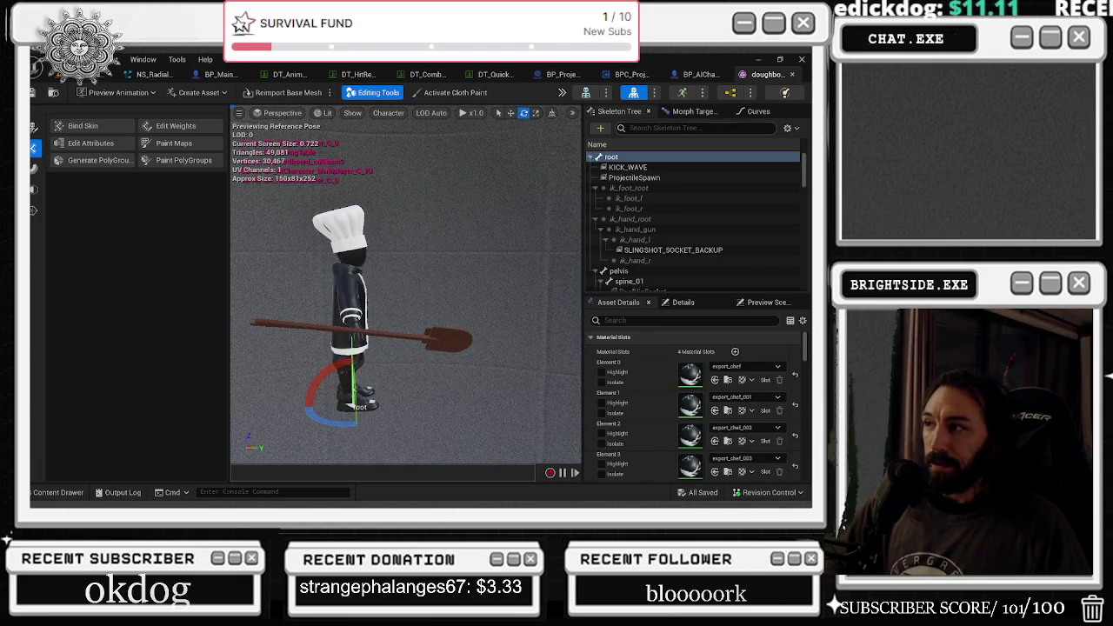
{"action": "key", "text": "ctrl+z"}
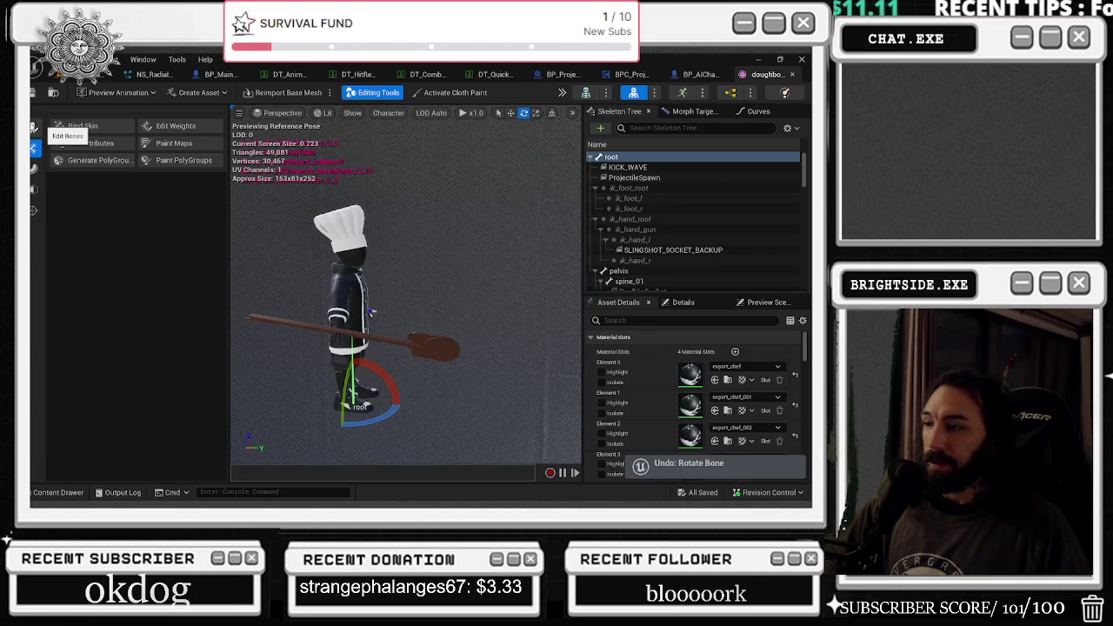
{"action": "left_click", "coordinate": [683, 301]}
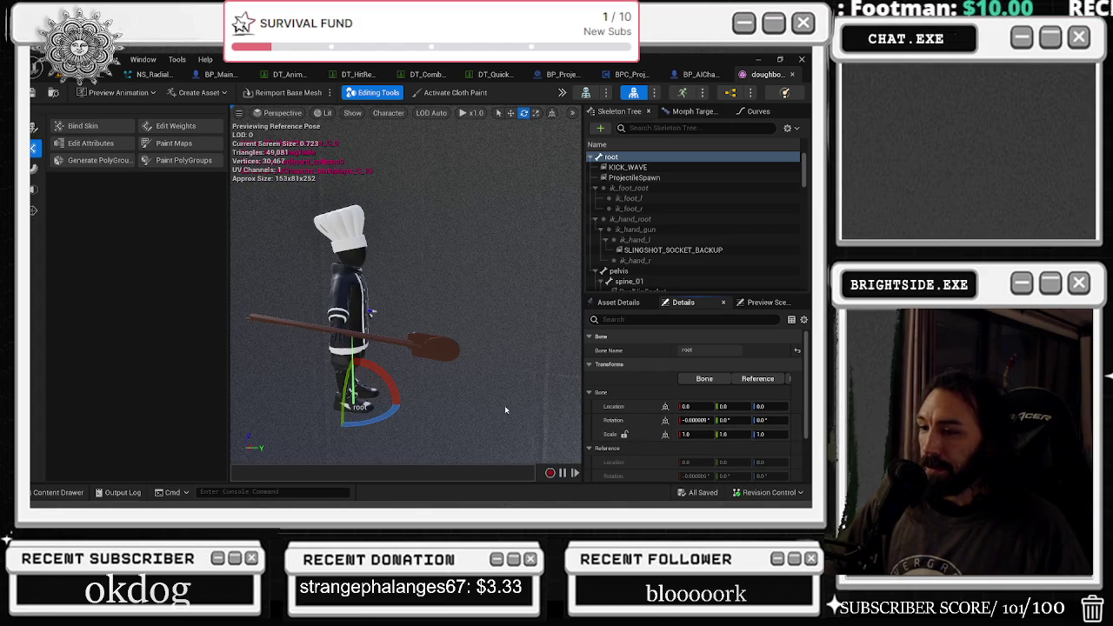
{"action": "type", "text": "0"}
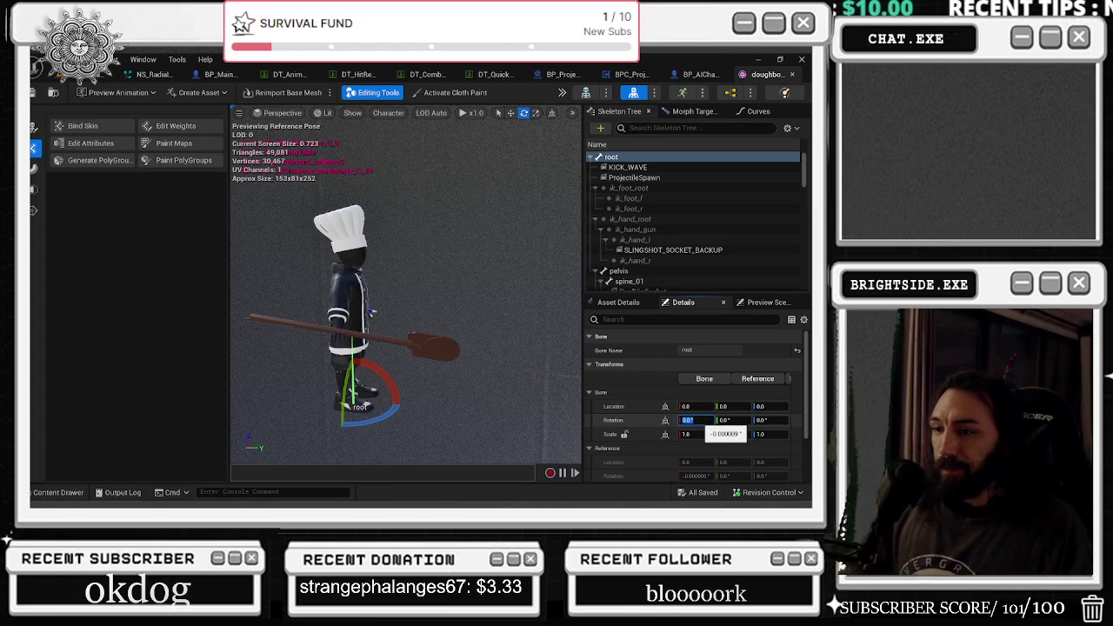
{"action": "left_click", "coordinate": [778, 422]}
{"action": "type", "text": "90"}
{"action": "key", "text": "Return"}
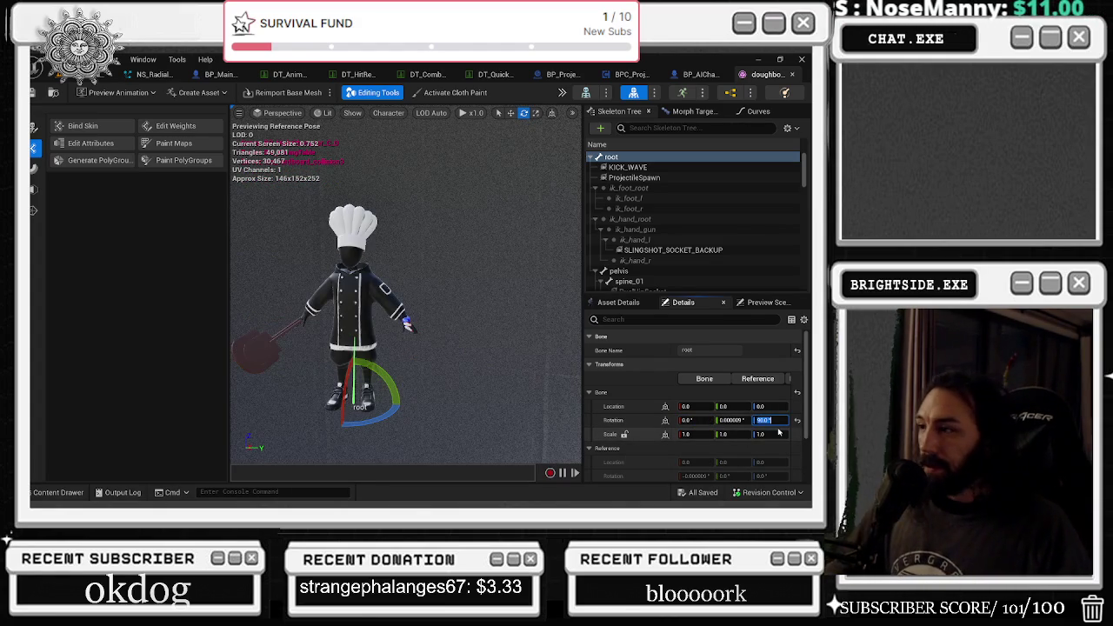
Select the ProjectileSpawn socket, undo the rotation change, and return to BP_AICharacter_Multiplayer.
{"action": "left_click", "coordinate": [634, 178]}
{"action": "mouse_move", "coordinate": [511, 247]}
{"action": "left_mouse_down"}
{"action": "mouse_move", "coordinate": [430, 250]}
{"action": "mouse_move", "coordinate": [510, 247]}
{"action": "left_mouse_up"}
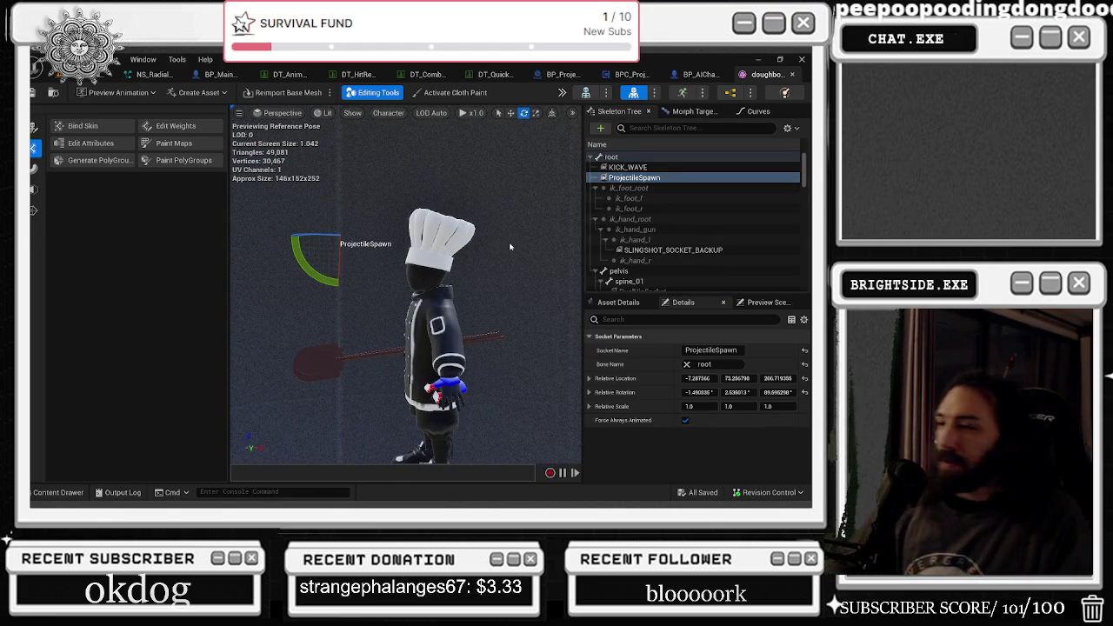
{"action": "mouse_move", "coordinate": [499, 224]}
{"action": "left_mouse_down"}
{"action": "mouse_move", "coordinate": [513, 222]}
{"action": "mouse_move", "coordinate": [417, 215]}
{"action": "left_mouse_up"}
{"action": "key", "text": "ctrl+z"}
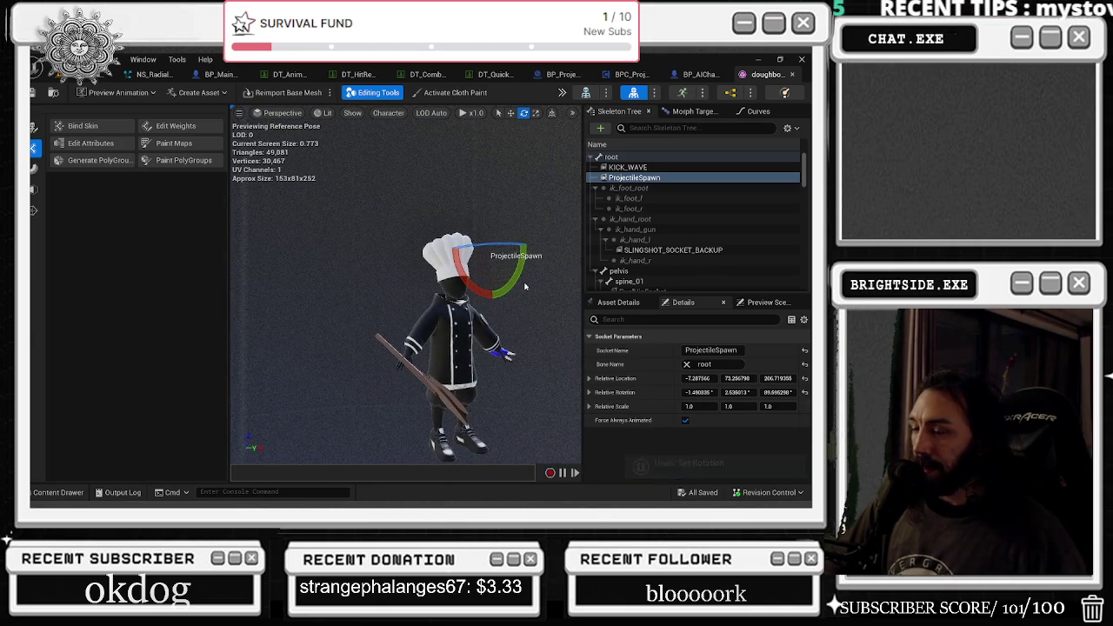
{"action": "left_click_drag", "start_coordinate": [520, 288], "coordinate": [522, 283]}
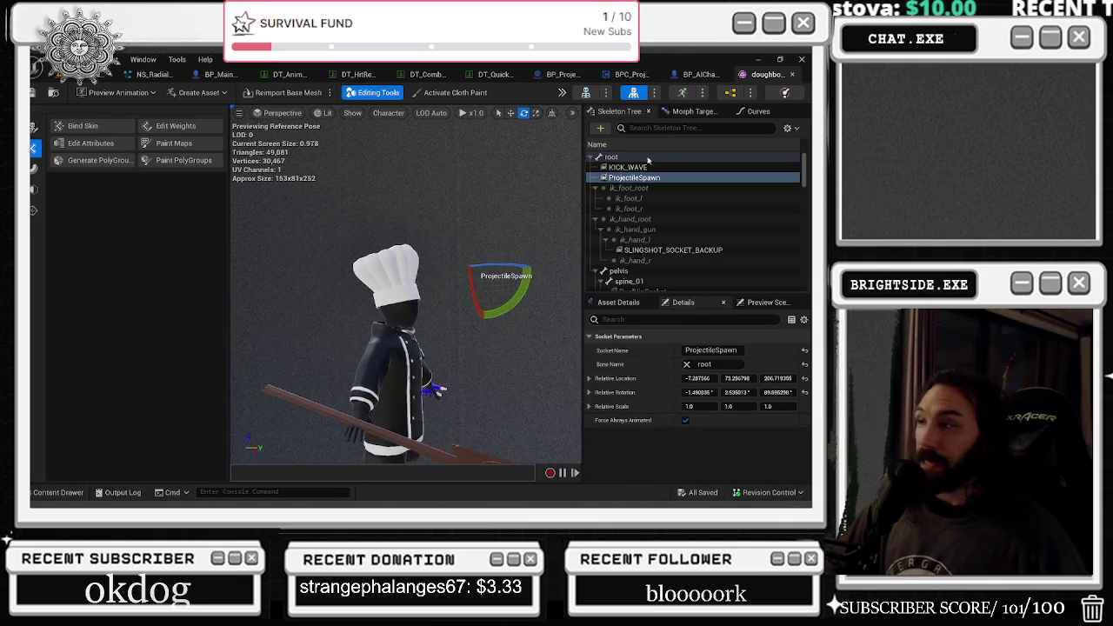
{"action": "left_click", "coordinate": [699, 75]}
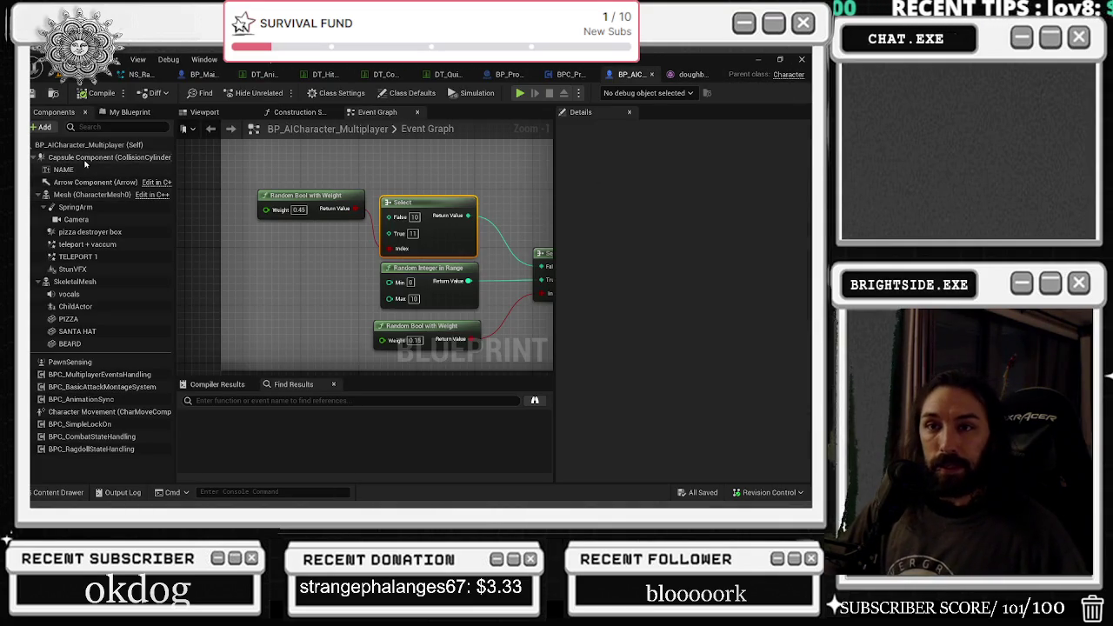
Open the SK_UE4 mannequin skeletal mesh and view it from the Top.
{"action": "left_click", "coordinate": [87, 194]}
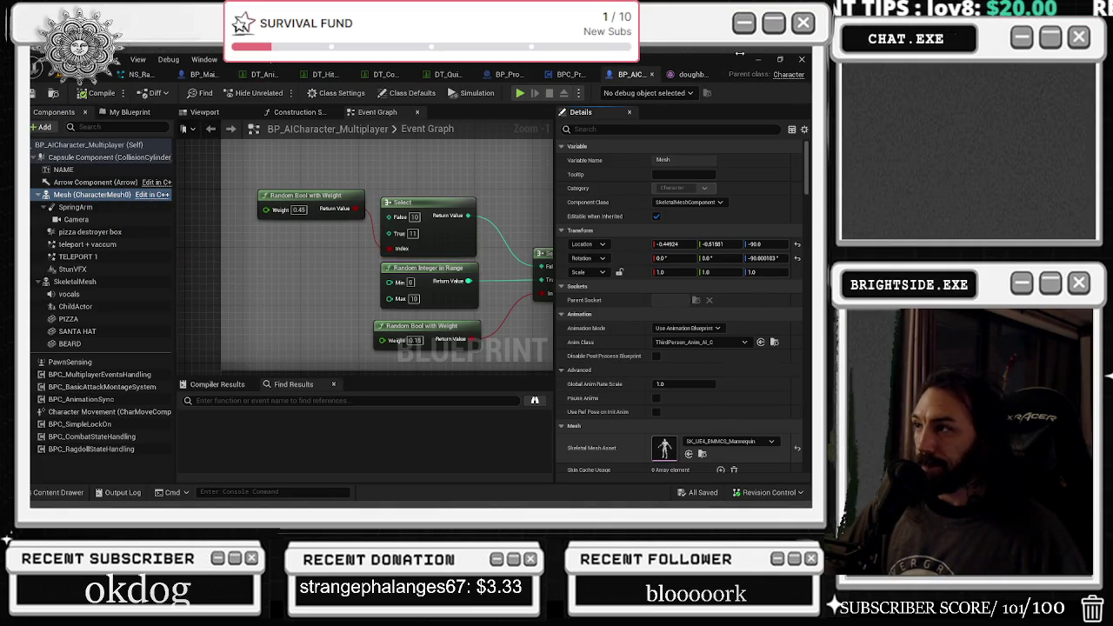
{"action": "left_click", "coordinate": [769, 74]}
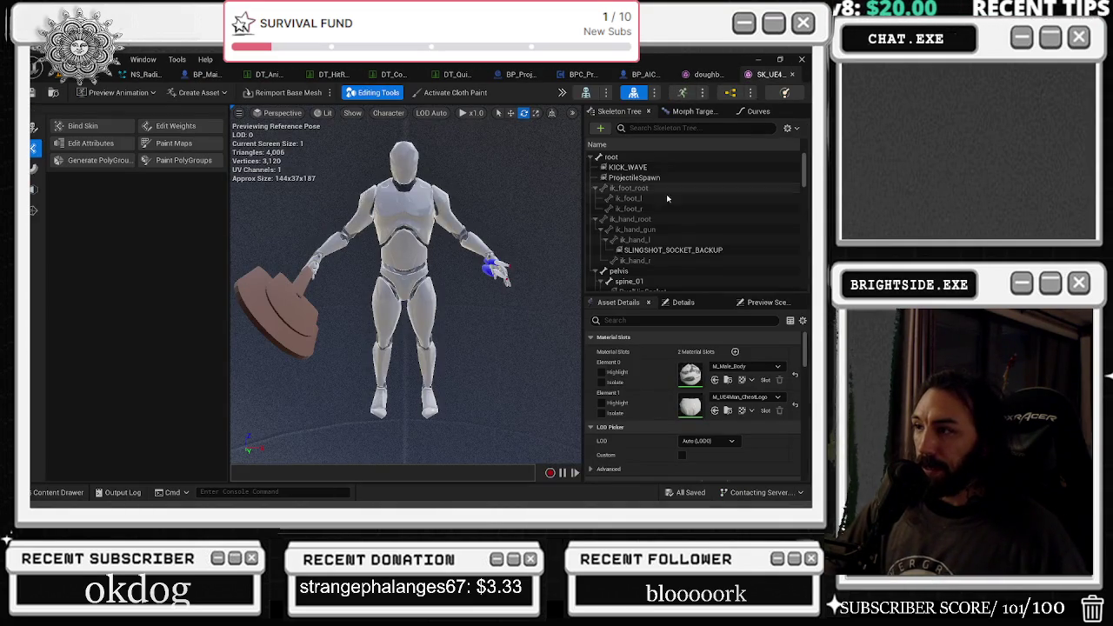
{"action": "mouse_move", "coordinate": [408, 287]}
{"action": "left_mouse_down"}
{"action": "mouse_move", "coordinate": [348, 287]}
{"action": "mouse_move", "coordinate": [511, 231]}
{"action": "left_mouse_up"}
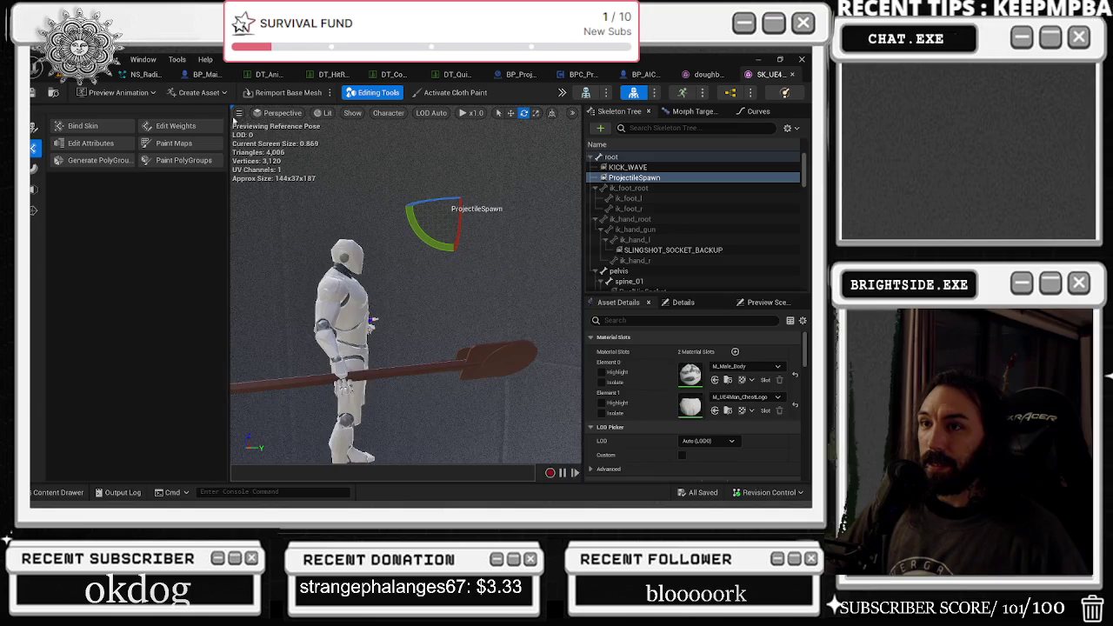
{"action": "left_click", "coordinate": [239, 114]}
{"action": "left_click", "coordinate": [280, 113]}
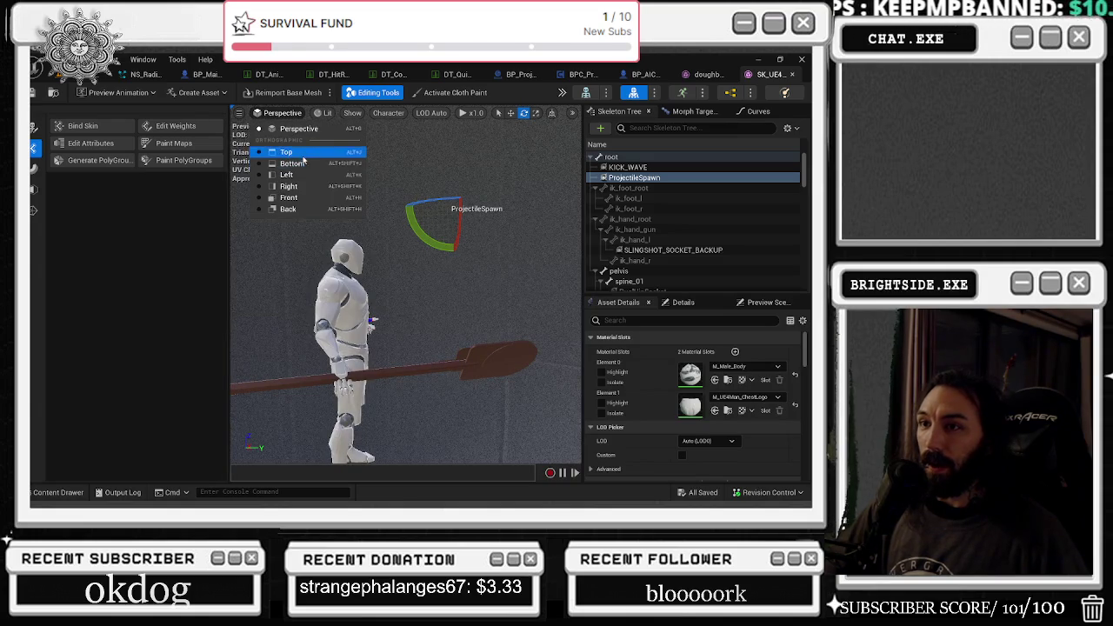
{"action": "left_click", "coordinate": [301, 155]}
{"action": "scroll", "coordinate": [431, 214], "scroll_direction": "down", "scroll_amount": 3}
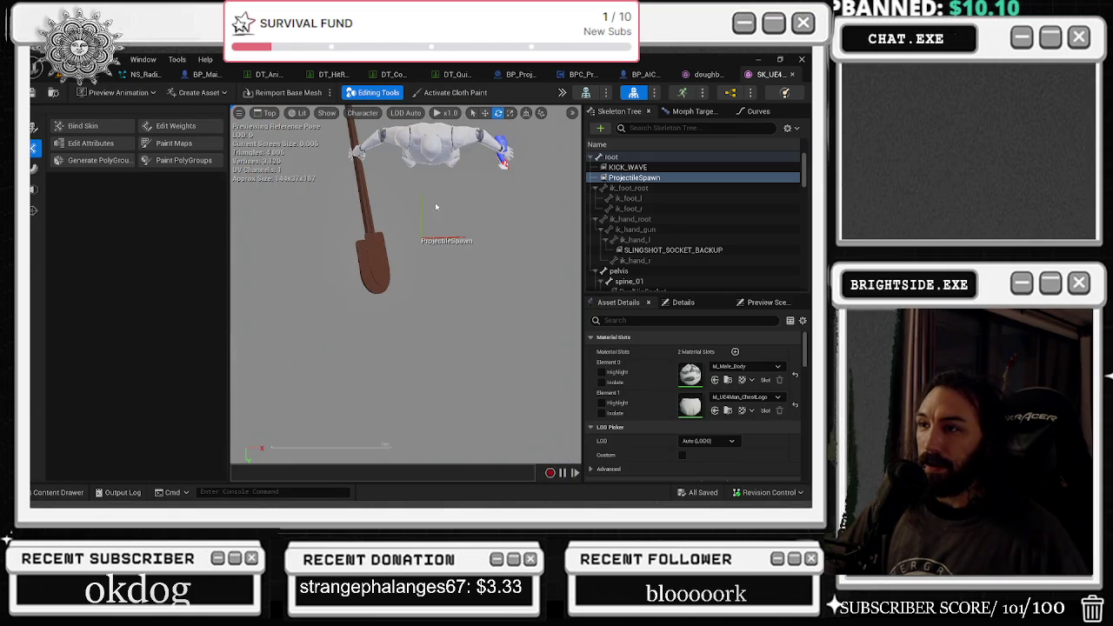
{"action": "scroll", "coordinate": [443, 193], "scroll_direction": "up", "scroll_amount": 2}
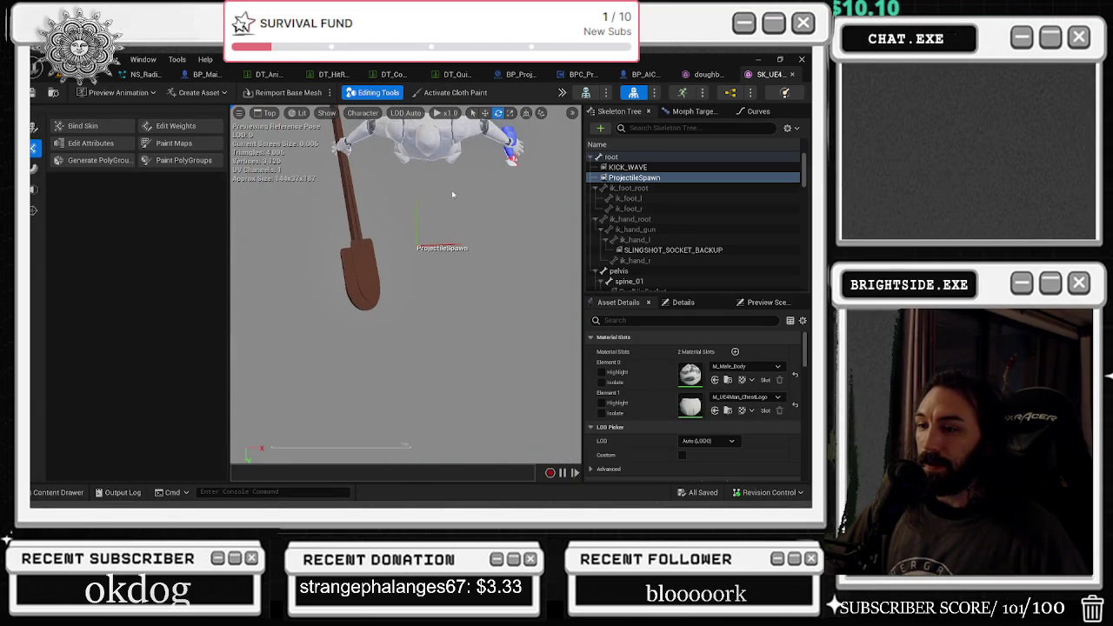
{"action": "scroll", "coordinate": [453, 195], "scroll_direction": "down", "scroll_amount": 2}
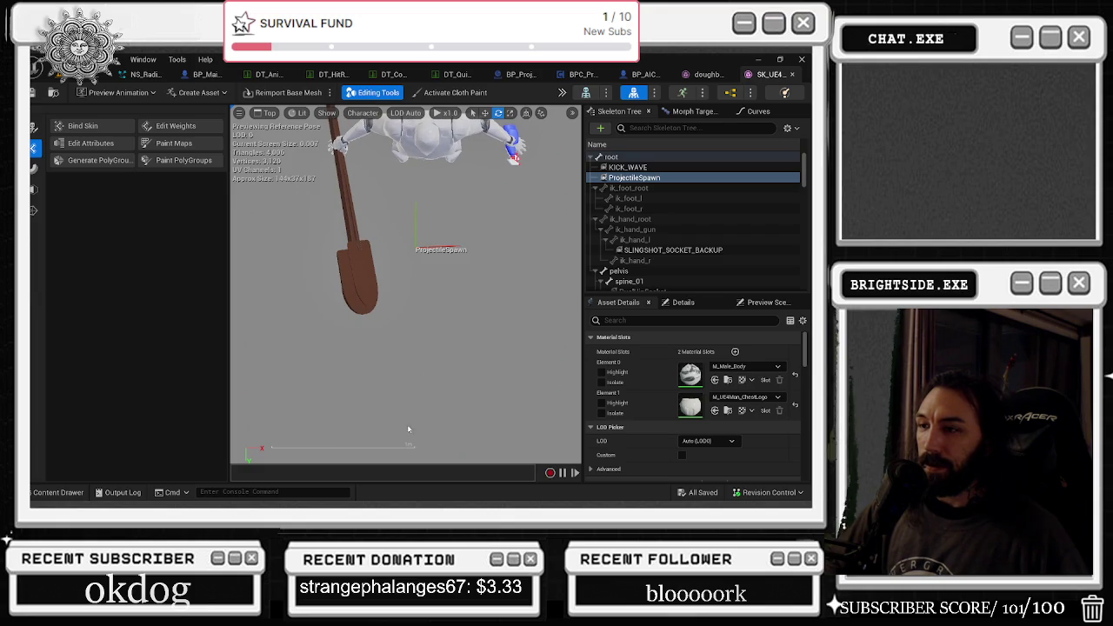
Switch to the doughboy_longneck mesh and view it from the Top as well.
{"action": "left_click", "coordinate": [709, 75]}
{"action": "left_click", "coordinate": [239, 113]}
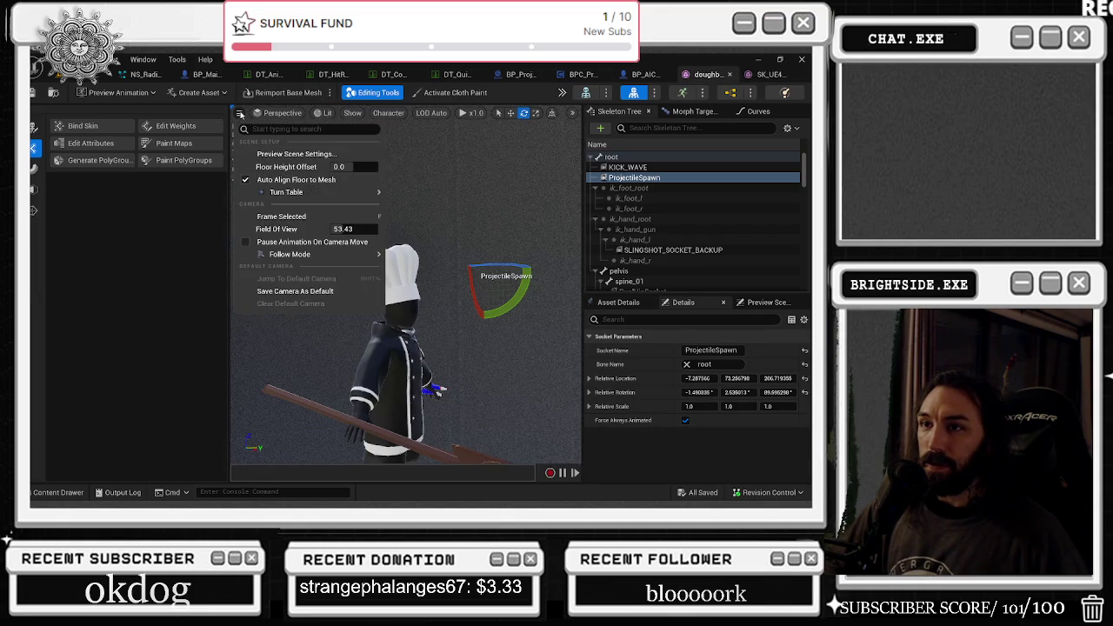
{"action": "left_click", "coordinate": [286, 153]}
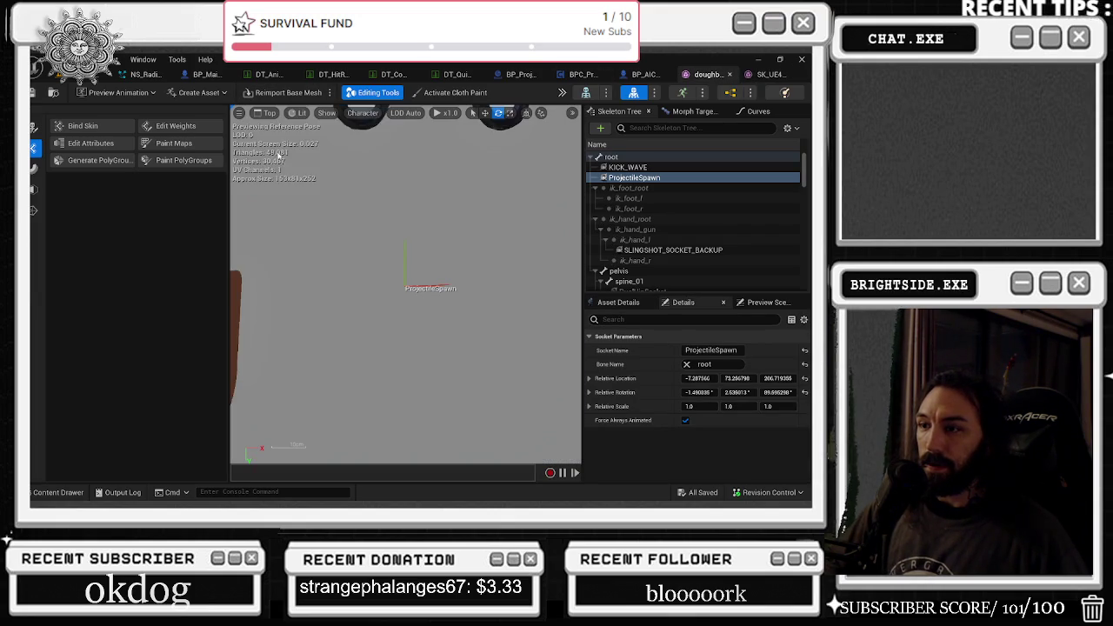
{"action": "scroll", "coordinate": [392, 156], "scroll_direction": "up", "scroll_amount": 2}
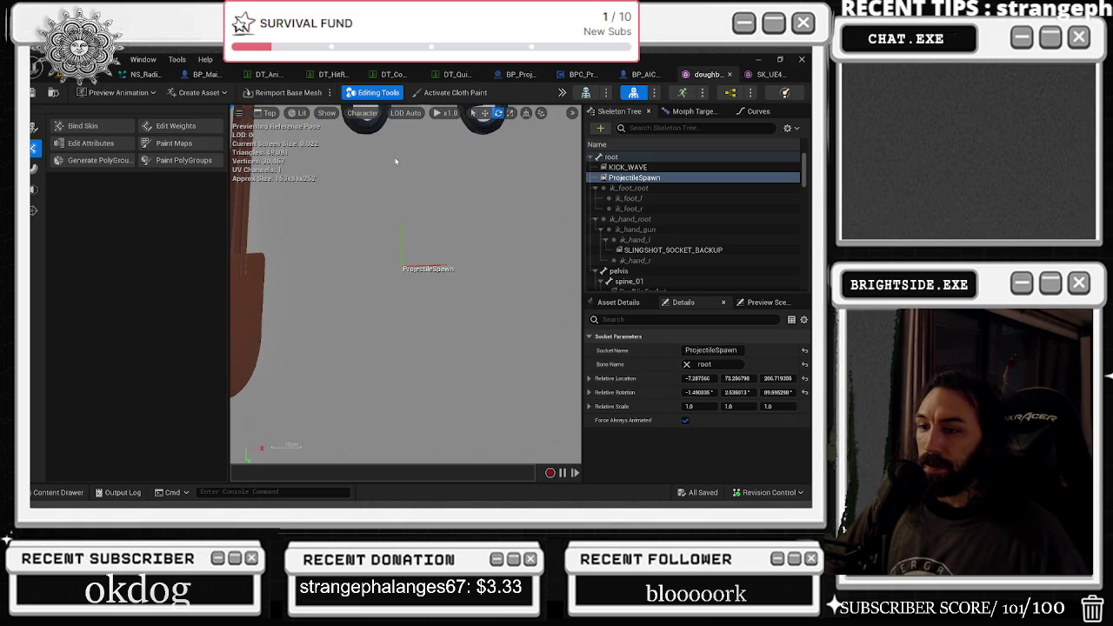
{"action": "scroll", "coordinate": [395, 162], "scroll_direction": "down", "scroll_amount": 2}
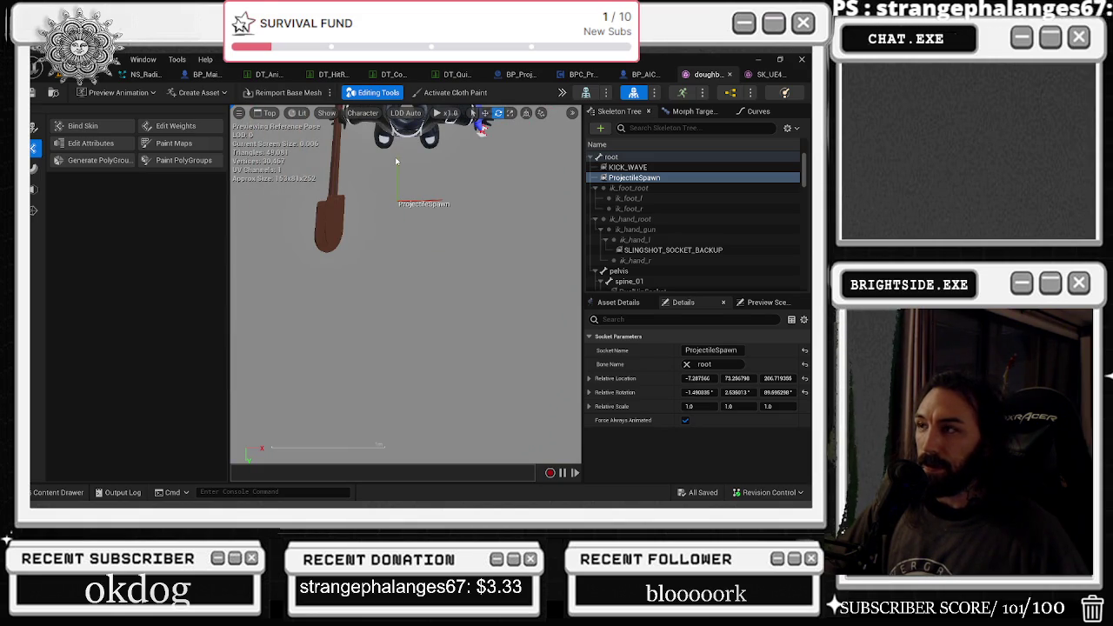
Flip repeatedly between the SK_UE4 and doughboy_longneck tabs comparing their ProjectileSpawn socket positions.
{"action": "left_click", "coordinate": [761, 76]}
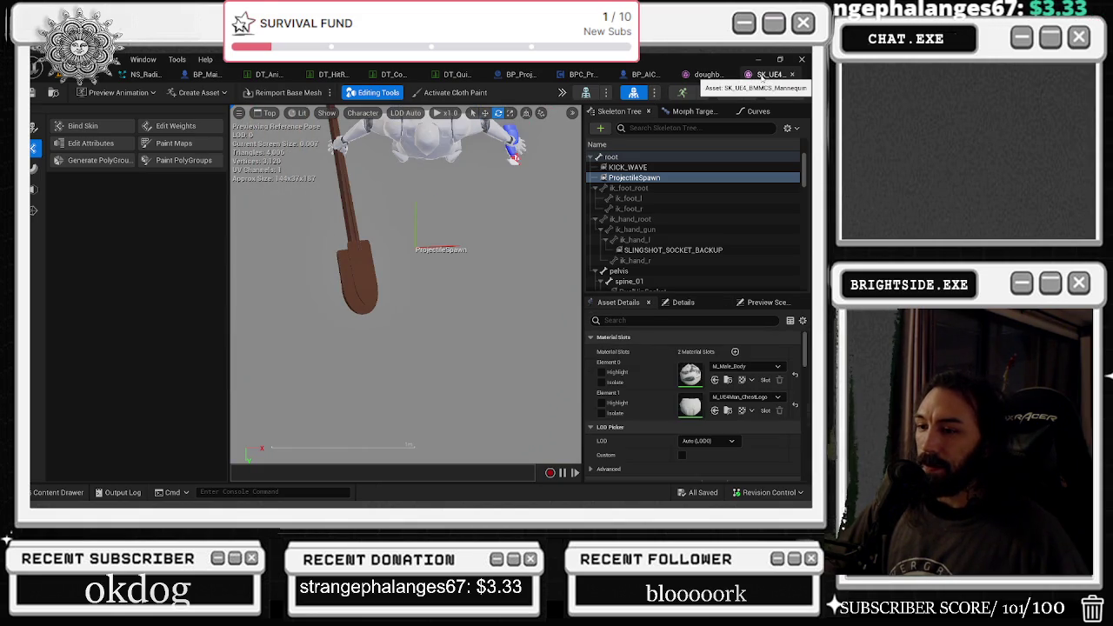
{"action": "left_click", "coordinate": [706, 75]}
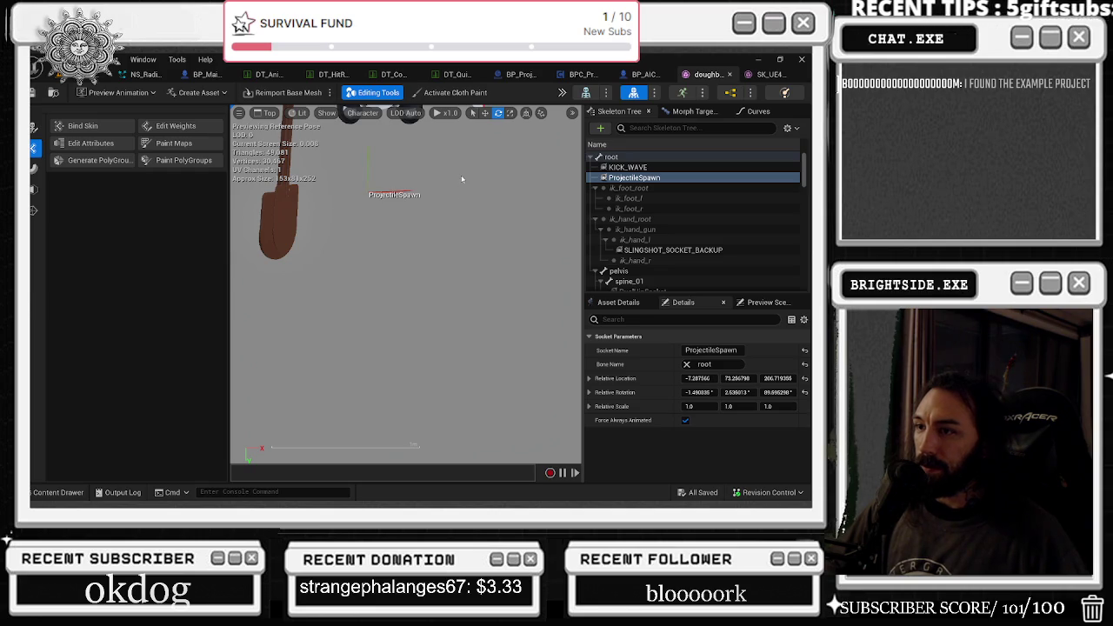
{"action": "mouse_move", "coordinate": [533, 157]}
{"action": "left_mouse_down"}
{"action": "mouse_move", "coordinate": [509, 166]}
{"action": "mouse_move", "coordinate": [534, 192]}
{"action": "mouse_move", "coordinate": [542, 303]}
{"action": "mouse_move", "coordinate": [572, 252]}
{"action": "left_mouse_up"}
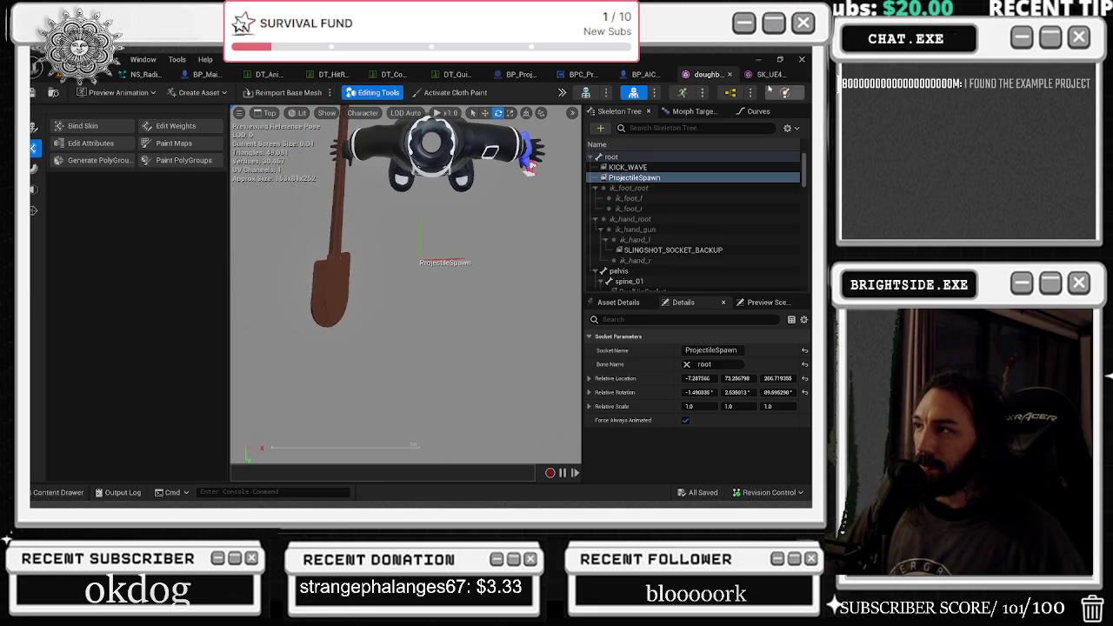
{"action": "left_click", "coordinate": [770, 74]}
{"action": "left_click", "coordinate": [706, 74]}
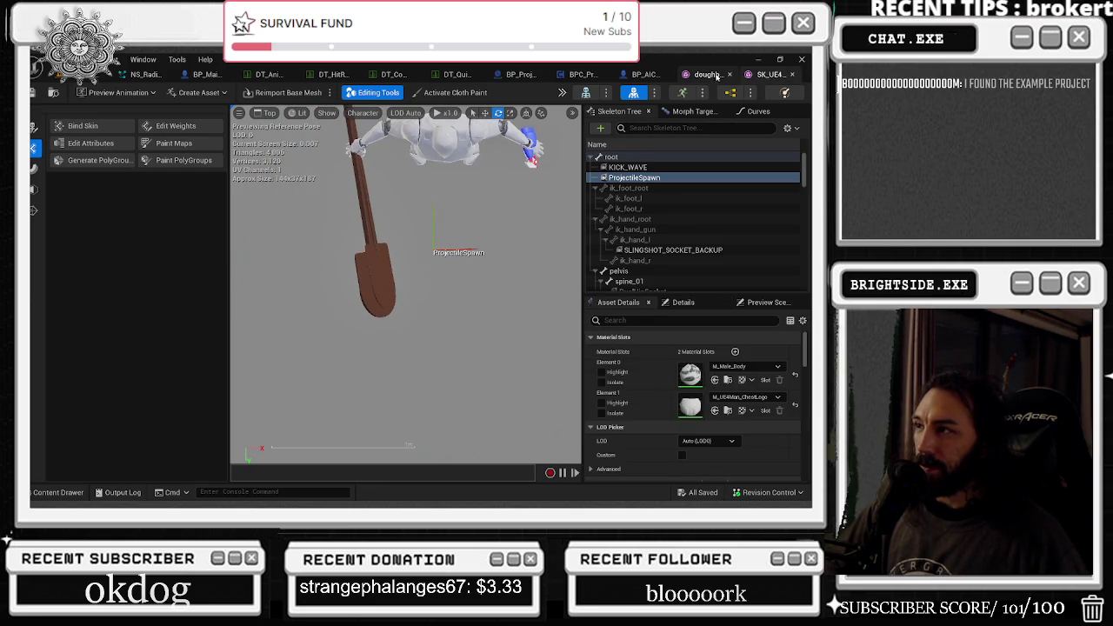
{"action": "left_click", "coordinate": [770, 74]}
{"action": "left_click", "coordinate": [706, 74]}
{"action": "left_click_drag", "start_coordinate": [405, 287], "coordinate": [428, 273]}
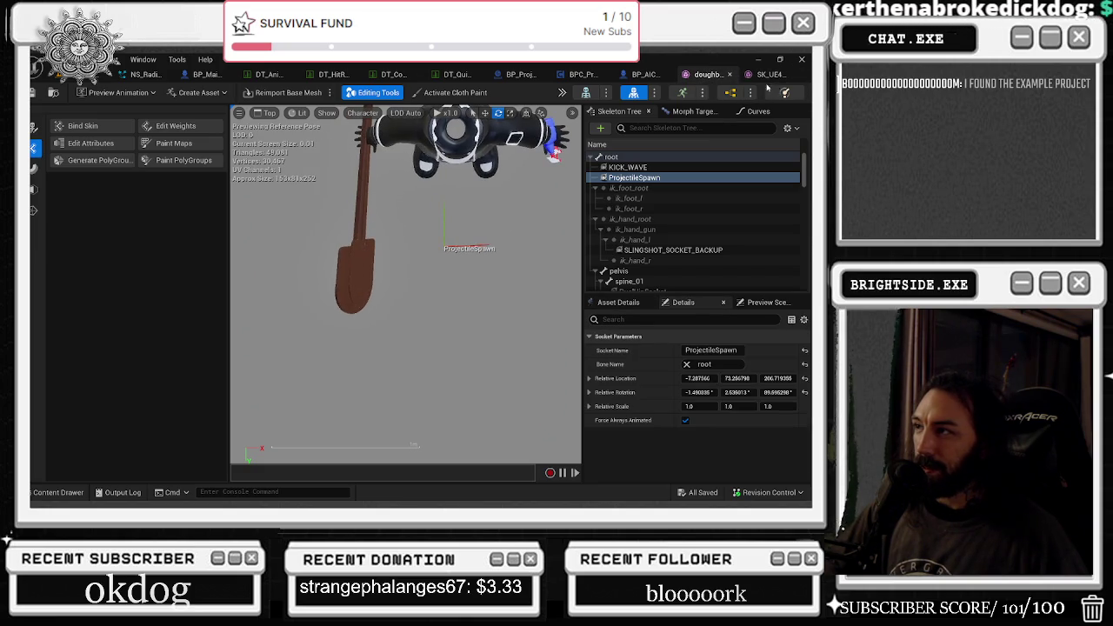
{"action": "left_click", "coordinate": [770, 76]}
{"action": "left_click", "coordinate": [706, 74]}
{"action": "left_click", "coordinate": [770, 73]}
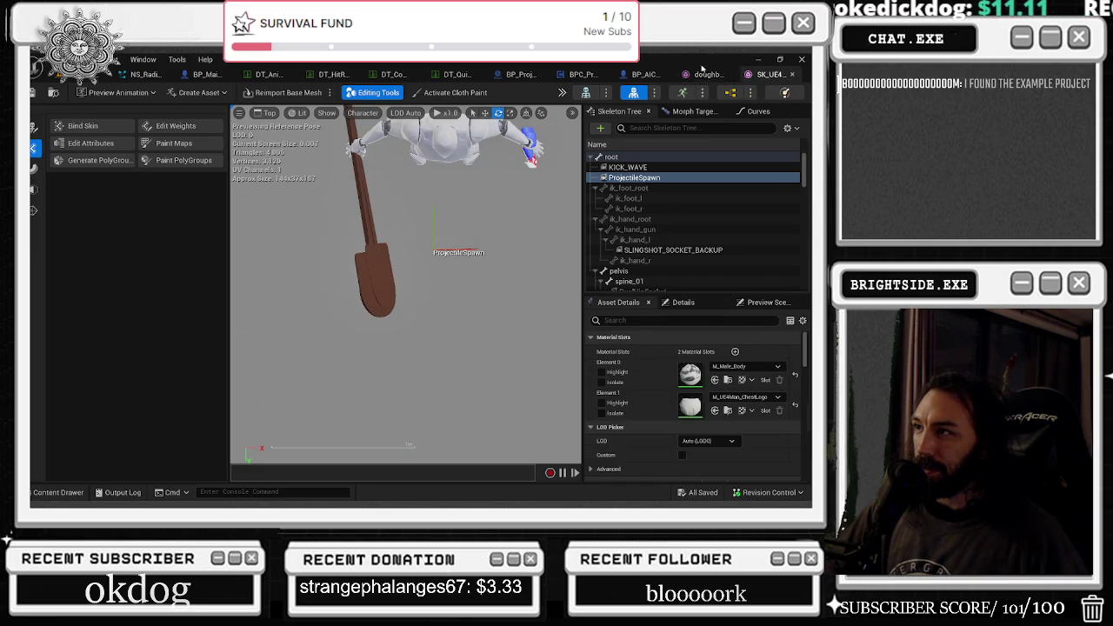
{"action": "left_click", "coordinate": [705, 73]}
{"action": "left_click", "coordinate": [766, 75]}
{"action": "left_click", "coordinate": [707, 74]}
{"action": "left_click", "coordinate": [768, 74]}
{"action": "left_click", "coordinate": [686, 76]}
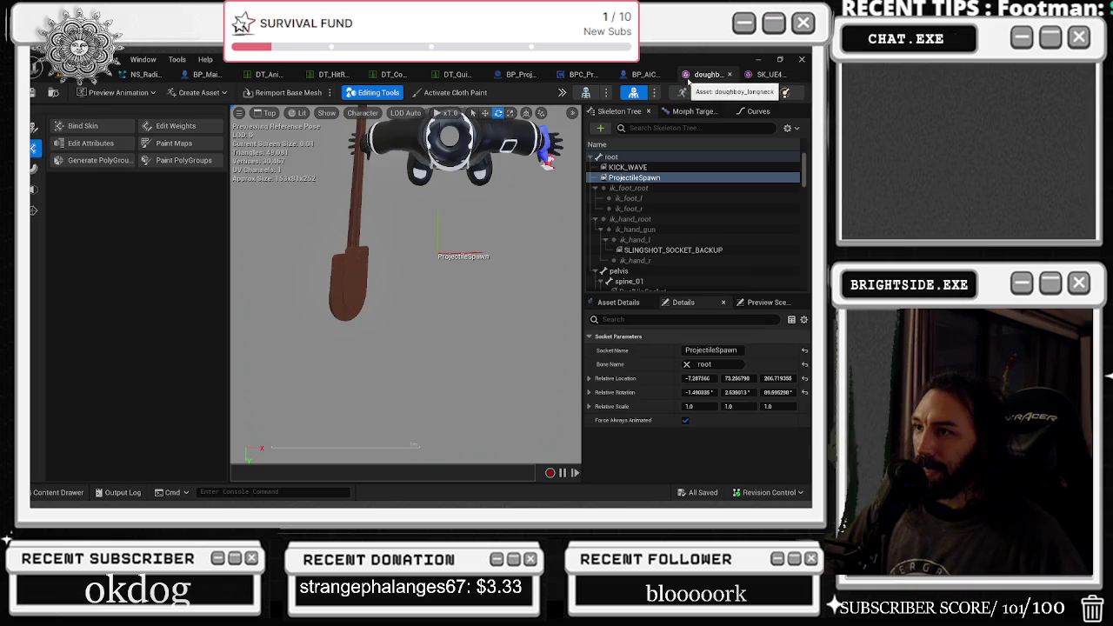
{"action": "left_click", "coordinate": [759, 76]}
{"action": "left_click", "coordinate": [706, 74]}
{"action": "left_click", "coordinate": [765, 74]}
{"action": "left_click", "coordinate": [768, 74]}
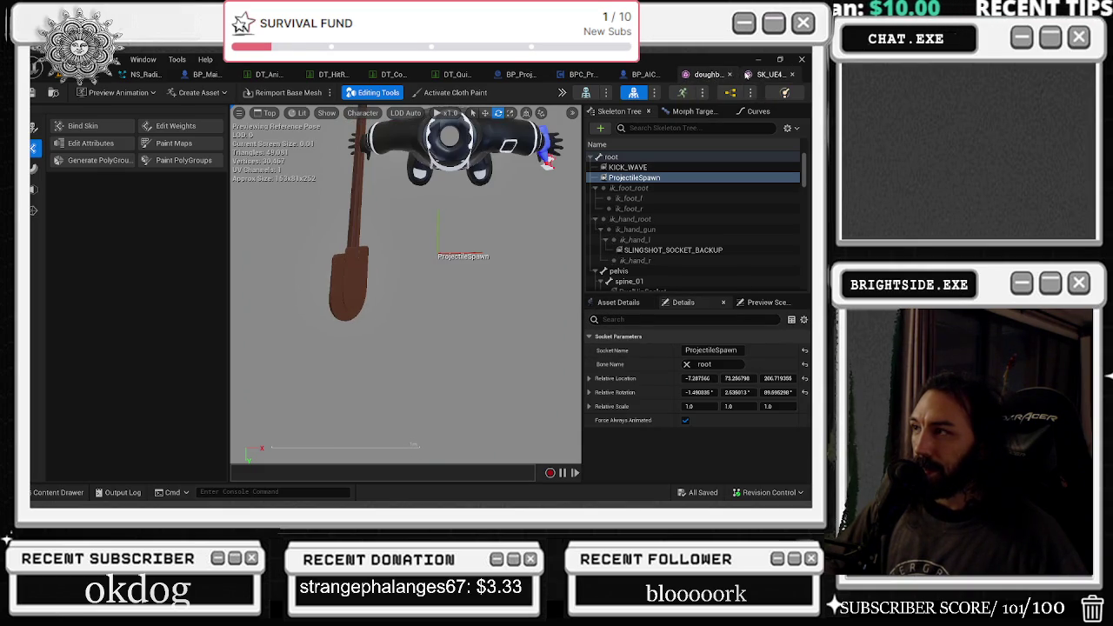
{"action": "left_click", "coordinate": [266, 114]}
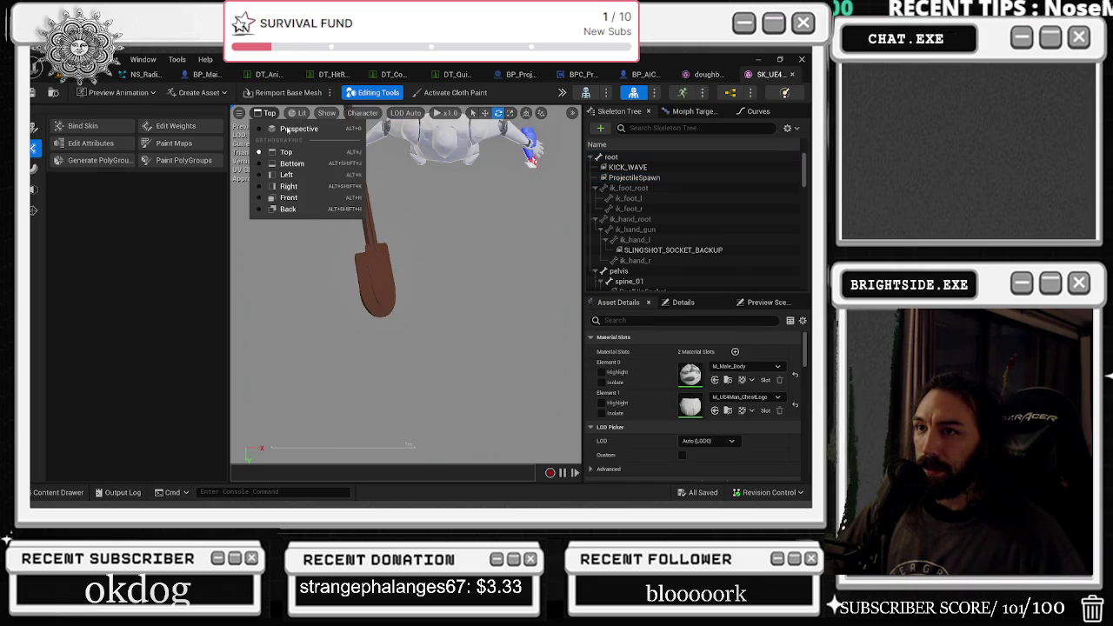
View the SK_UE4 mannequin from Left, Right, Bottom and Front, and select its ProjectileSpawn socket.
{"action": "left_click", "coordinate": [300, 174]}
{"action": "left_click", "coordinate": [268, 113]}
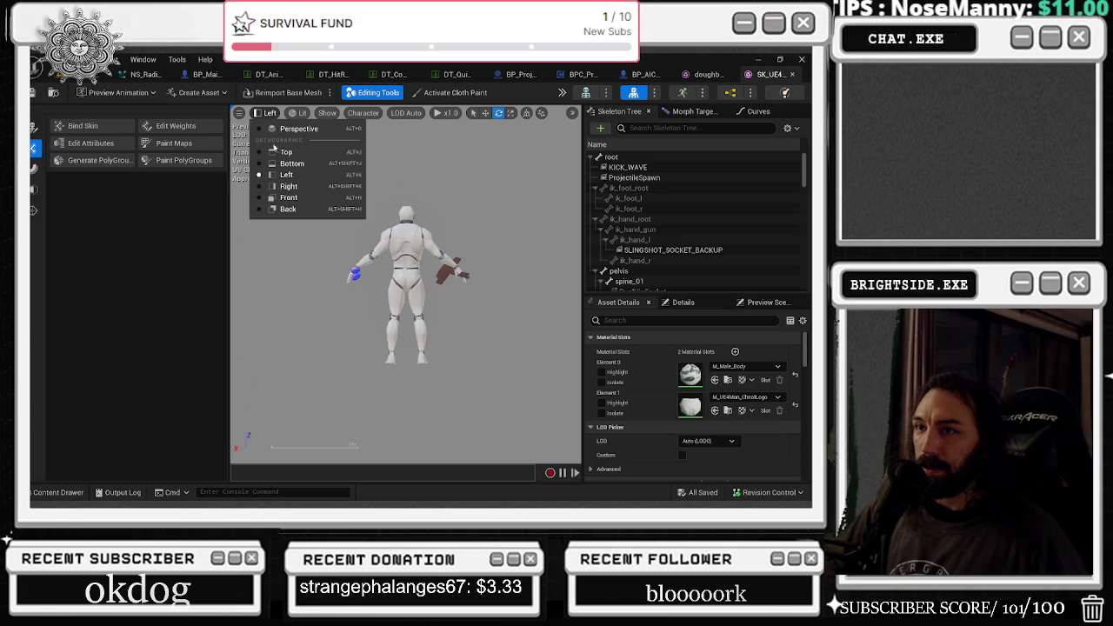
{"action": "left_click", "coordinate": [285, 188]}
{"action": "left_click", "coordinate": [280, 114]}
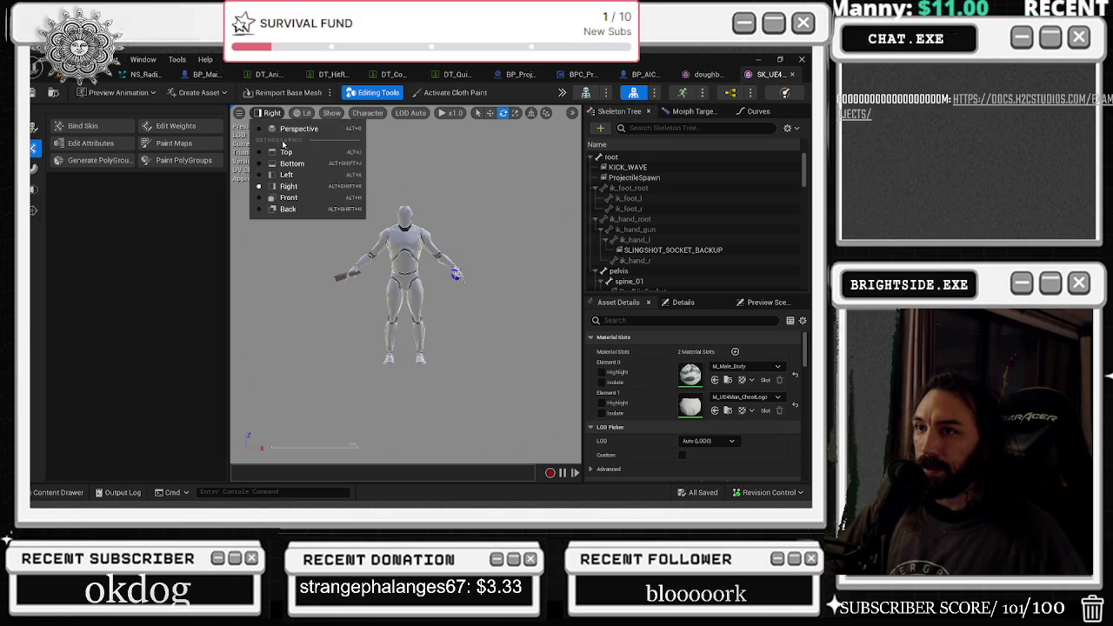
{"action": "left_click", "coordinate": [287, 164]}
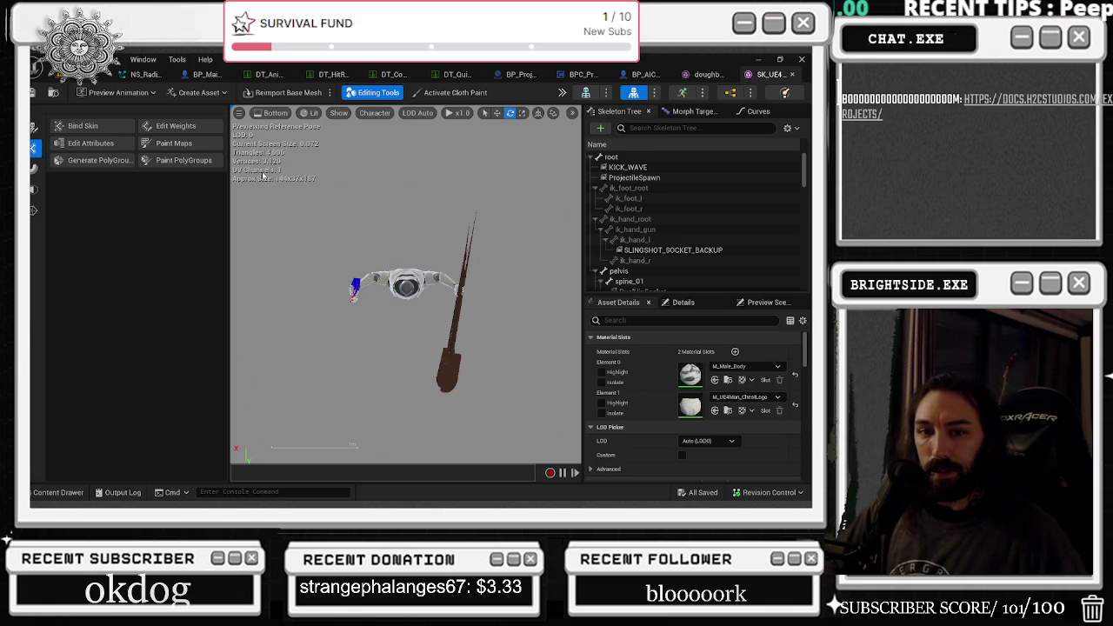
{"action": "left_click", "coordinate": [272, 113]}
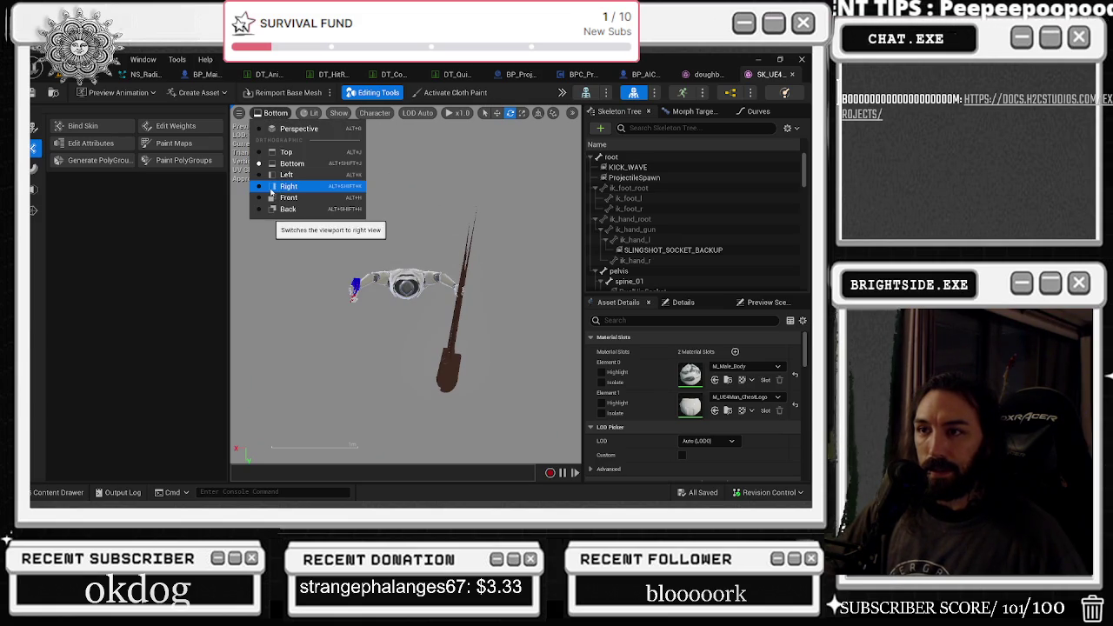
{"action": "left_click", "coordinate": [277, 200]}
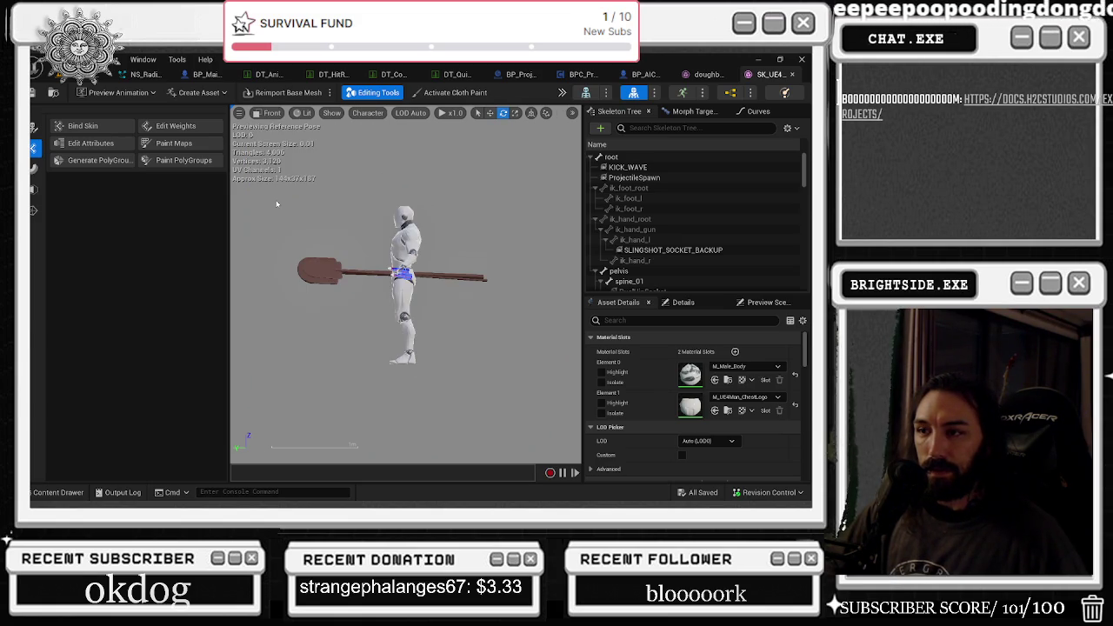
{"action": "left_click", "coordinate": [635, 177]}
View the doughboy_longneck mesh from the Front and compare it against the mannequin.
{"action": "left_click", "coordinate": [267, 113]}
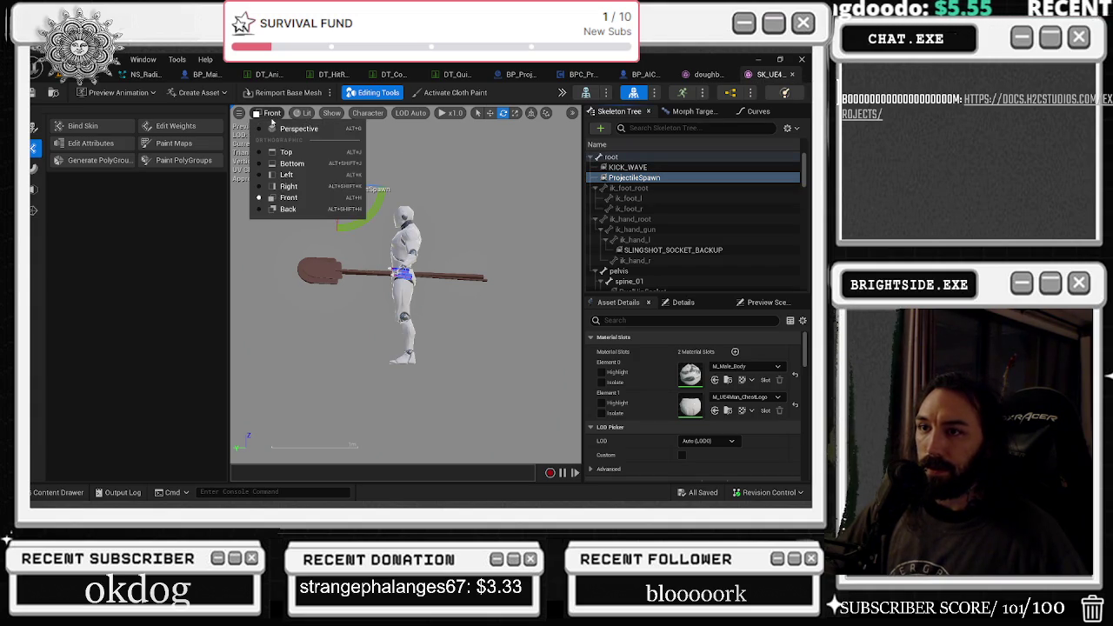
{"action": "left_click", "coordinate": [698, 74]}
{"action": "left_click", "coordinate": [267, 113]}
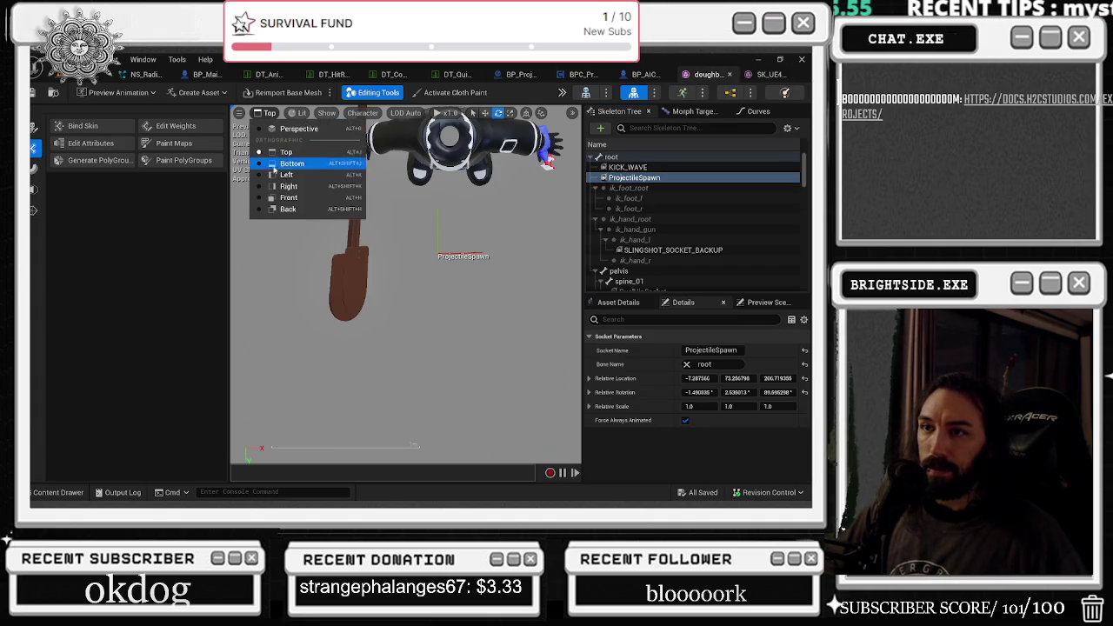
{"action": "left_click", "coordinate": [277, 198]}
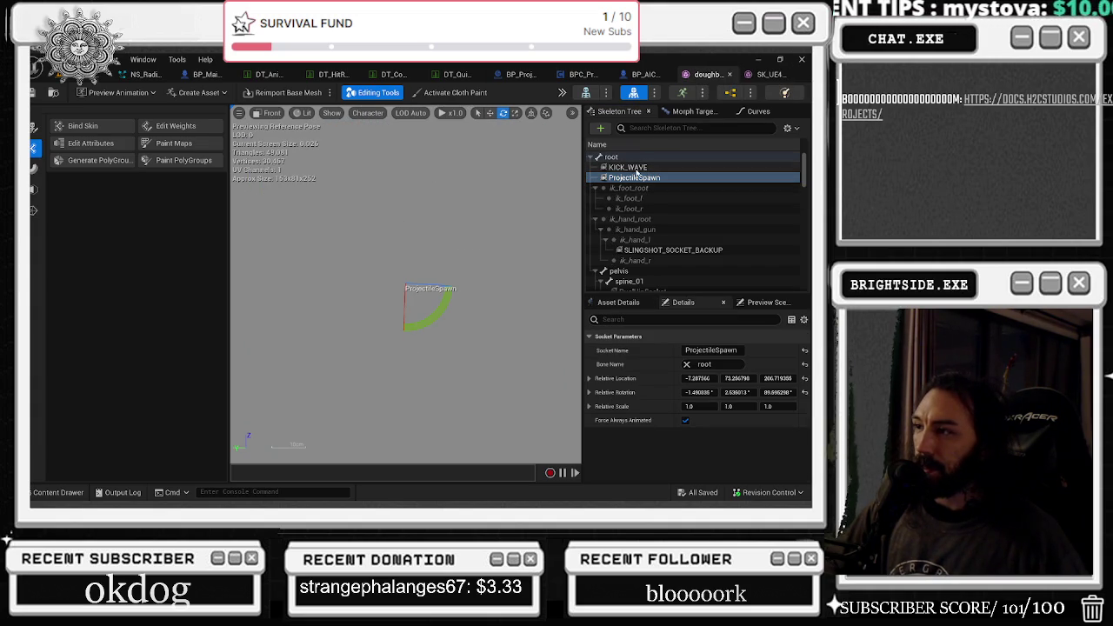
{"action": "mouse_move", "coordinate": [396, 234]}
{"action": "left_mouse_down"}
{"action": "mouse_move", "coordinate": [354, 194]}
{"action": "mouse_move", "coordinate": [378, 200]}
{"action": "left_mouse_up"}
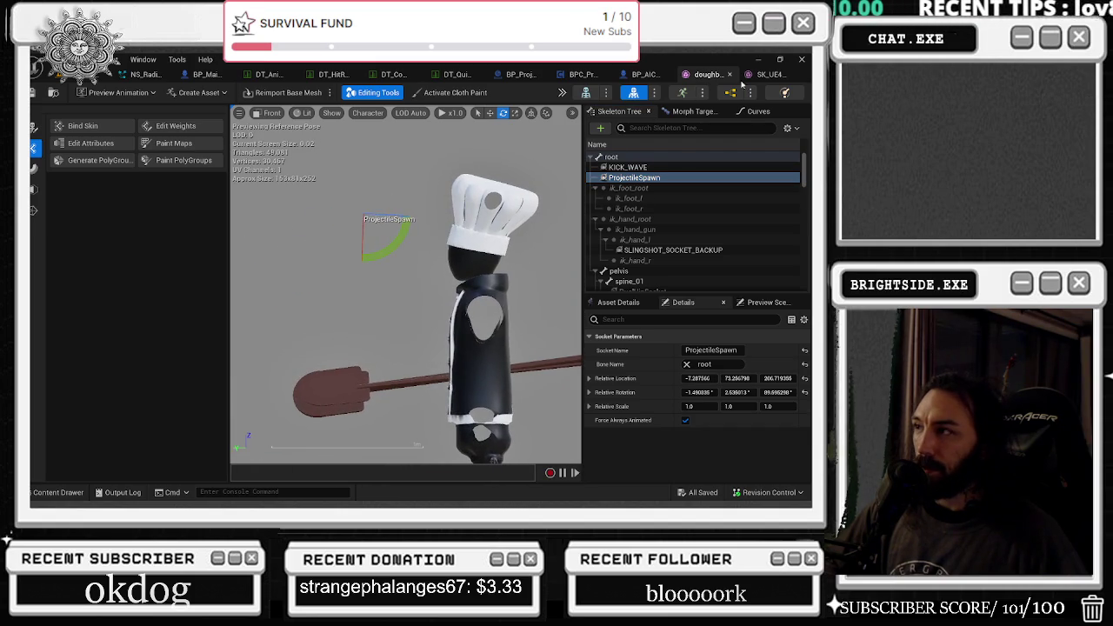
{"action": "left_click", "coordinate": [767, 74]}
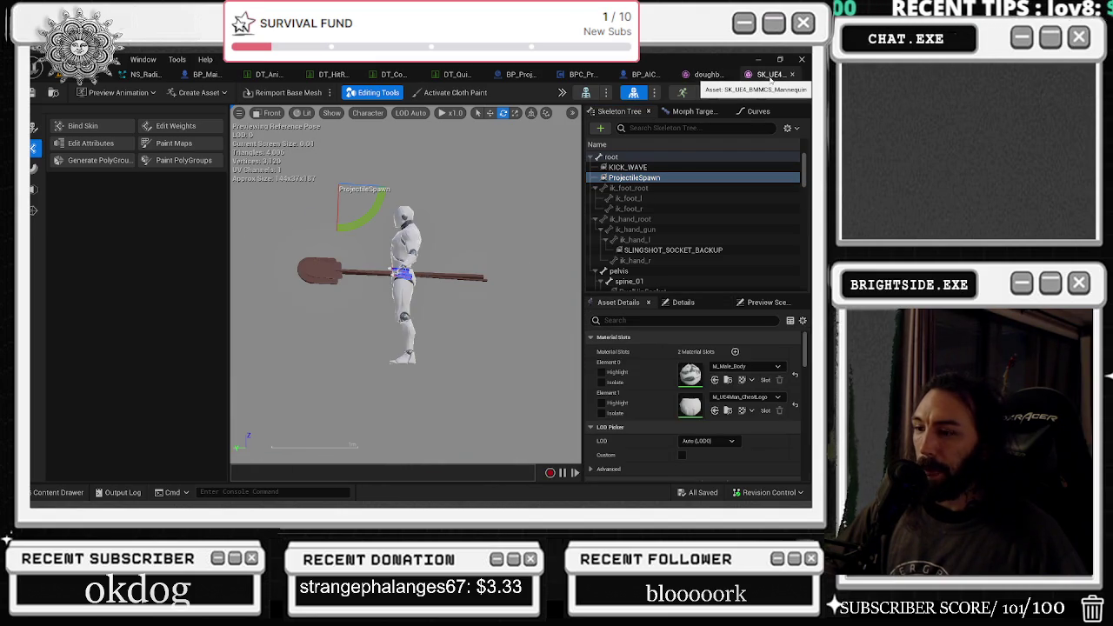
{"action": "left_click", "coordinate": [707, 74]}
Move the chef's ProjectileSpawn socket further left with the translate gizmo.
{"action": "mouse_move", "coordinate": [574, 202]}
{"action": "left_mouse_down"}
{"action": "mouse_move", "coordinate": [534, 224]}
{"action": "mouse_move", "coordinate": [439, 187]}
{"action": "left_mouse_up"}
{"action": "key", "text": "w"}
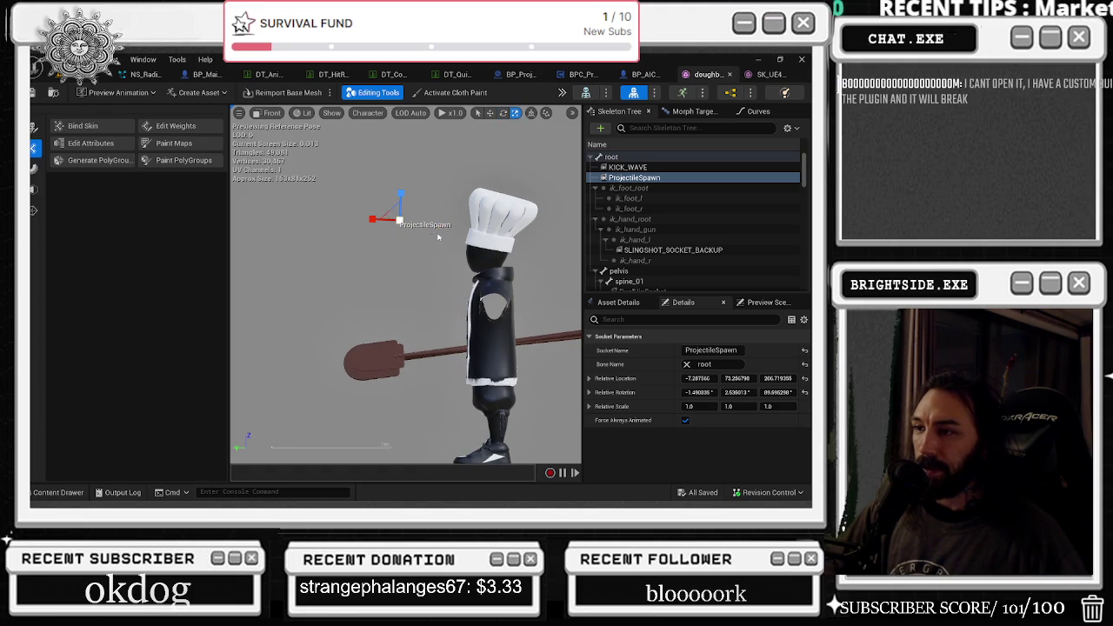
{"action": "left_click_drag", "start_coordinate": [383, 228], "coordinate": [362, 219]}
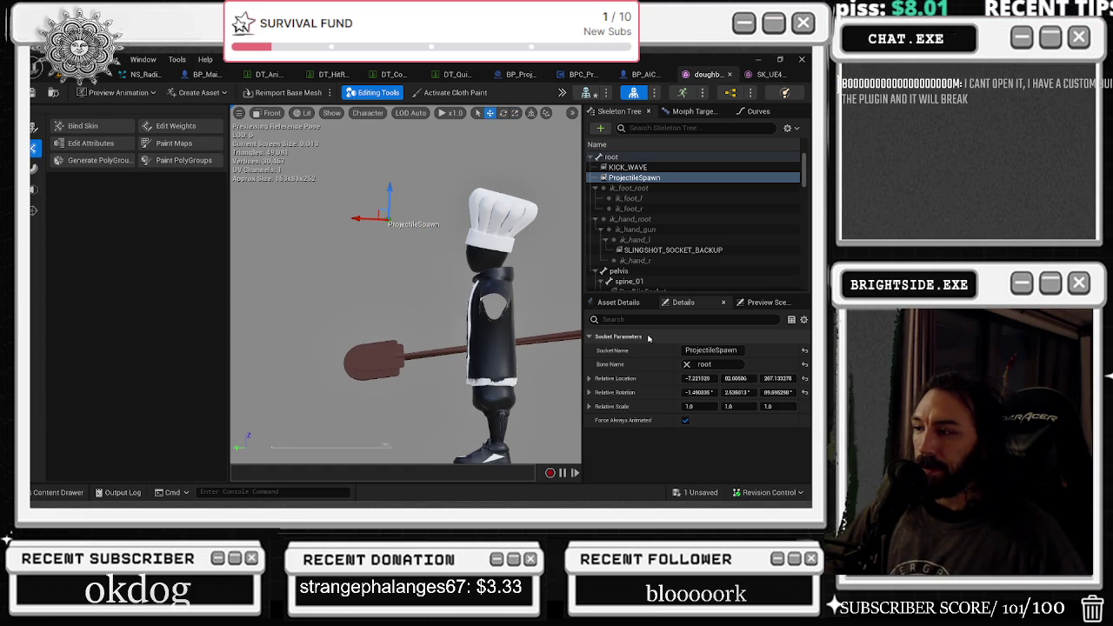
Inspect the ik_hand_gun and spine_03 bone transforms, then save the skeletal mesh.
{"action": "scroll", "coordinate": [627, 218], "scroll_direction": "down", "scroll_amount": 2}
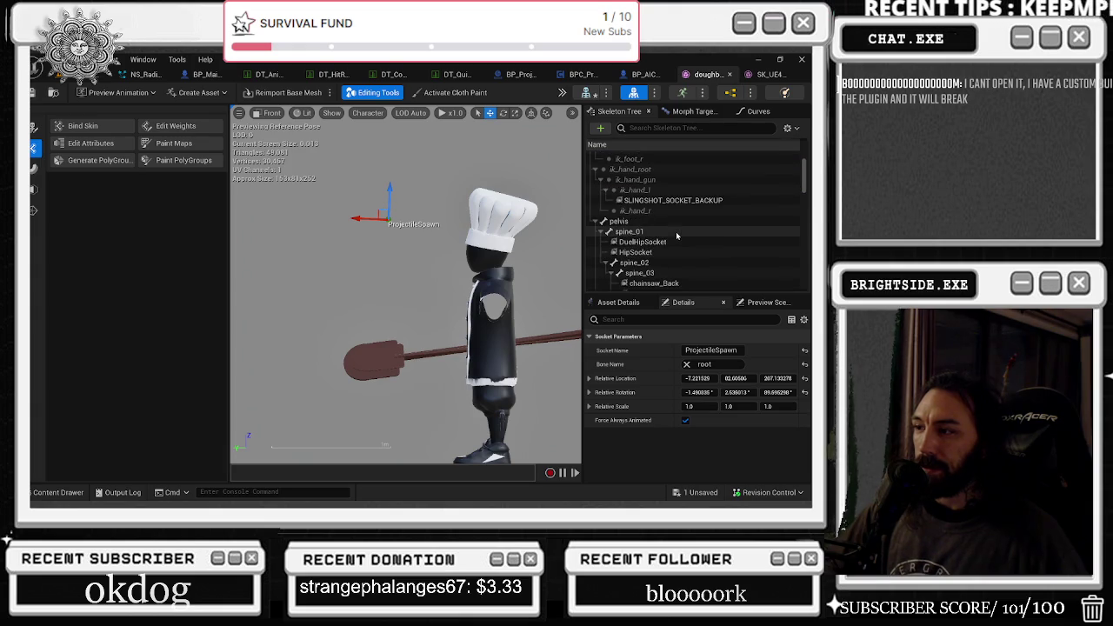
{"action": "left_click", "coordinate": [646, 179]}
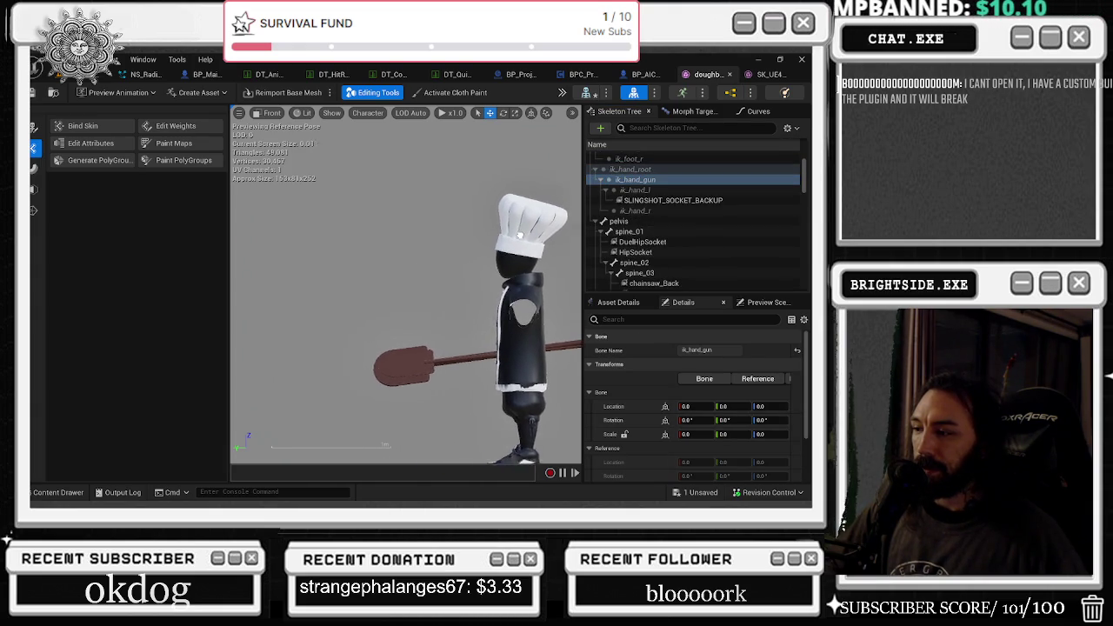
{"action": "scroll", "coordinate": [670, 213], "scroll_direction": "down", "scroll_amount": 2}
{"action": "left_click", "coordinate": [671, 223]}
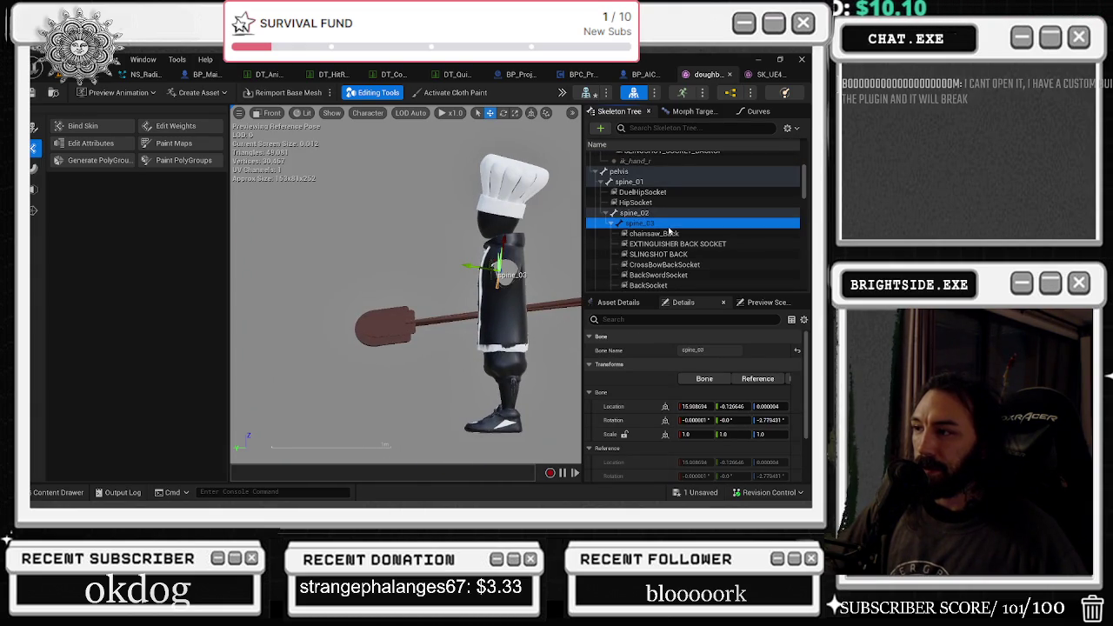
{"action": "scroll", "coordinate": [672, 224], "scroll_direction": "down", "scroll_amount": 5}
{"action": "scroll", "coordinate": [672, 224], "scroll_direction": "down", "scroll_amount": 8}
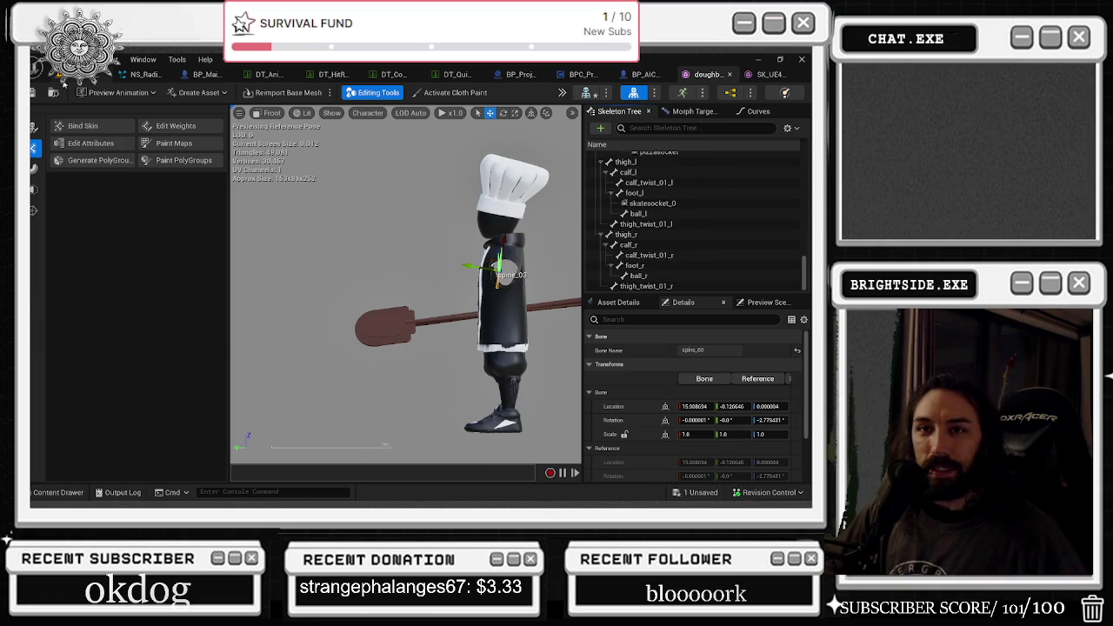
{"action": "left_click", "coordinate": [687, 499]}
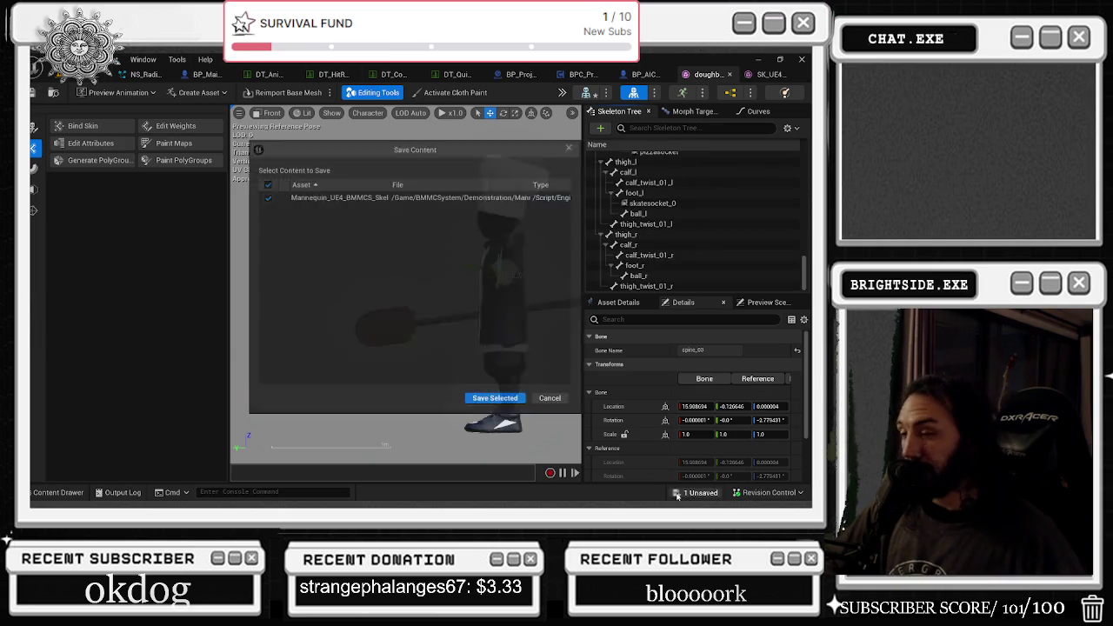
{"action": "left_click", "coordinate": [497, 397]}
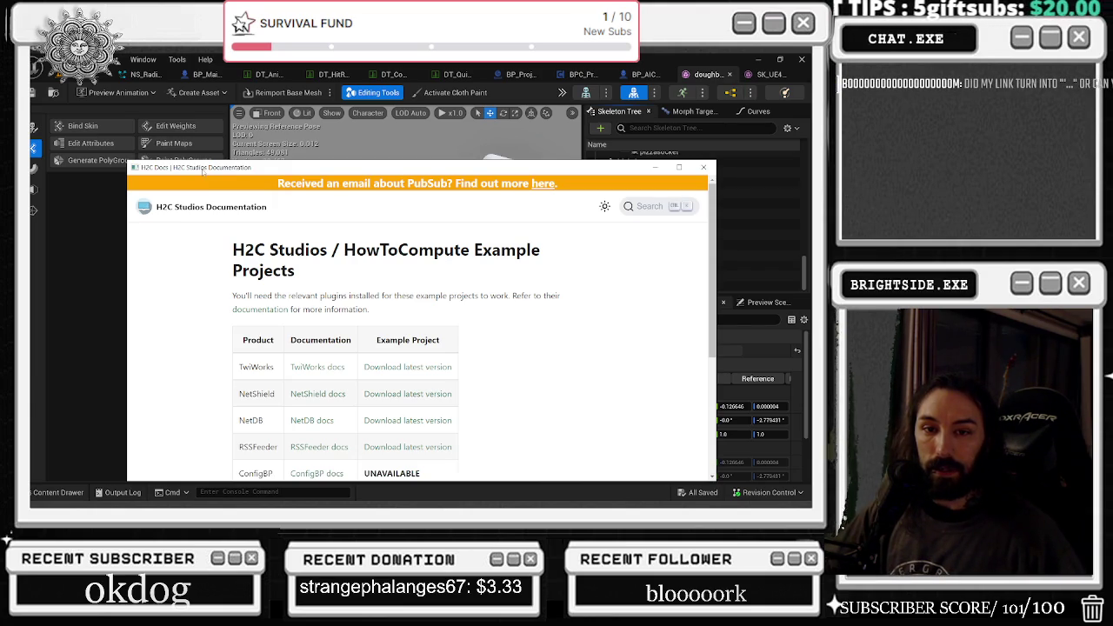
{"action": "left_click_drag", "start_coordinate": [277, 169], "coordinate": [285, 128]}
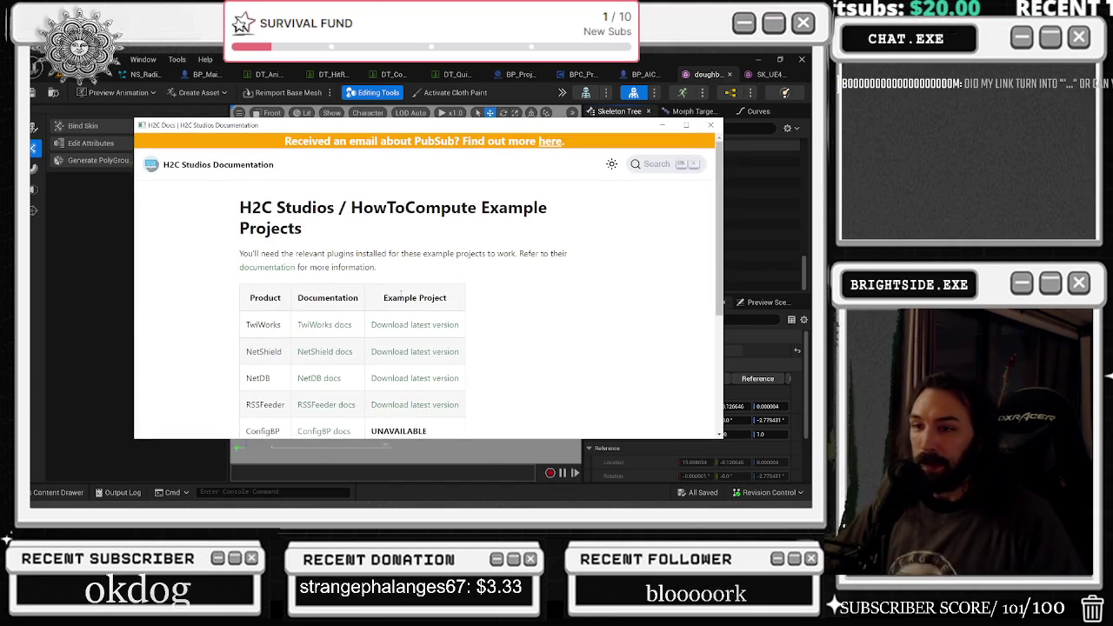
{"action": "scroll", "coordinate": [223, 255], "scroll_direction": "down", "scroll_amount": 1}
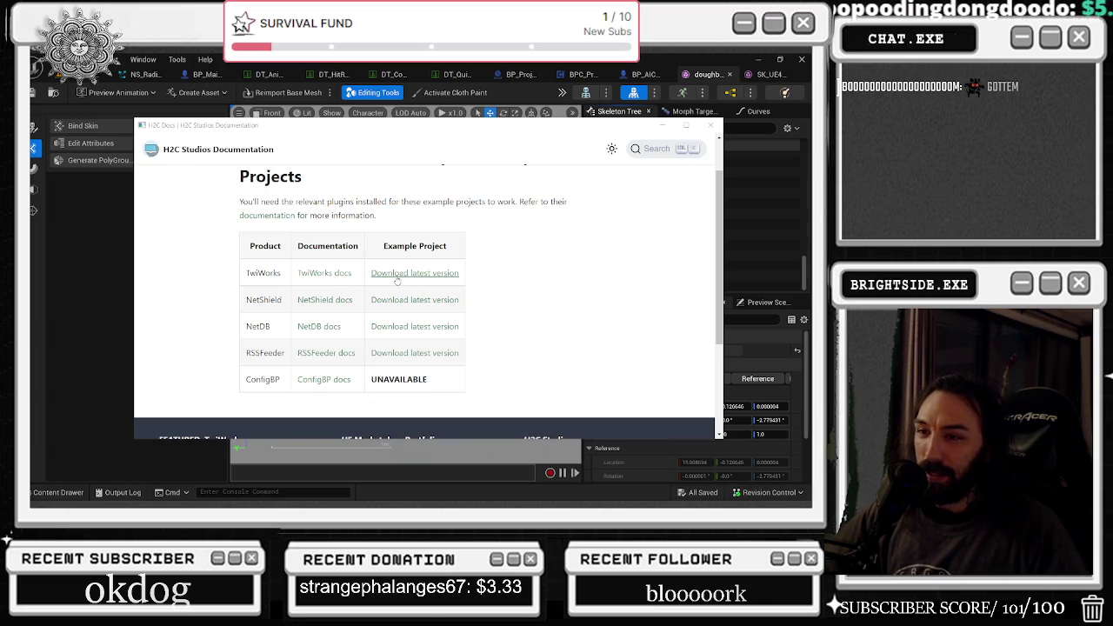
{"action": "scroll", "coordinate": [397, 280], "scroll_direction": "down", "scroll_amount": 3}
{"action": "scroll", "coordinate": [605, 317], "scroll_direction": "up", "scroll_amount": 4}
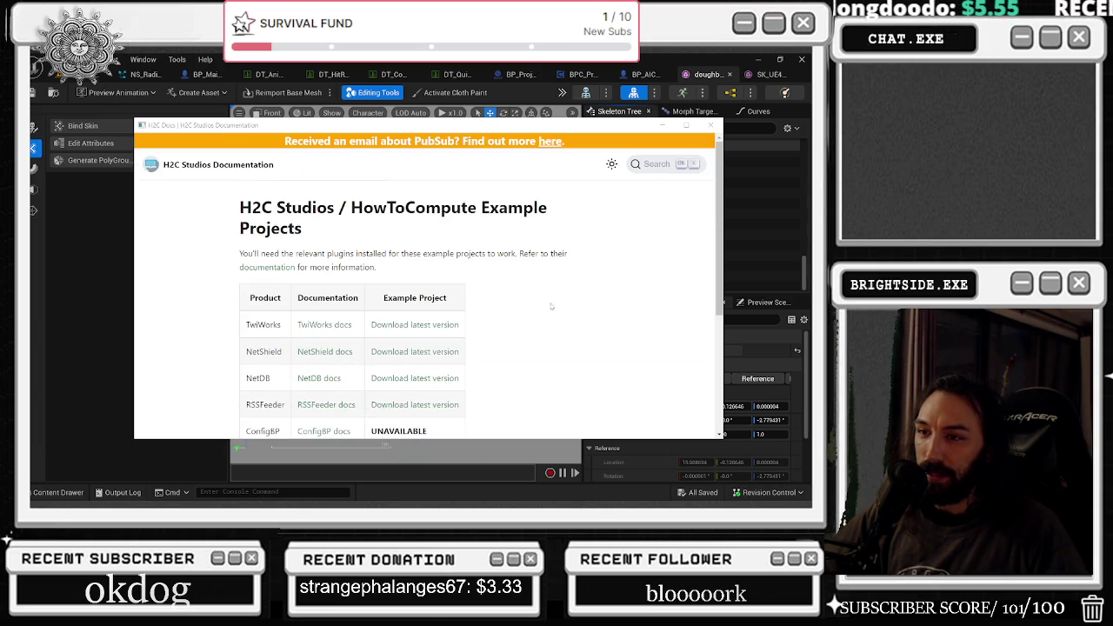
{"action": "left_click_drag", "start_coordinate": [258, 253], "coordinate": [504, 254]}
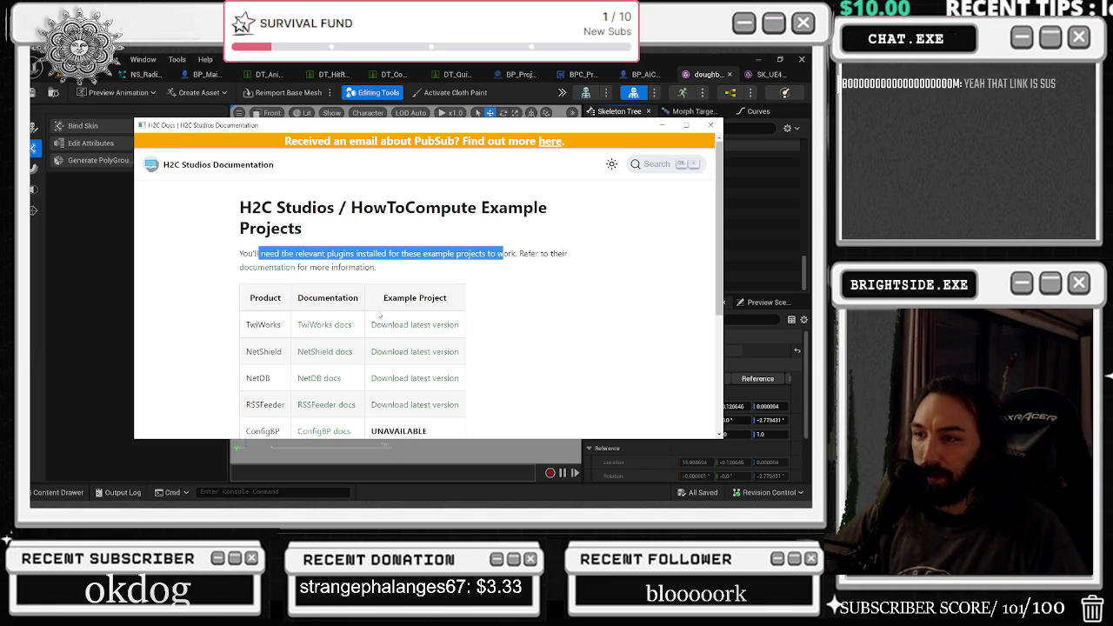
{"action": "left_click", "coordinate": [425, 325]}
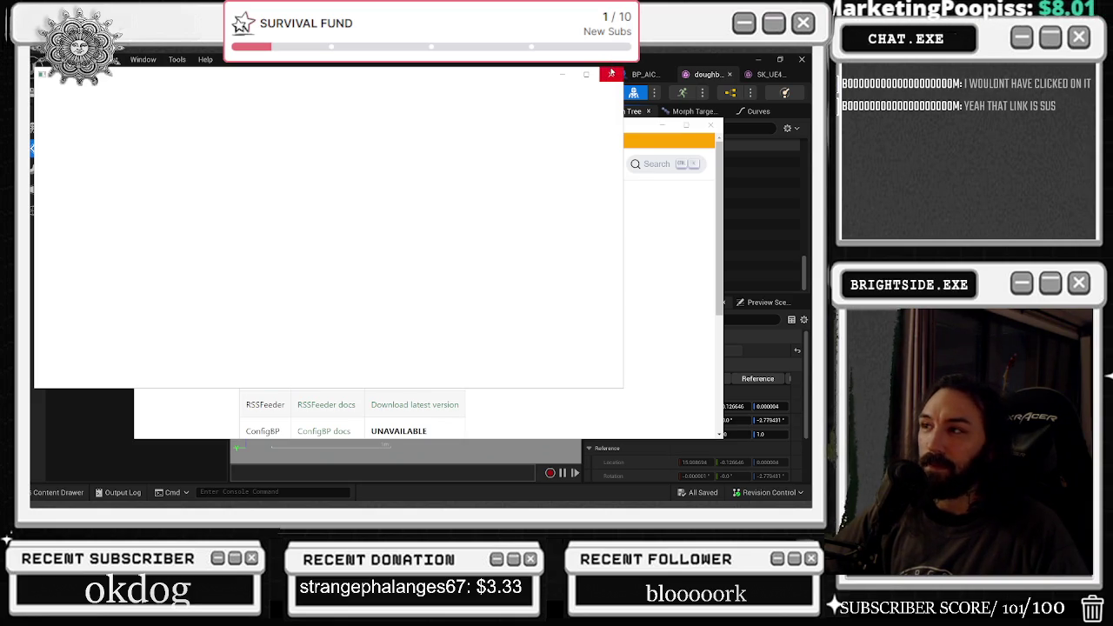
{"action": "left_click", "coordinate": [611, 73]}
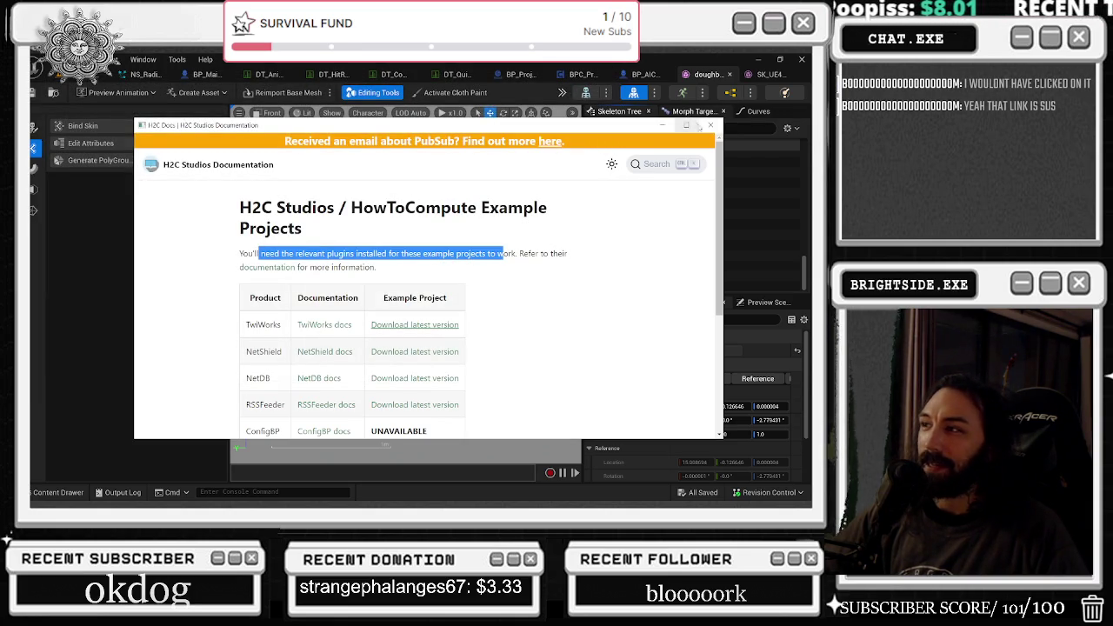
{"action": "left_click", "coordinate": [710, 125]}
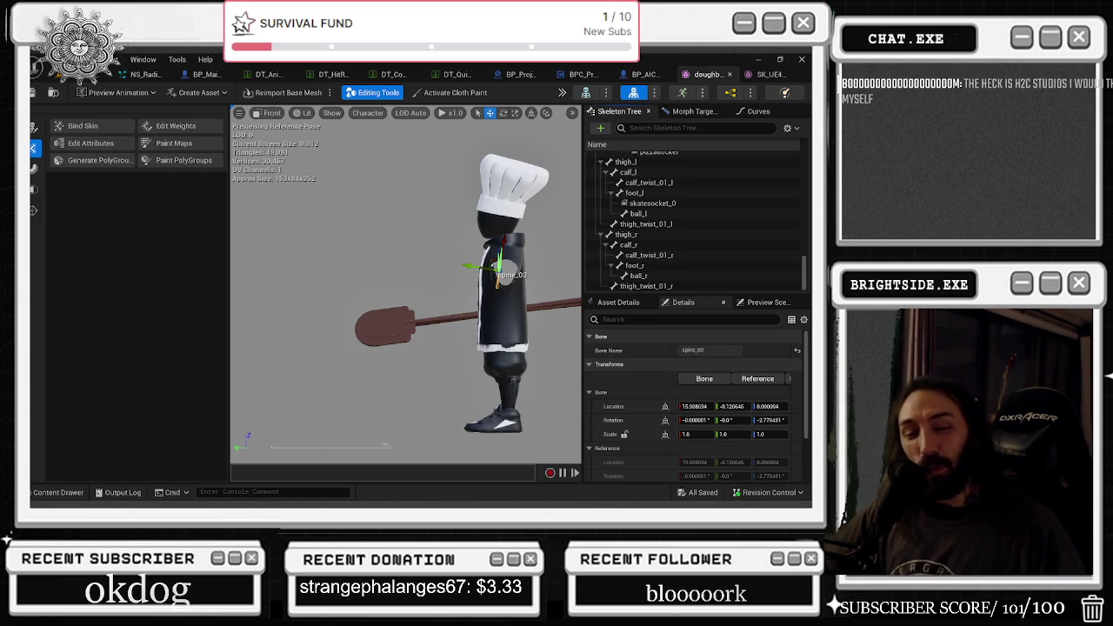
Check the chef mesh from Top and Bottom views, then switch to the Badaboom_Pizza_sim level.
{"action": "left_click_drag", "start_coordinate": [189, 291], "coordinate": [355, 268]}
{"action": "key", "text": "f"}
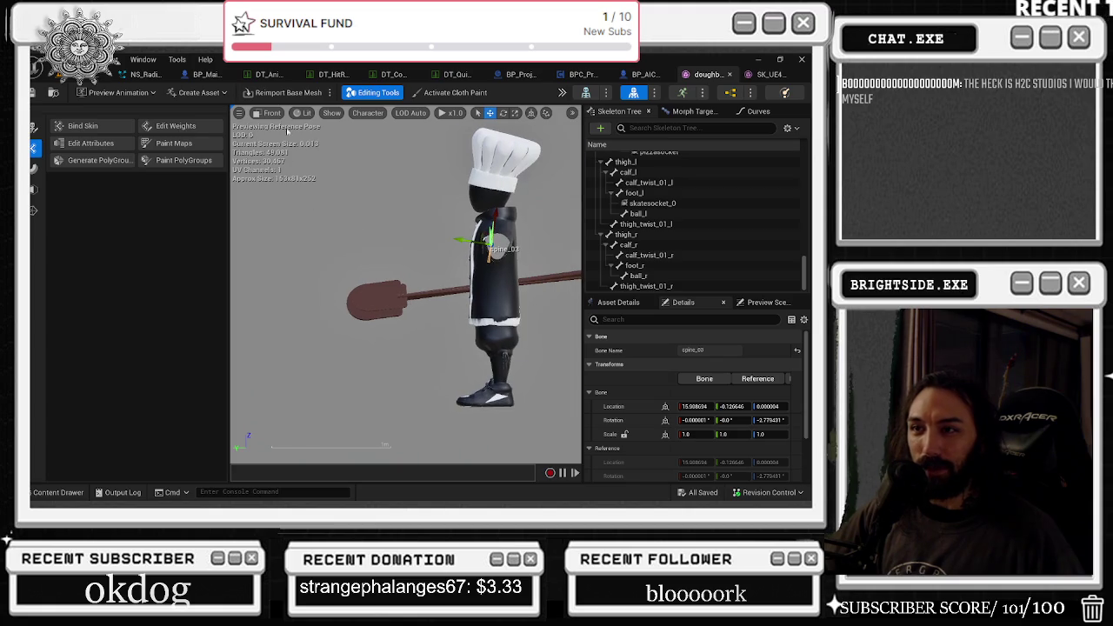
{"action": "left_click", "coordinate": [267, 113]}
{"action": "left_click", "coordinate": [316, 156]}
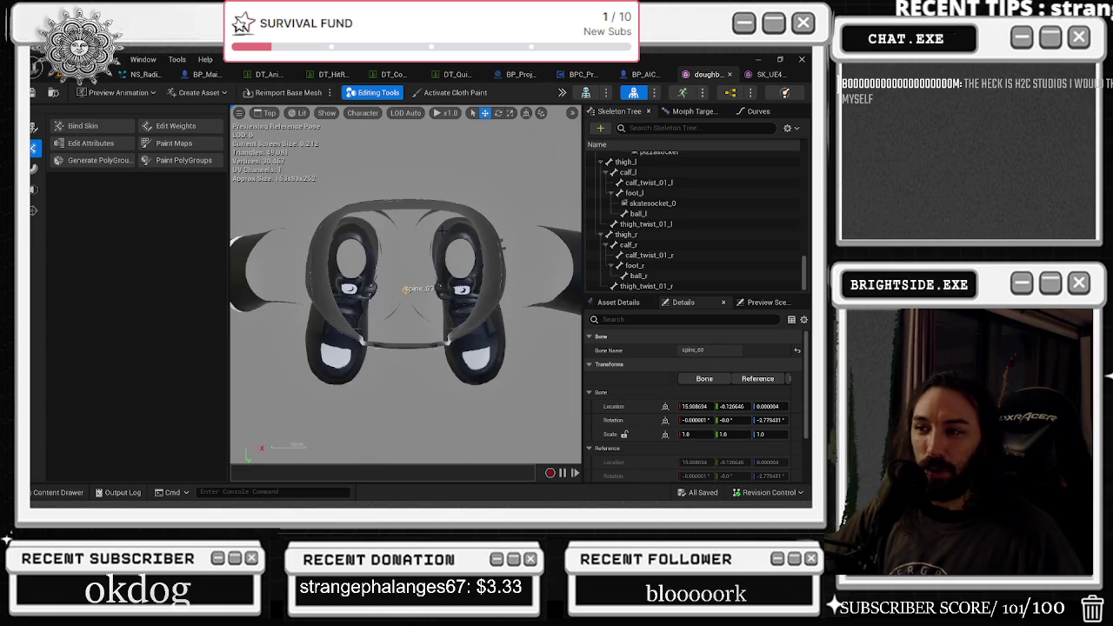
{"action": "scroll", "coordinate": [445, 230], "scroll_direction": "down", "scroll_amount": 5}
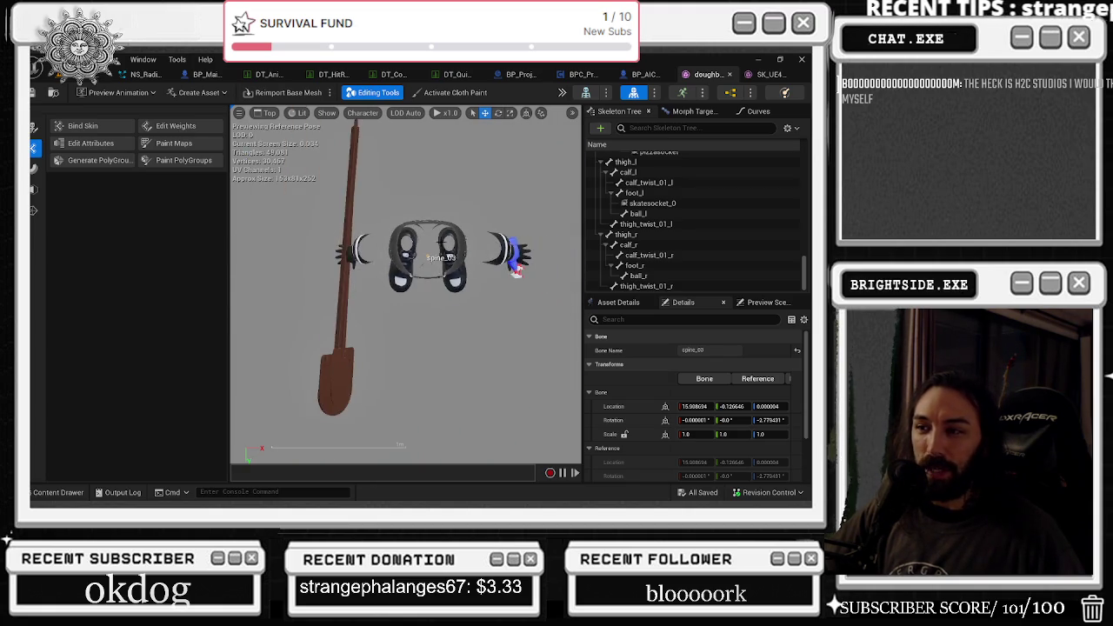
{"action": "left_click", "coordinate": [267, 113]}
{"action": "left_click", "coordinate": [287, 164]}
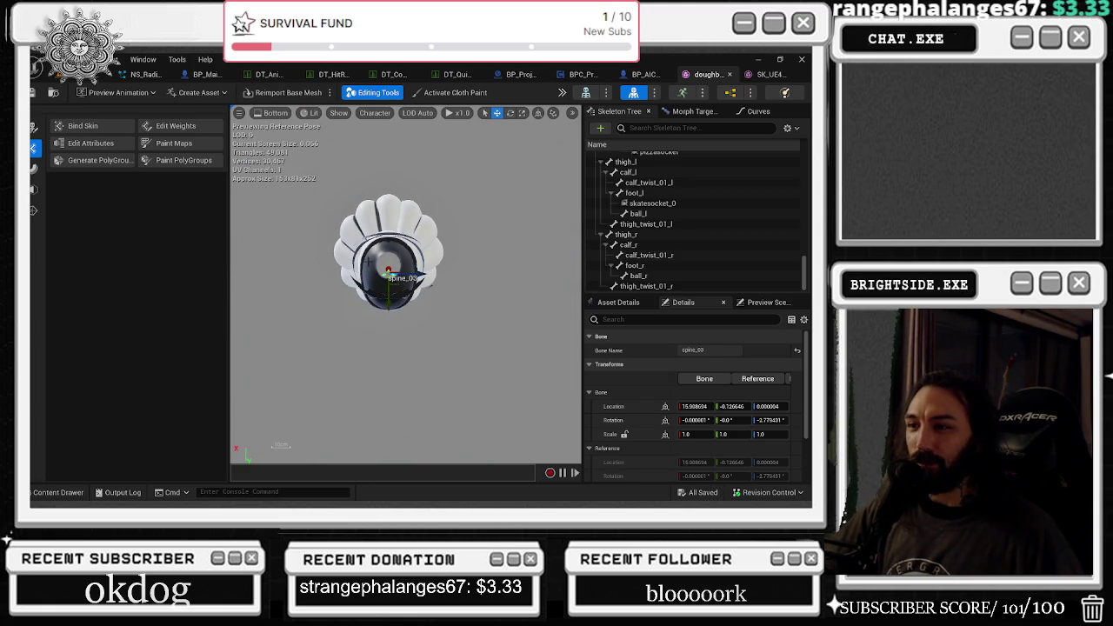
{"action": "left_click", "coordinate": [35, 93]}
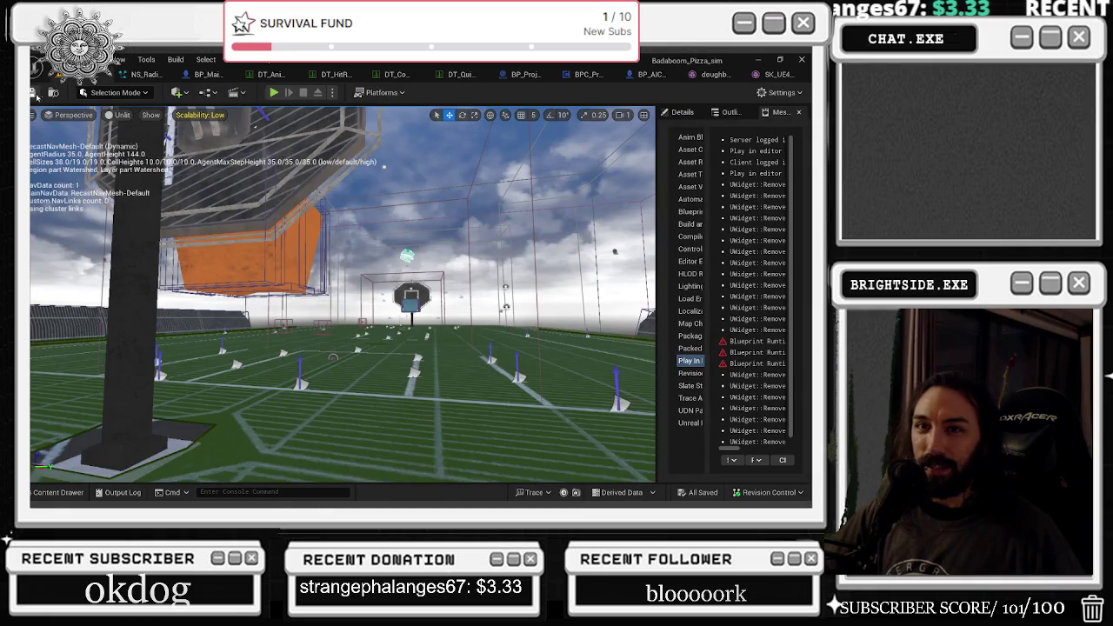
Start Play-in-Editor so the match begins at 41:59 with both teams on 0.
{"action": "left_click", "coordinate": [274, 93]}
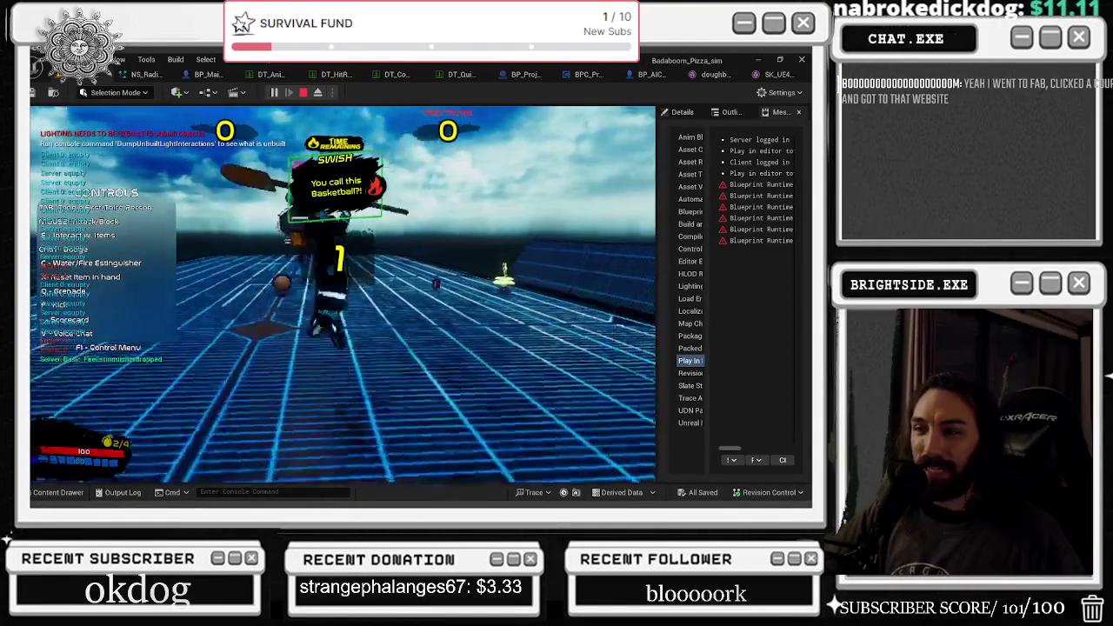
Pick up the flaming hammer in-game, then swap it for the long staff.
{"action": "key", "text": "e"}
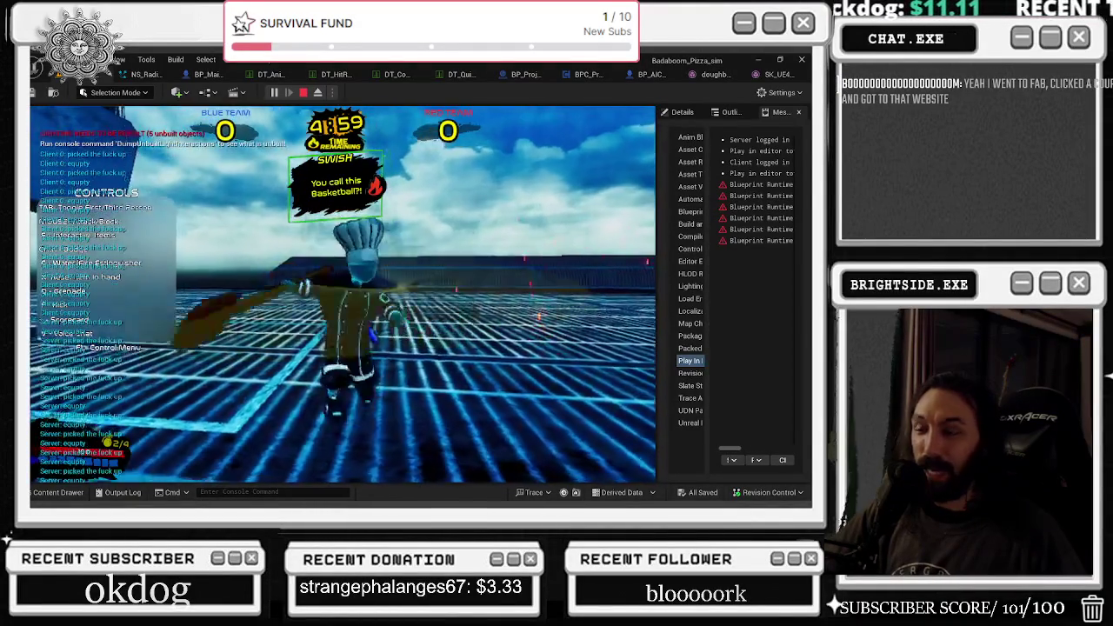
{"action": "key", "text": "e"}
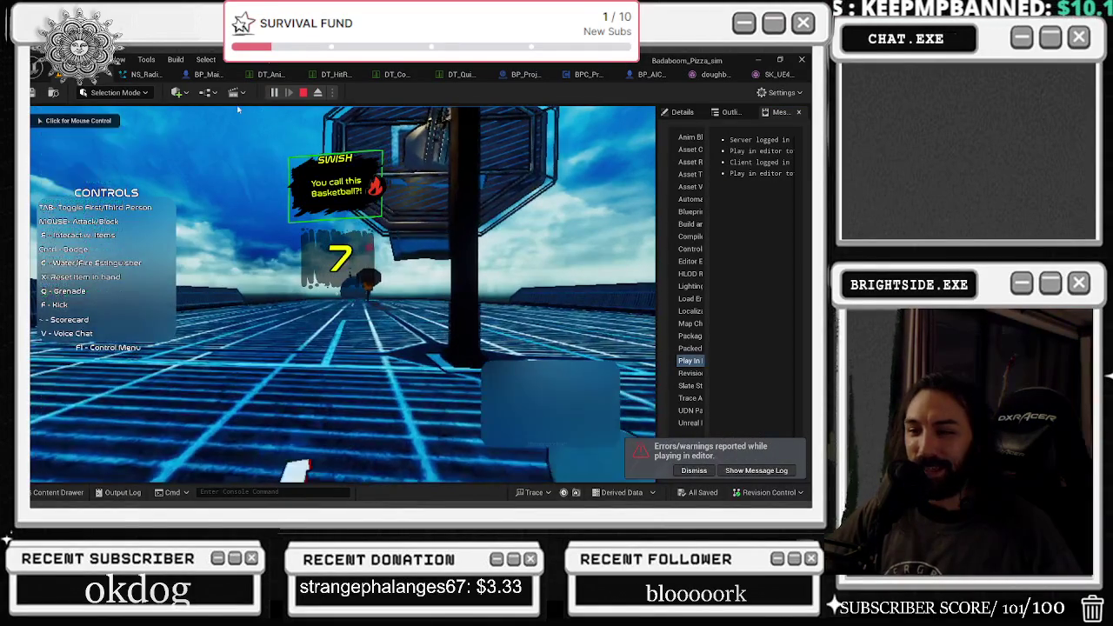
Drop the fire extinguisher, pick up an item, and toggle between first- and third-person cameras.
{"action": "key", "text": "g"}
{"action": "key", "text": "Tab"}
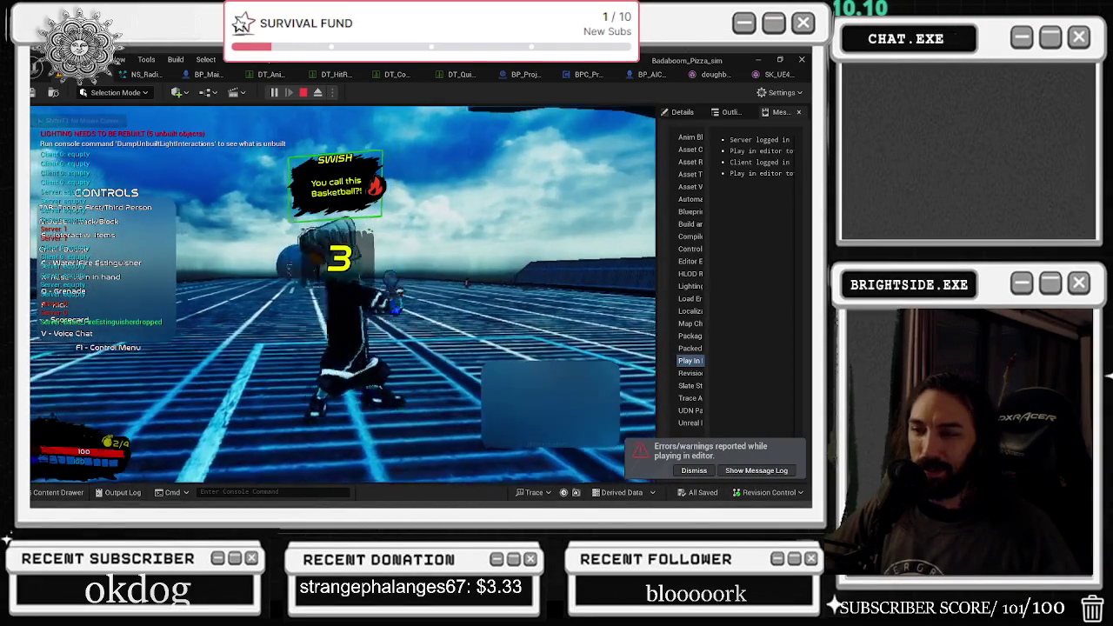
{"action": "key", "text": "Tab"}
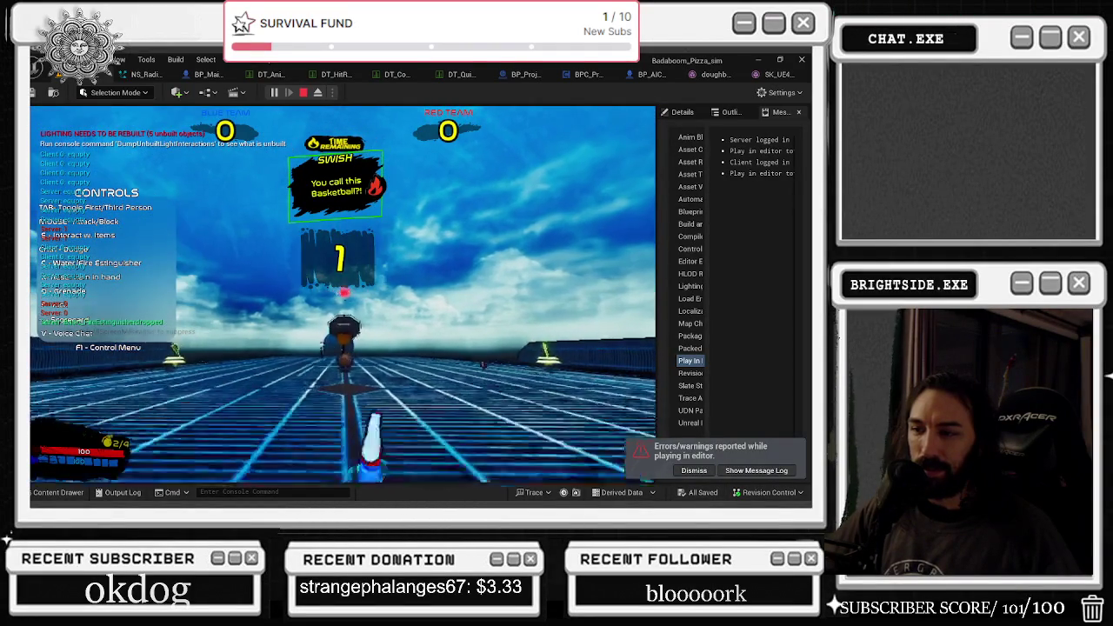
{"action": "key", "text": "e"}
{"action": "key", "text": "Tab"}
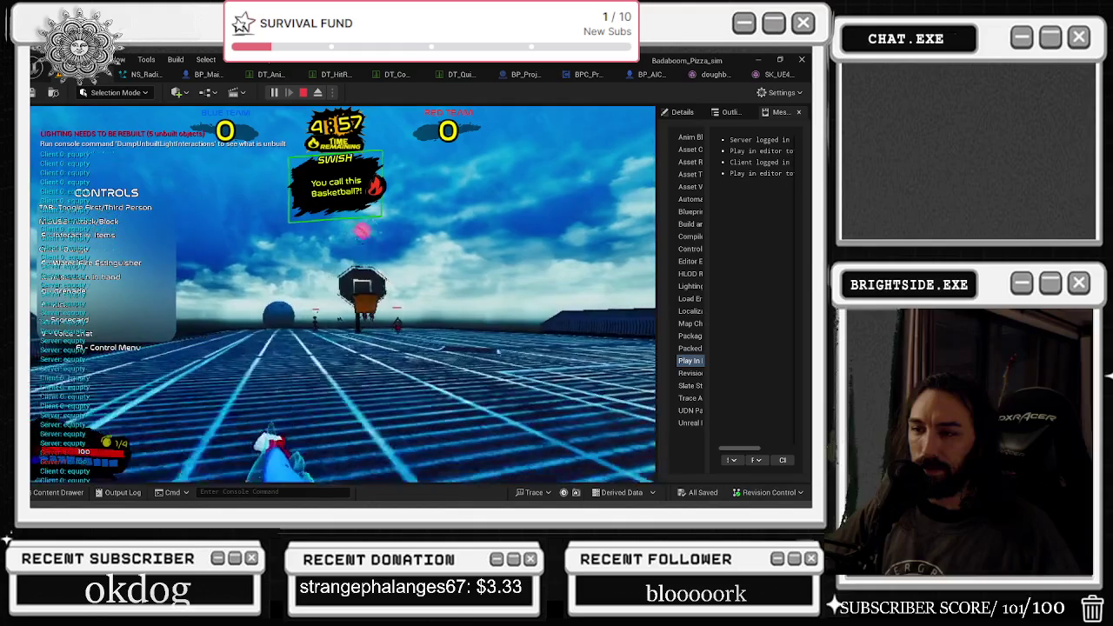
{"action": "key", "text": "Tab"}
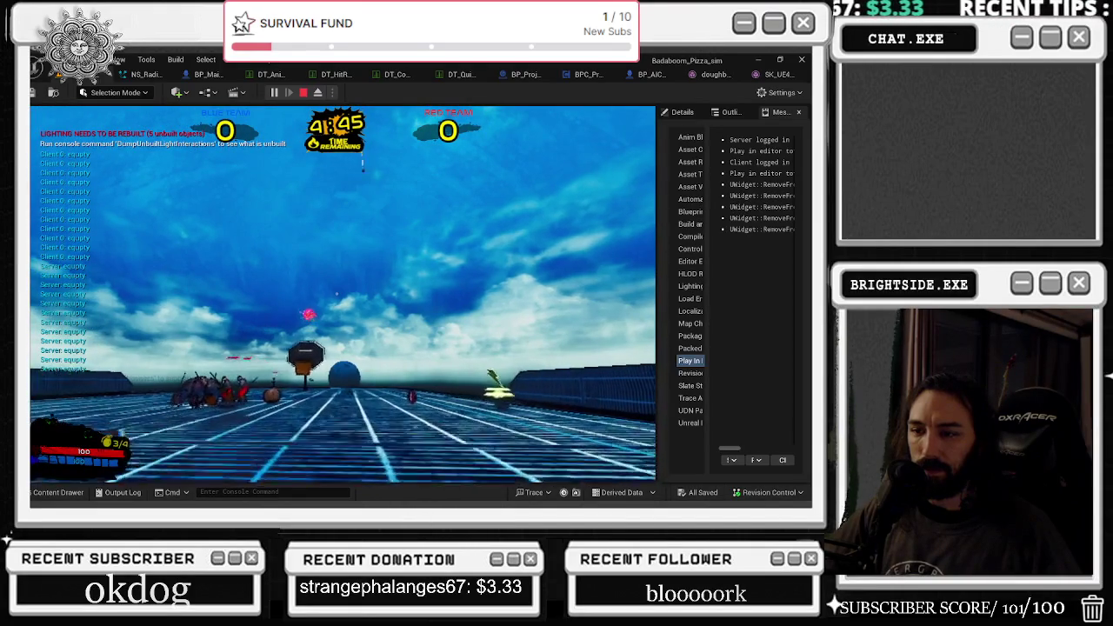
Fire two projectiles to empty the ammo, then stop the Play-in-Editor session.
{"action": "left_click", "coordinate": [390, 179]}
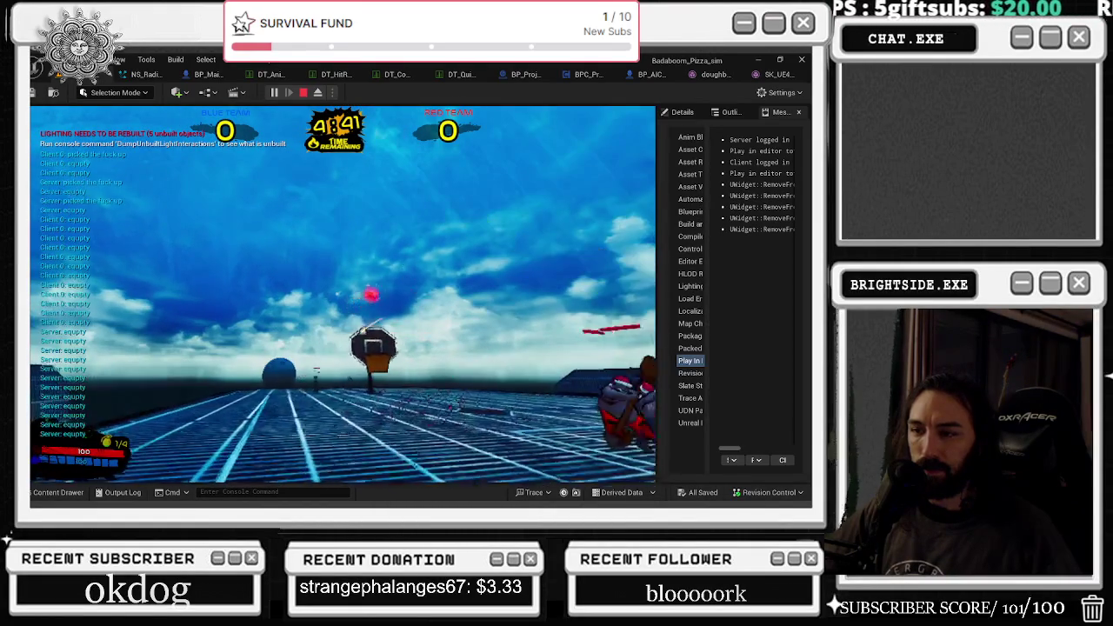
{"action": "left_click", "coordinate": [343, 294]}
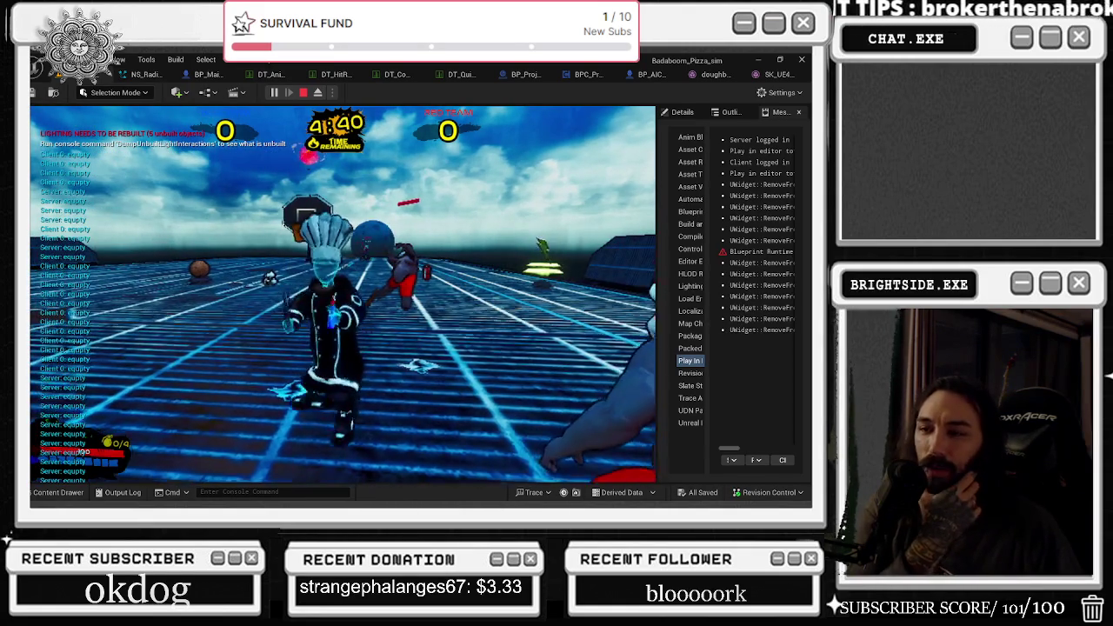
{"action": "key", "text": "Escape"}
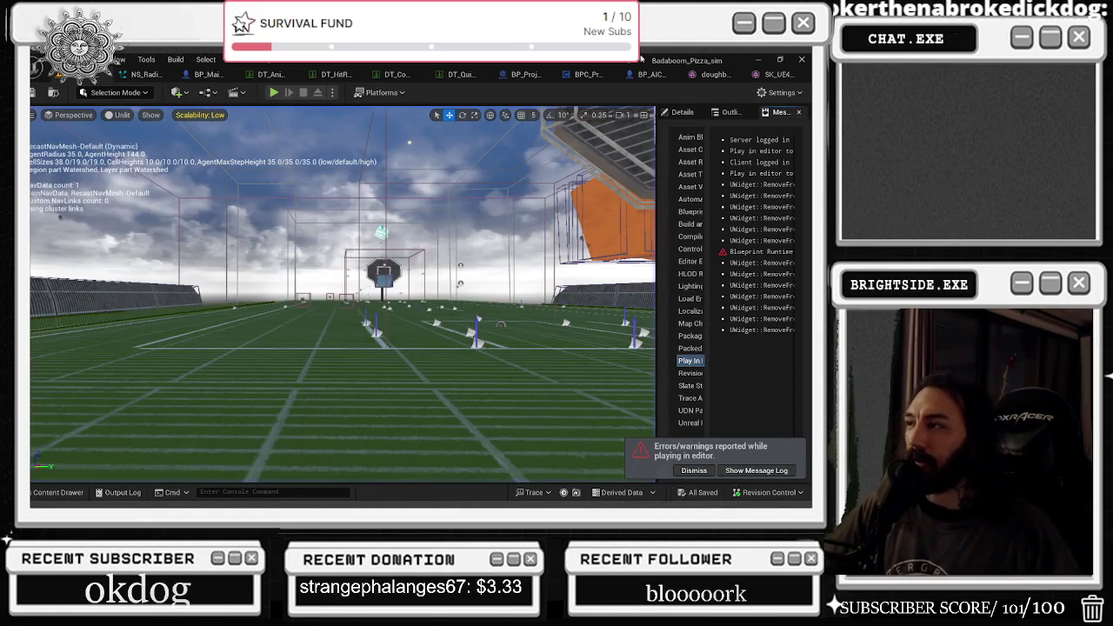
In the chef's skeletal mesh editor, switch the preview to Perspective view.
{"action": "left_click", "coordinate": [715, 73]}
{"action": "left_click_drag", "start_coordinate": [453, 191], "coordinate": [496, 327]}
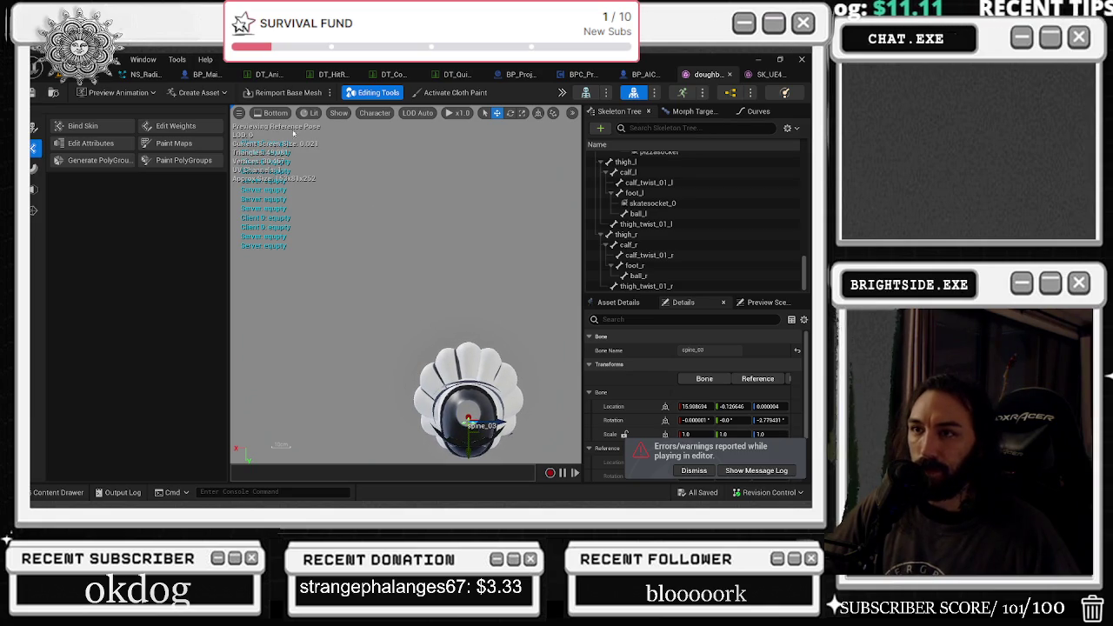
{"action": "left_click", "coordinate": [272, 113]}
{"action": "left_click", "coordinate": [269, 140]}
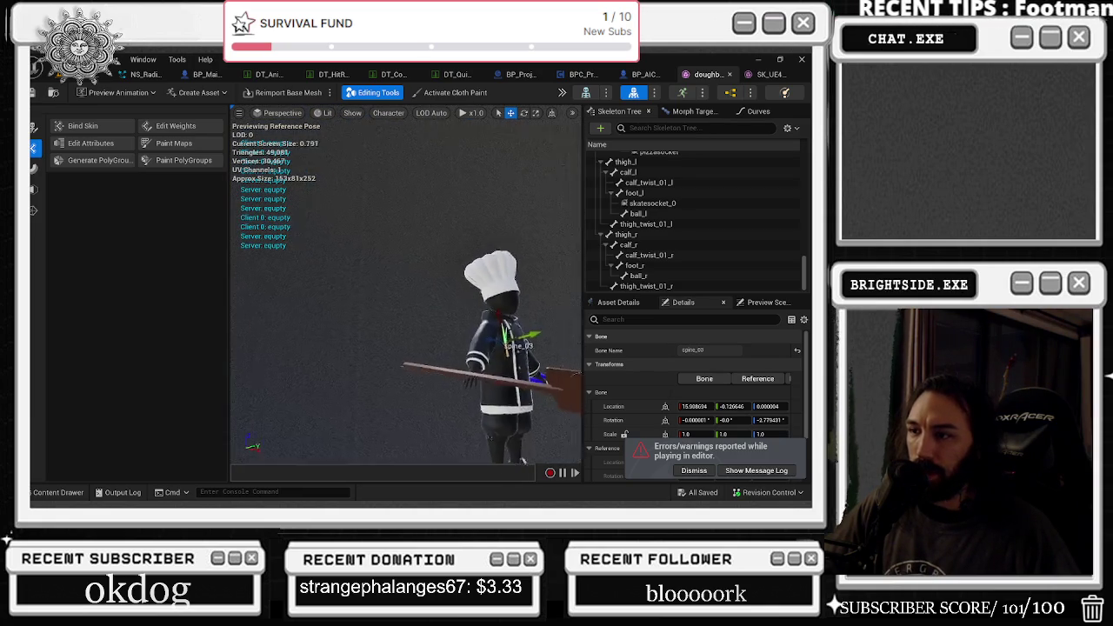
{"action": "scroll", "coordinate": [737, 223], "scroll_direction": "up", "scroll_amount": 3}
{"action": "scroll", "coordinate": [737, 223], "scroll_direction": "up", "scroll_amount": 10}
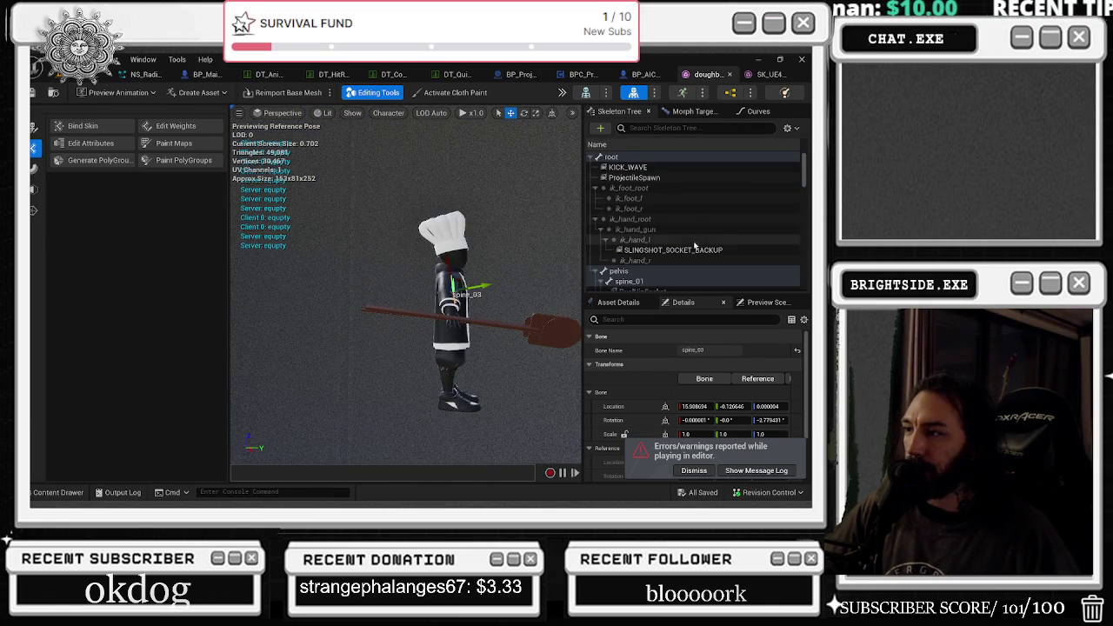
Select the ProjectileSpawn socket and raise it higher above the character.
{"action": "left_click", "coordinate": [687, 250]}
{"action": "left_click", "coordinate": [635, 177]}
{"action": "mouse_move", "coordinate": [520, 200]}
{"action": "left_mouse_down"}
{"action": "mouse_move", "coordinate": [525, 170]}
{"action": "mouse_move", "coordinate": [519, 177]}
{"action": "left_mouse_up"}
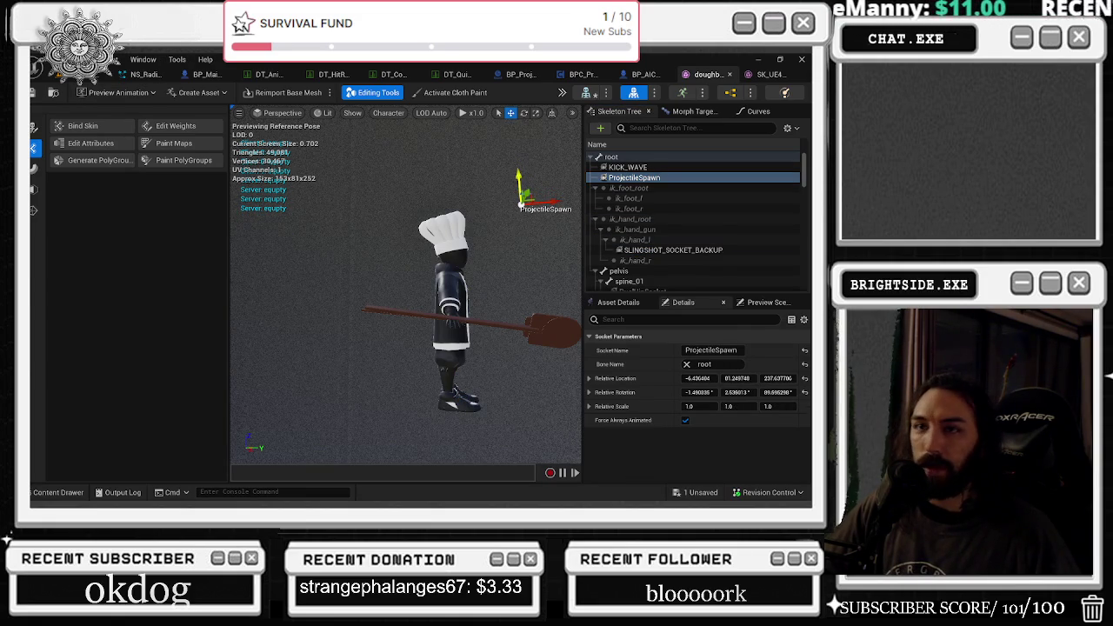
Save the edited skeleton from the unsaved-assets list and return to the level editor.
{"action": "left_click", "coordinate": [676, 493]}
{"action": "left_click", "coordinate": [492, 395]}
{"action": "left_click", "coordinate": [177, 85]}
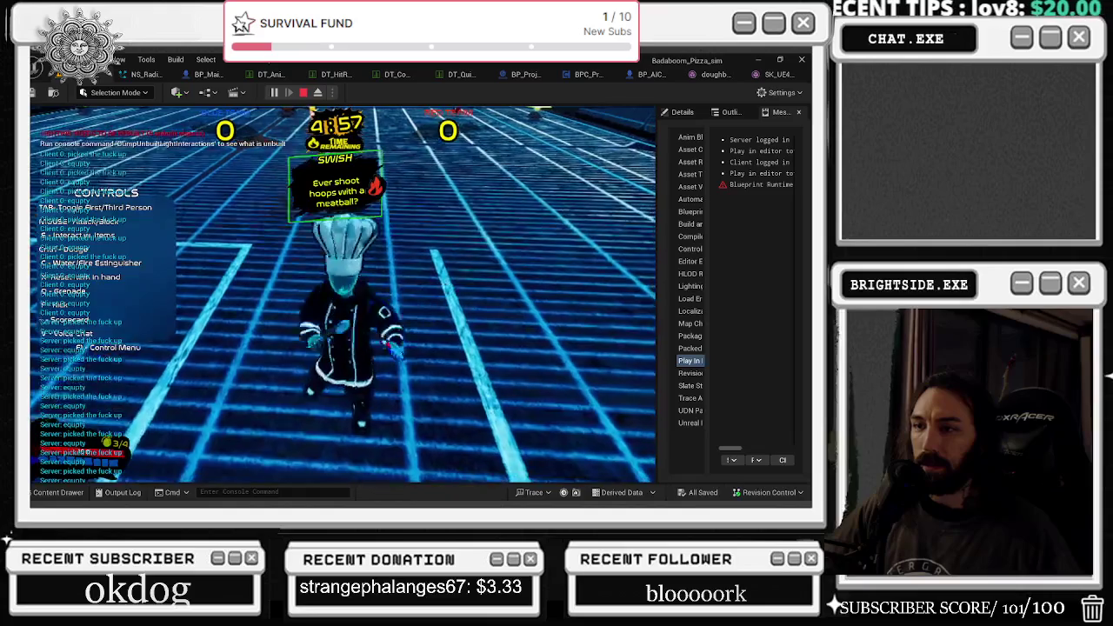
Equip the extinguisher with the C key during play, then end the session with Esc.
{"action": "key", "text": "c"}
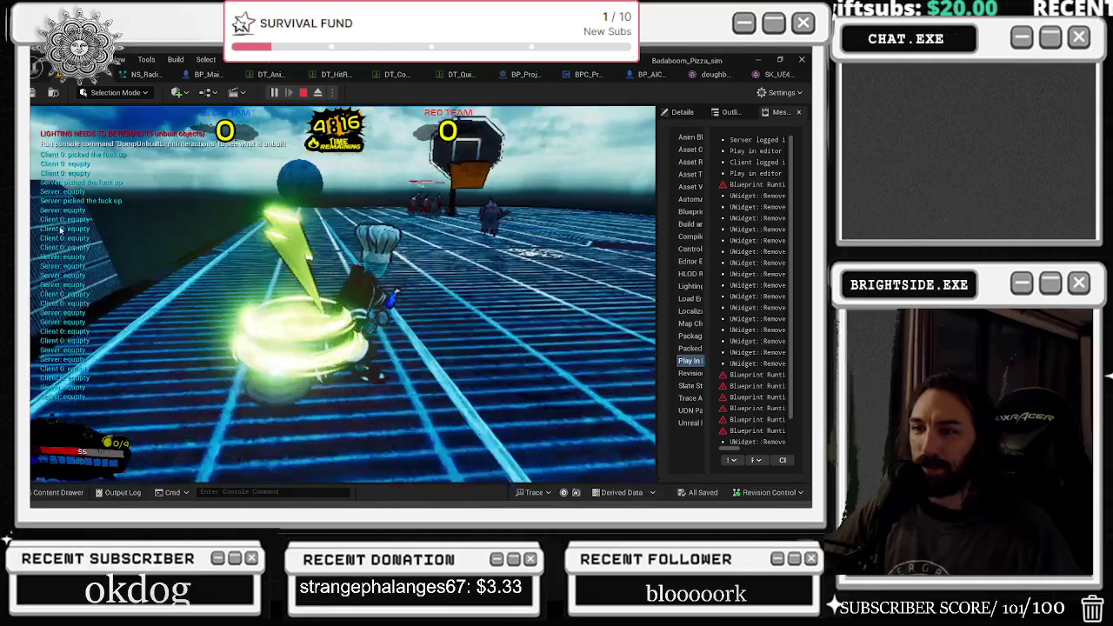
{"action": "key", "text": "Escape"}
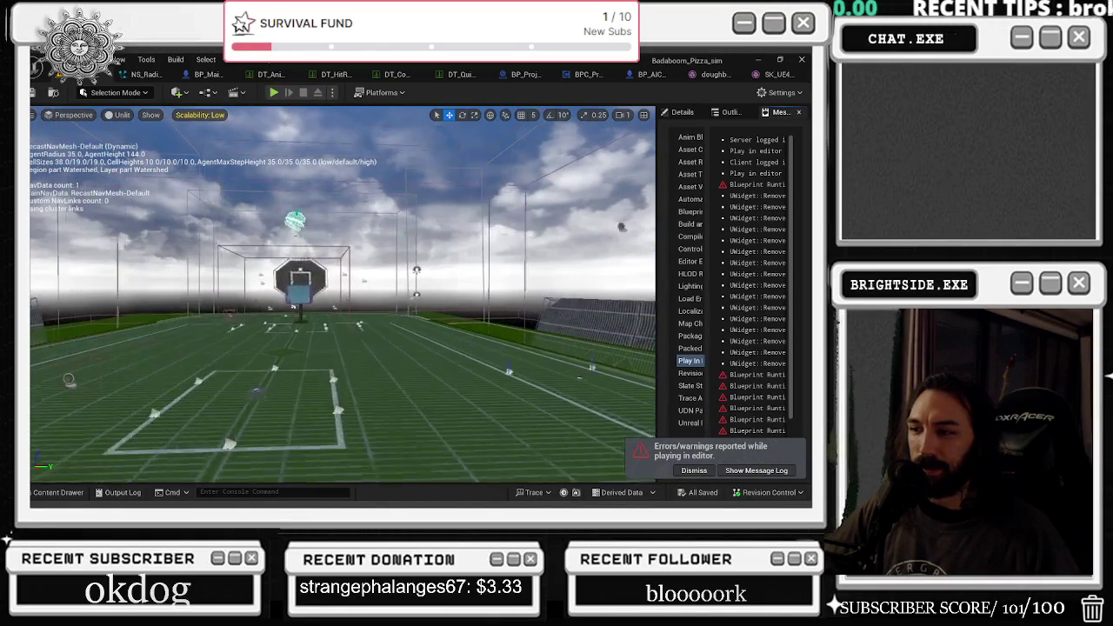
Open the BP_MainCharacter blueprint from the Content Drawer.
{"action": "left_click", "coordinate": [57, 492]}
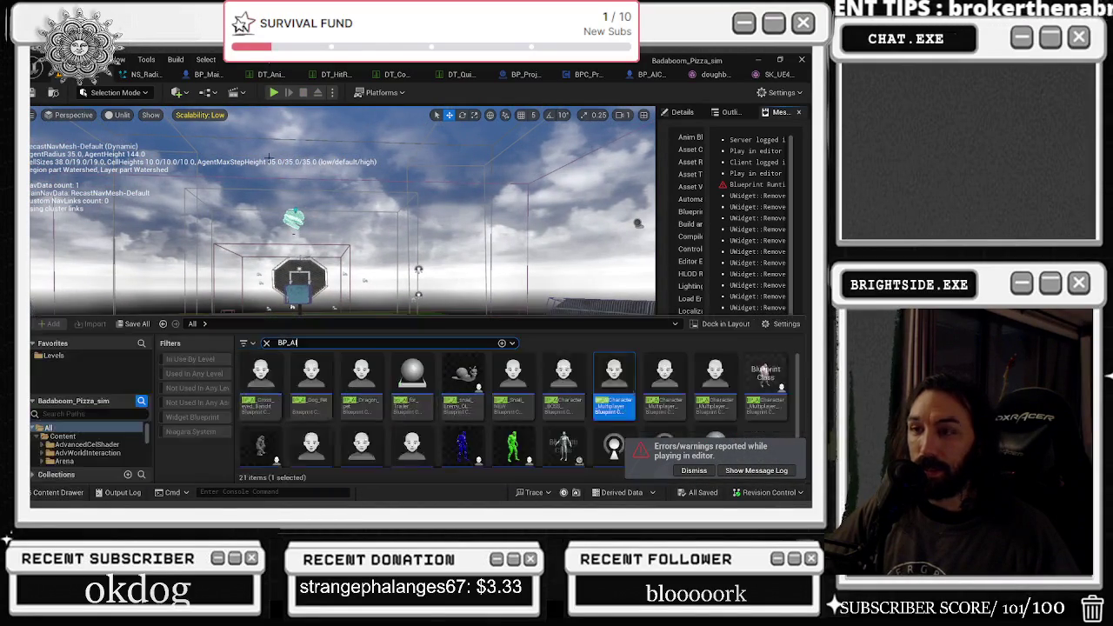
{"action": "left_click", "coordinate": [207, 74]}
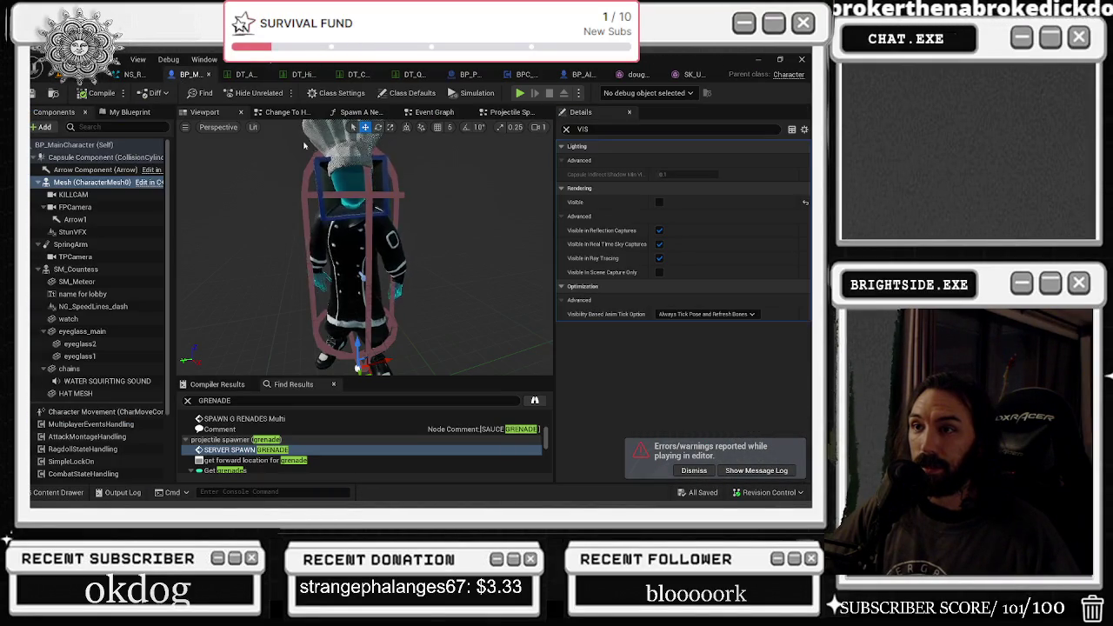
{"action": "left_click", "coordinate": [135, 75]}
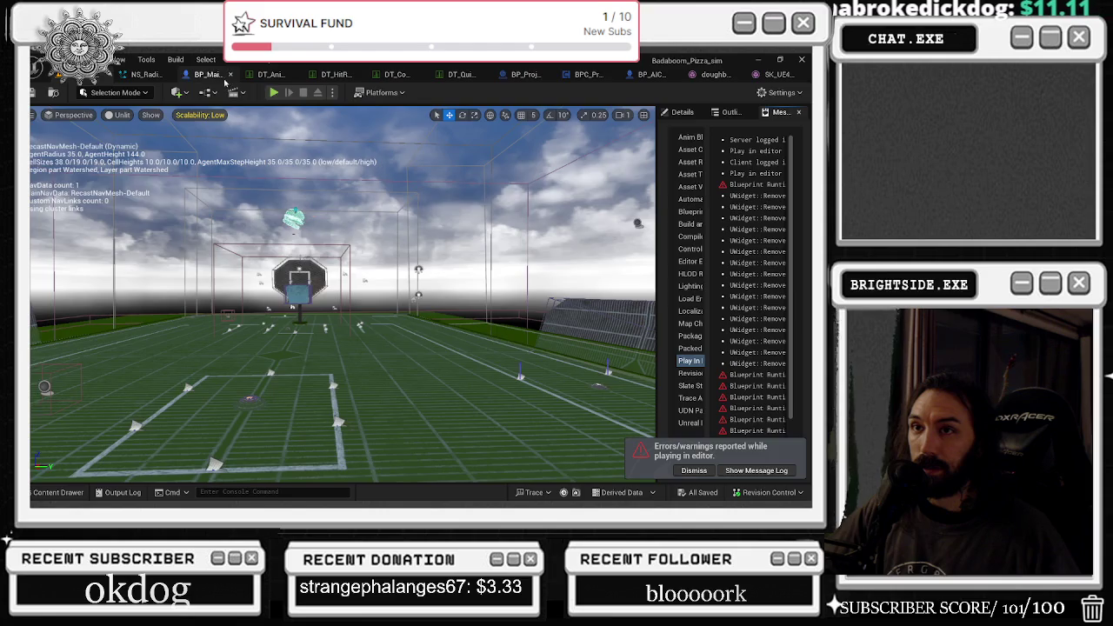
{"action": "left_click", "coordinate": [207, 77]}
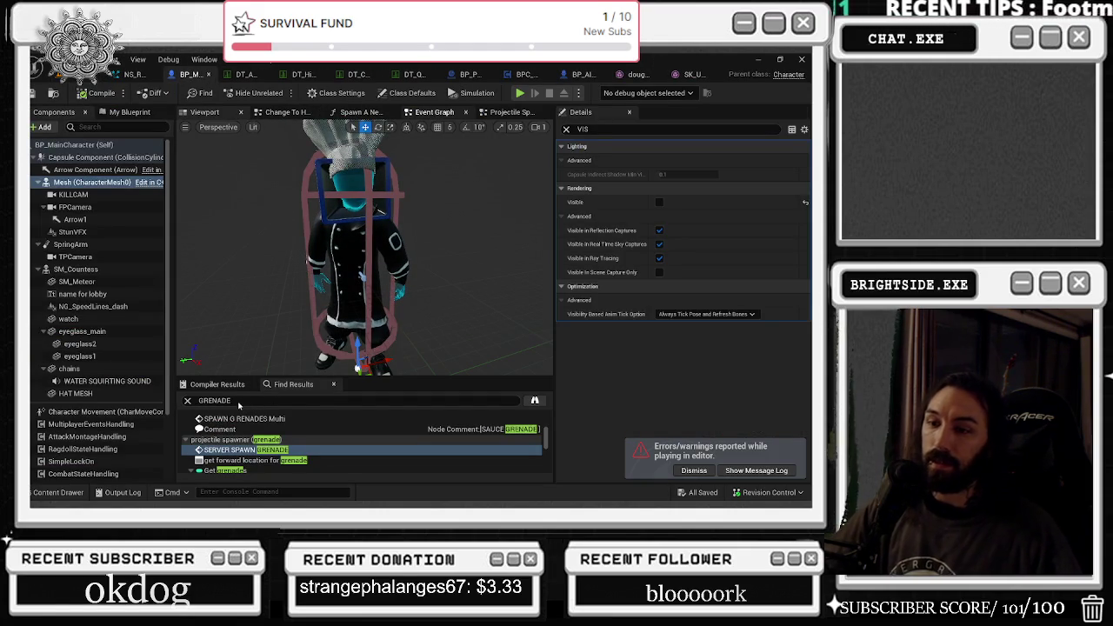
Search the blueprint for RUN and scroll through the results.
{"action": "left_click", "coordinate": [238, 401]}
{"action": "type", "text": "RUN"}
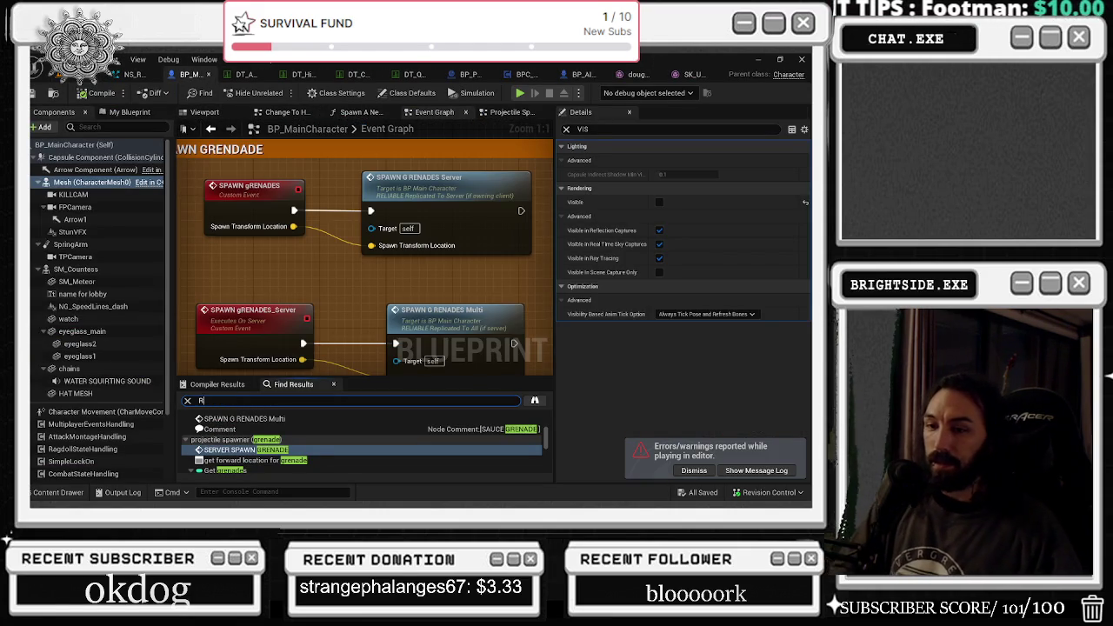
{"action": "key", "text": "Return"}
{"action": "scroll", "coordinate": [253, 443], "scroll_direction": "down", "scroll_amount": 3}
{"action": "scroll", "coordinate": [254, 443], "scroll_direction": "up", "scroll_amount": 3}
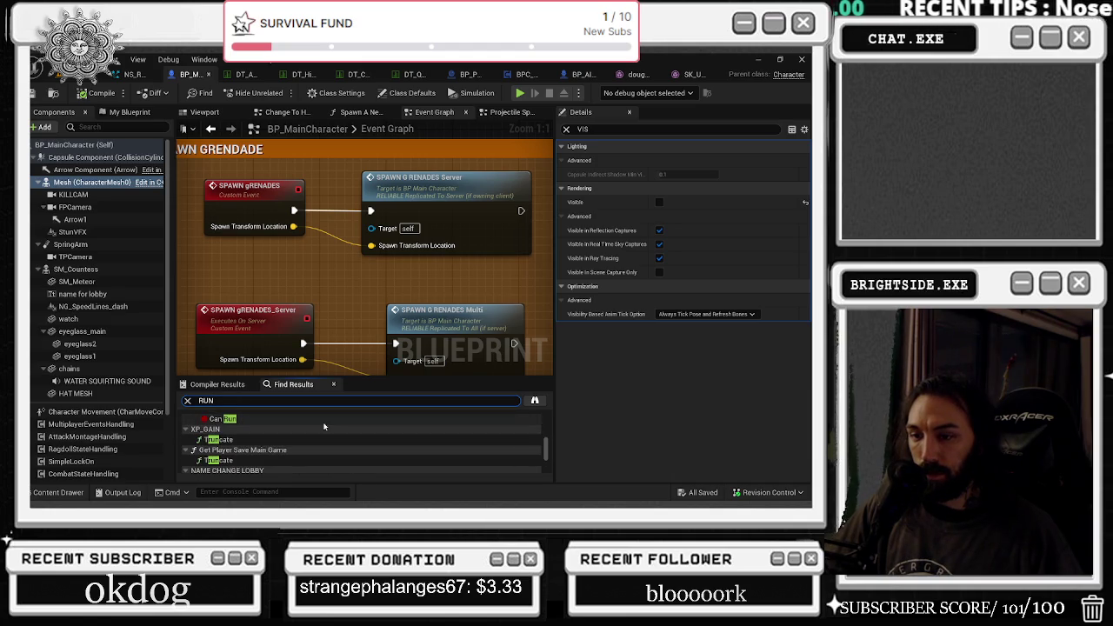
{"action": "scroll", "coordinate": [324, 426], "scroll_direction": "down", "scroll_amount": 3}
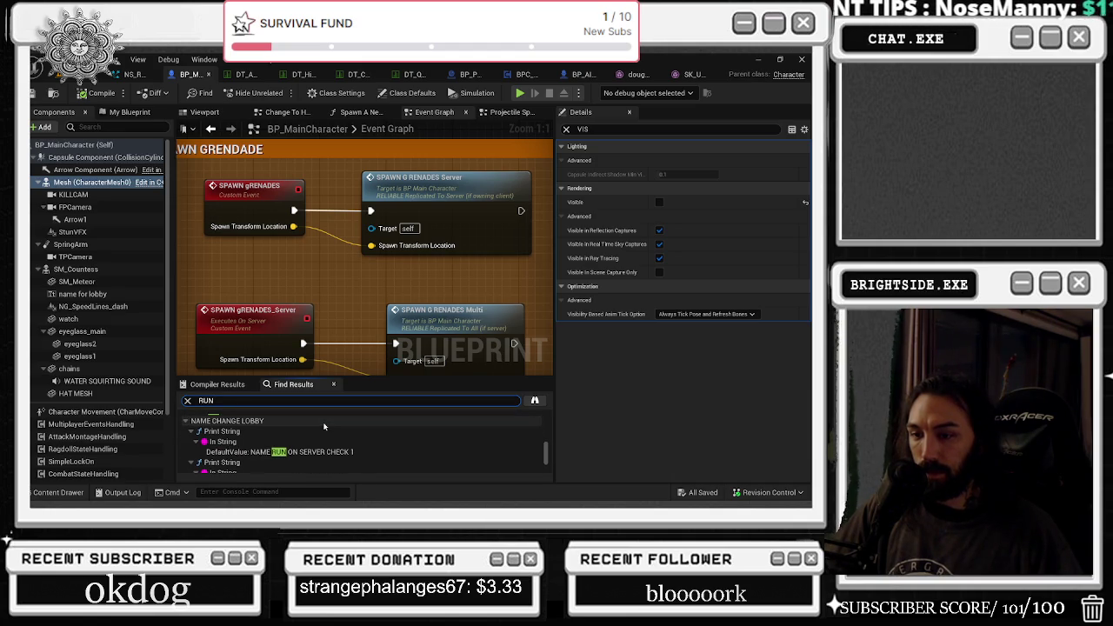
{"action": "scroll", "coordinate": [324, 426], "scroll_direction": "down", "scroll_amount": 5}
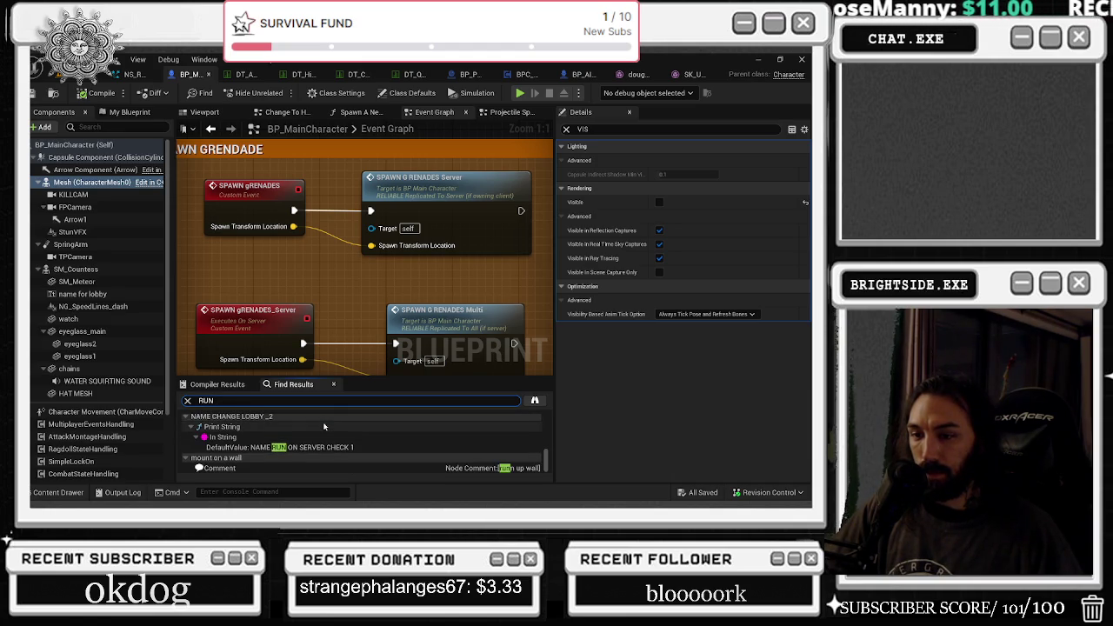
{"action": "scroll", "coordinate": [323, 443], "scroll_direction": "up", "scroll_amount": 8}
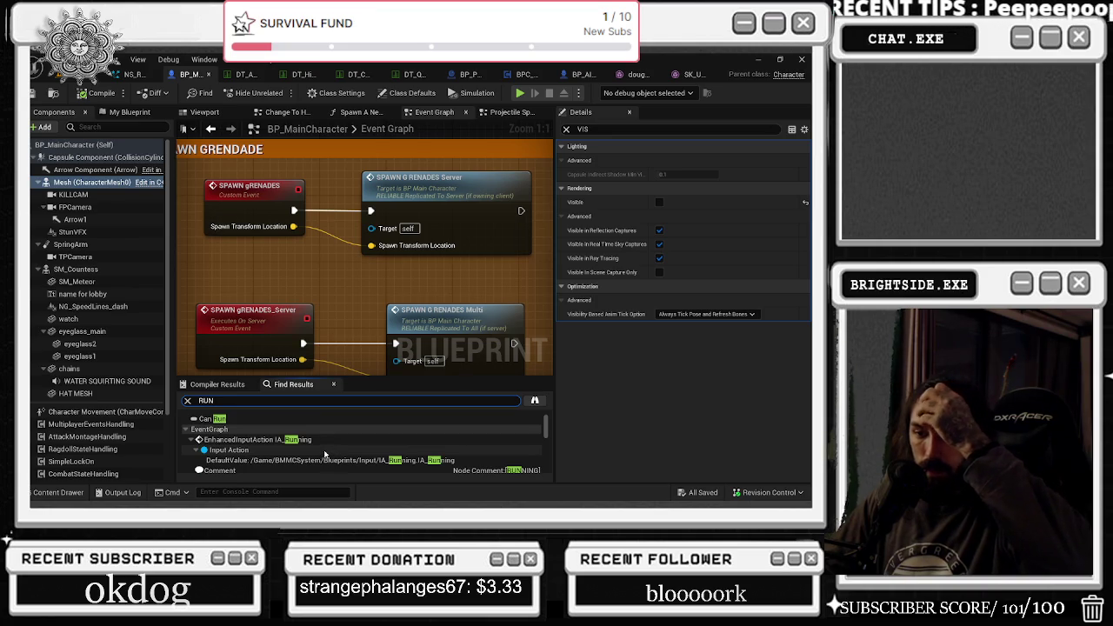
{"action": "scroll", "coordinate": [324, 454], "scroll_direction": "down", "scroll_amount": 3}
{"action": "scroll", "coordinate": [324, 454], "scroll_direction": "down", "scroll_amount": 3}
{"action": "scroll", "coordinate": [324, 454], "scroll_direction": "down", "scroll_amount": 5}
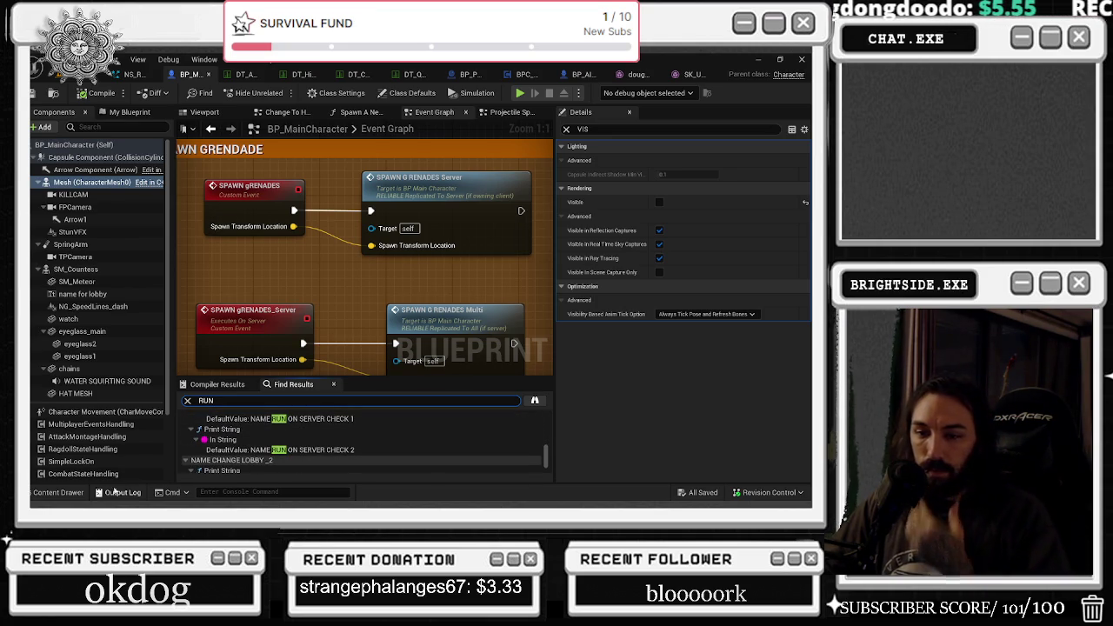
Toggle the Content Drawer closed and begin a new blueprint search.
{"action": "left_click", "coordinate": [58, 492]}
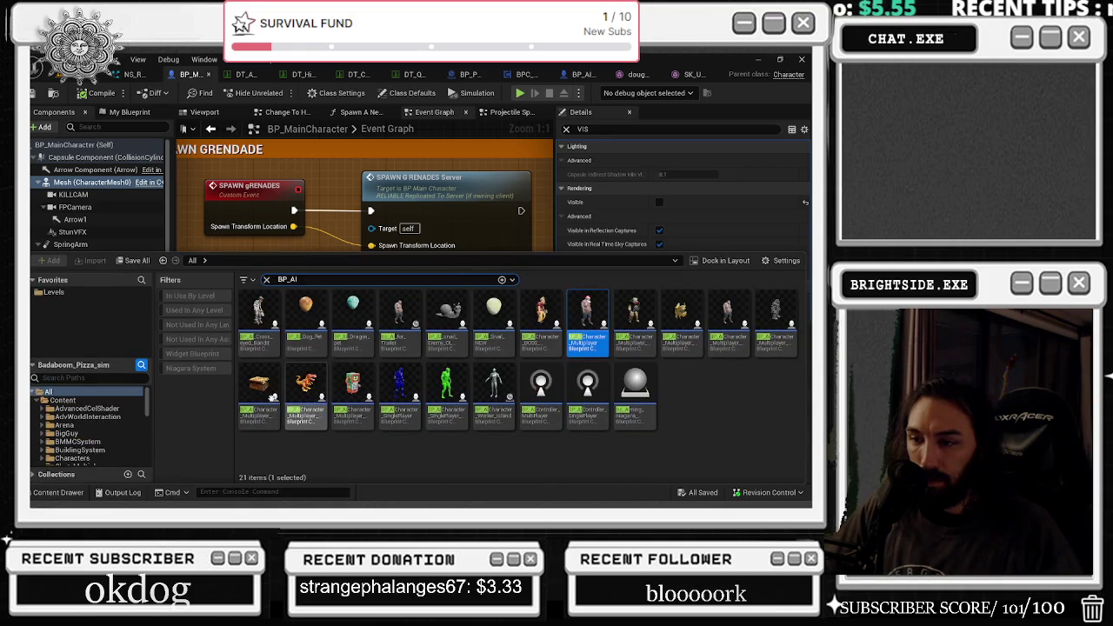
{"action": "key", "text": "ctrl+space"}
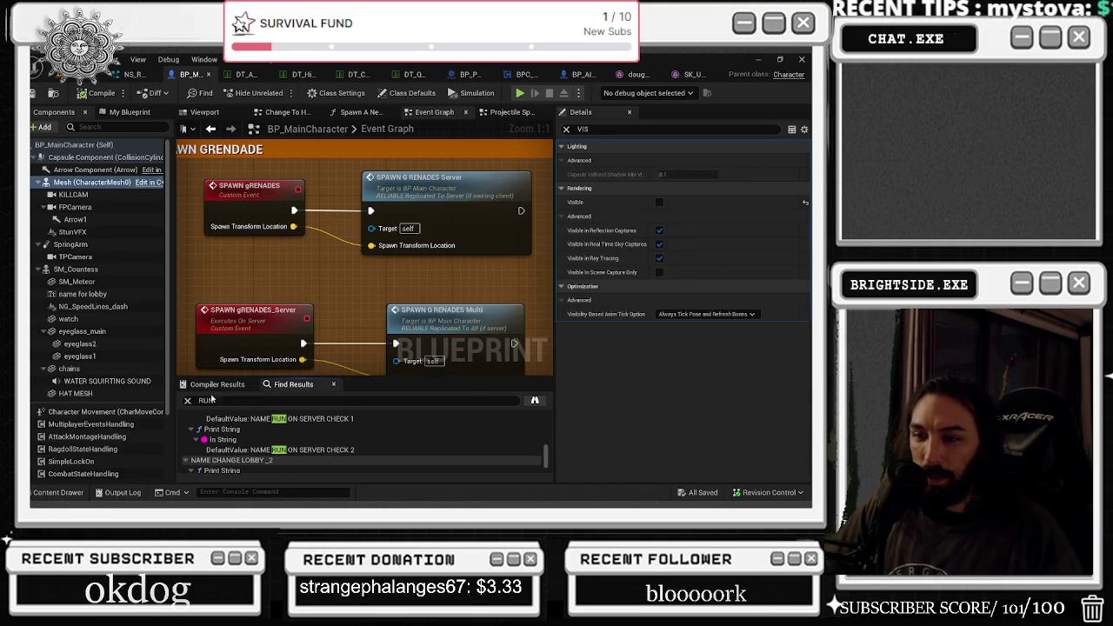
{"action": "left_click", "coordinate": [221, 401]}
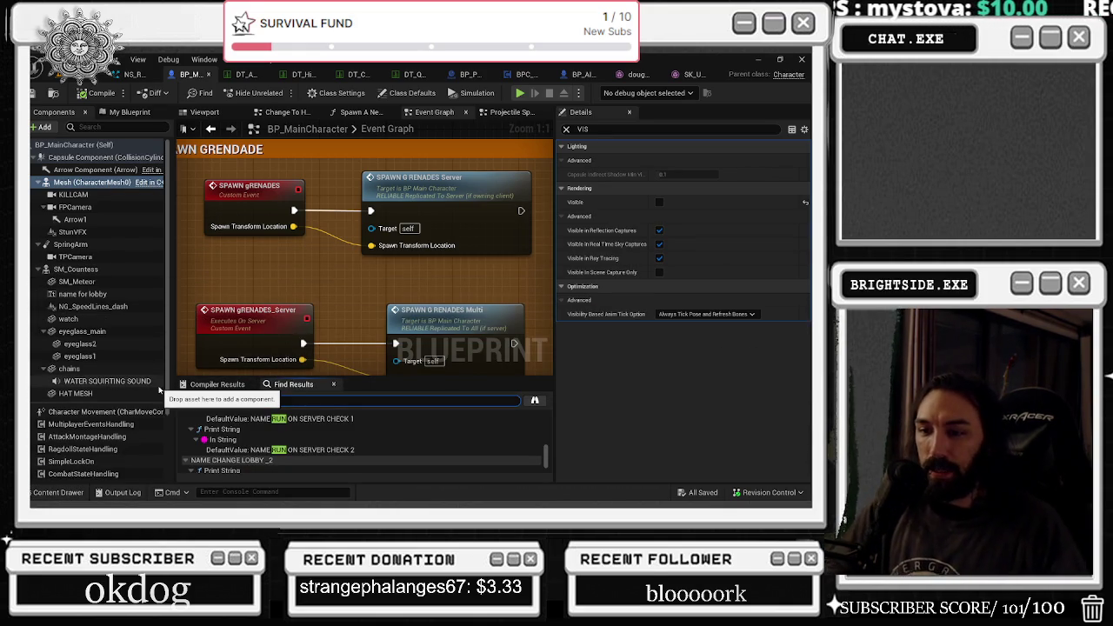
Search the blueprint for SPEED and scroll through the matches.
{"action": "type", "text": "SPEED"}
{"action": "scroll", "coordinate": [316, 427], "scroll_direction": "down", "scroll_amount": 5}
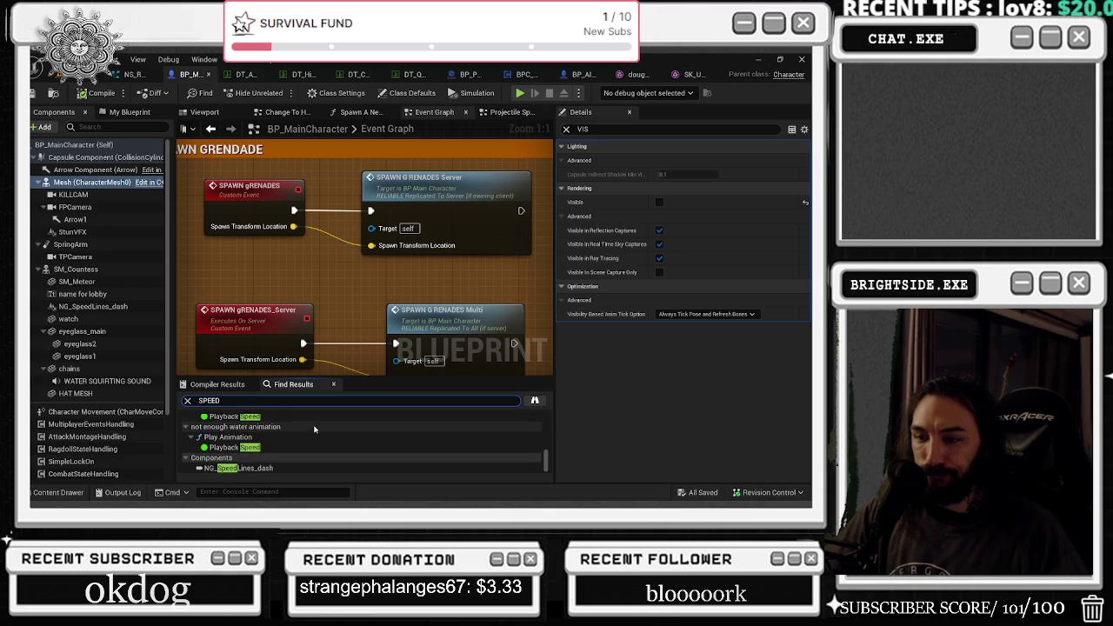
{"action": "scroll", "coordinate": [315, 429], "scroll_direction": "down", "scroll_amount": 3}
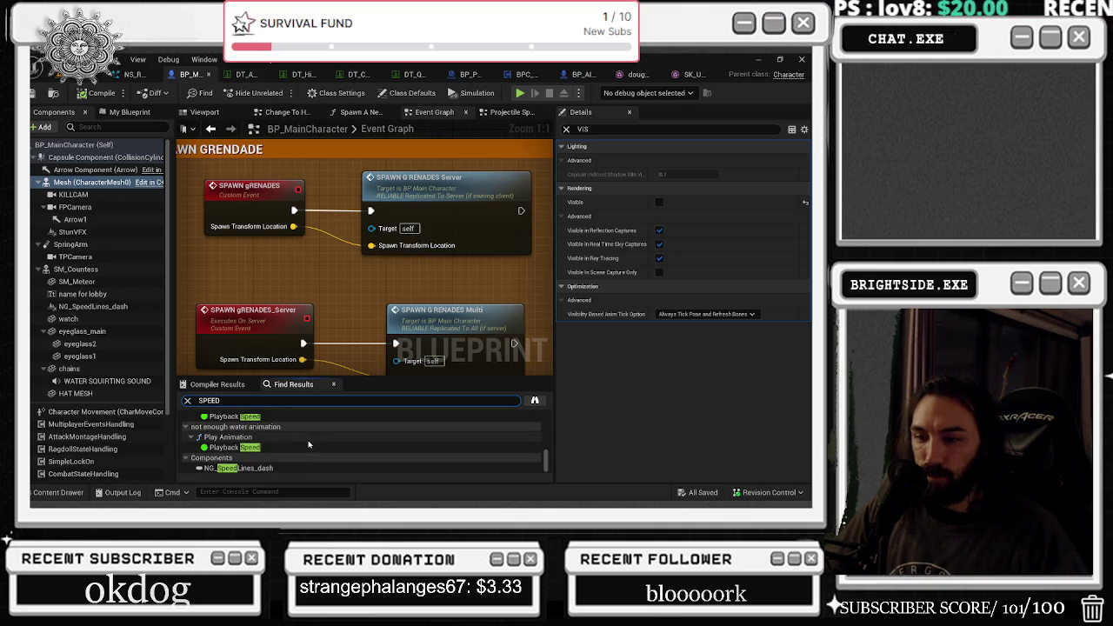
Select the NG_SpeedLines_dash component and clear the Details panel's VIS filter.
{"action": "left_click", "coordinate": [128, 113]}
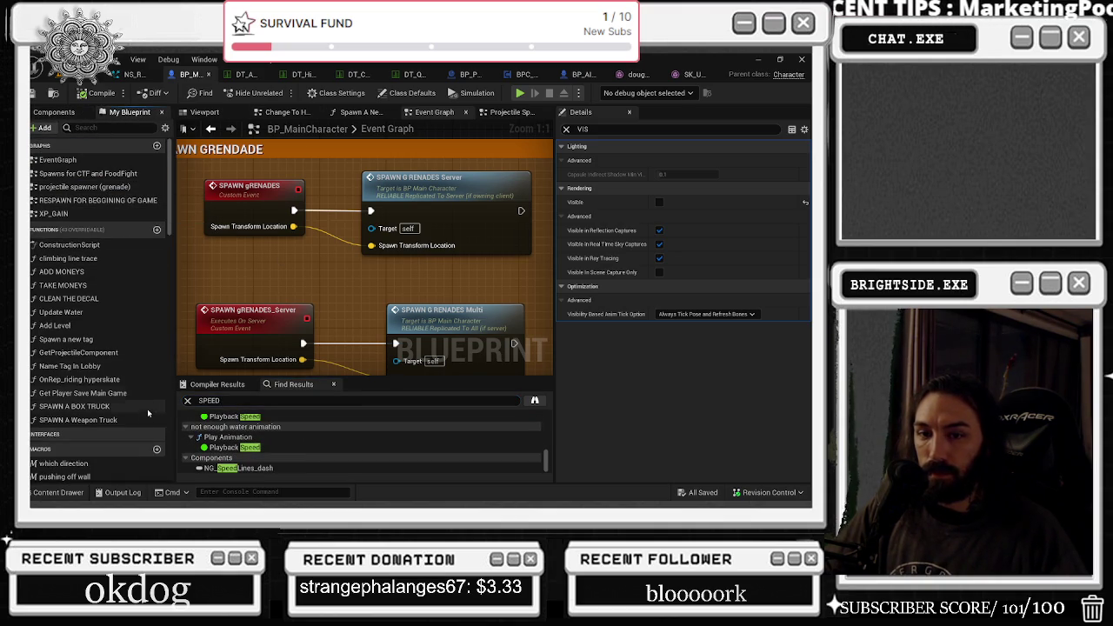
{"action": "left_click", "coordinate": [52, 114]}
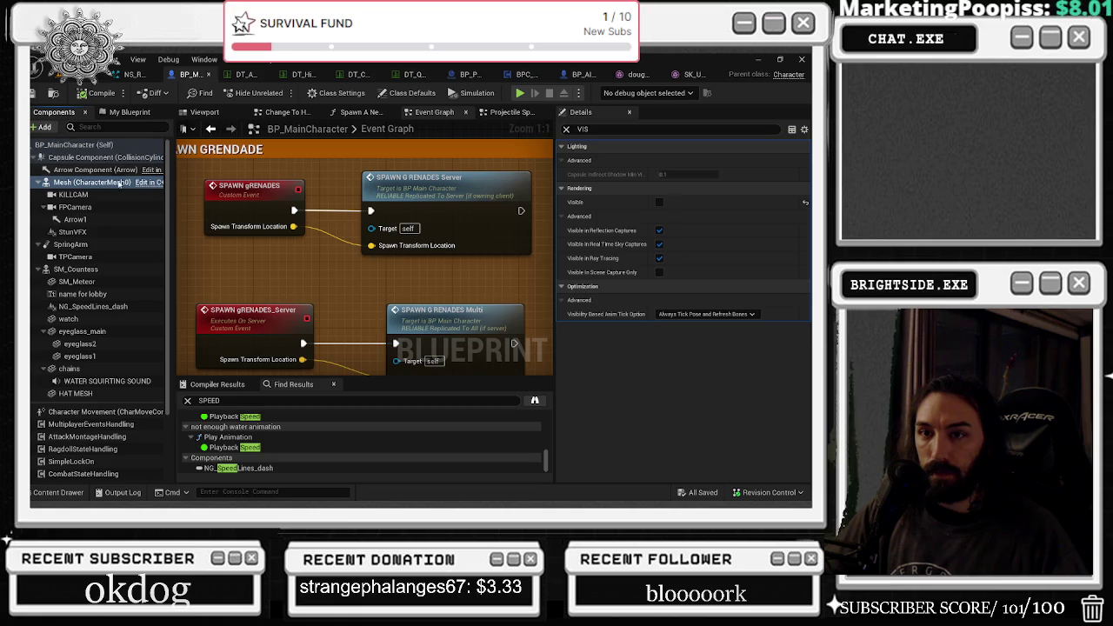
{"action": "left_click", "coordinate": [93, 306]}
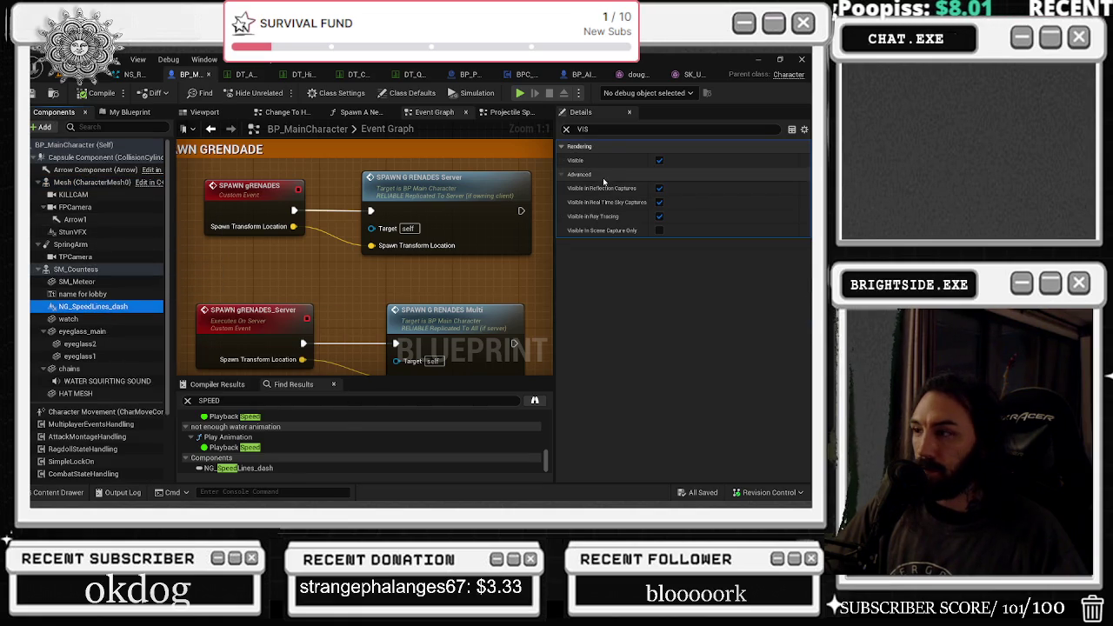
{"action": "left_click", "coordinate": [566, 129]}
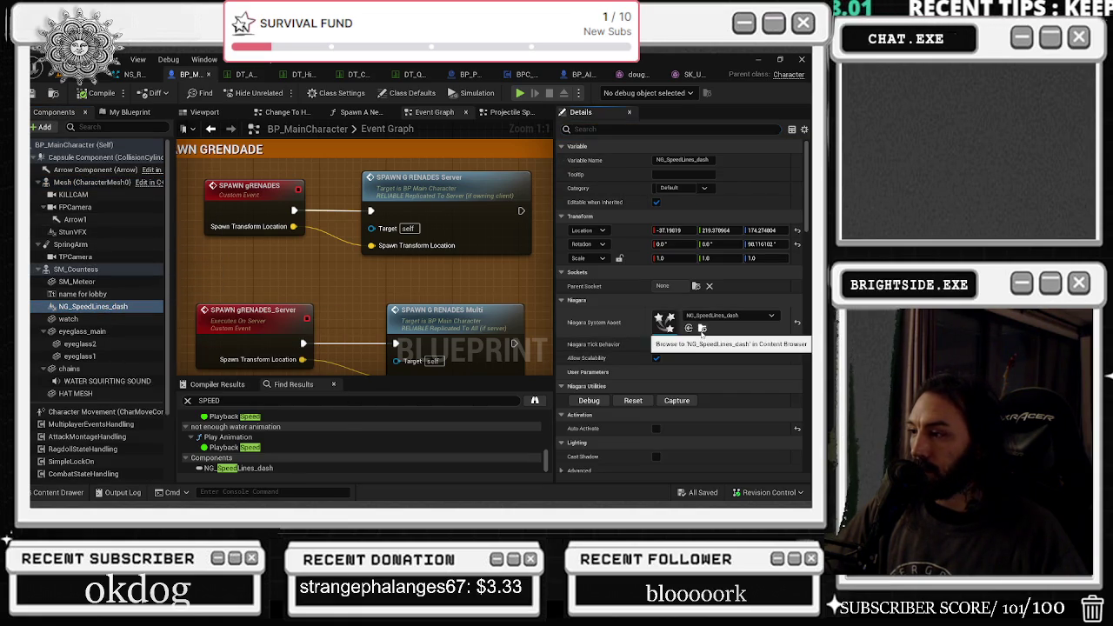
Browse to the component's Niagara asset, then list the All folder filtered to Niagara Systems.
{"action": "left_click", "coordinate": [702, 329]}
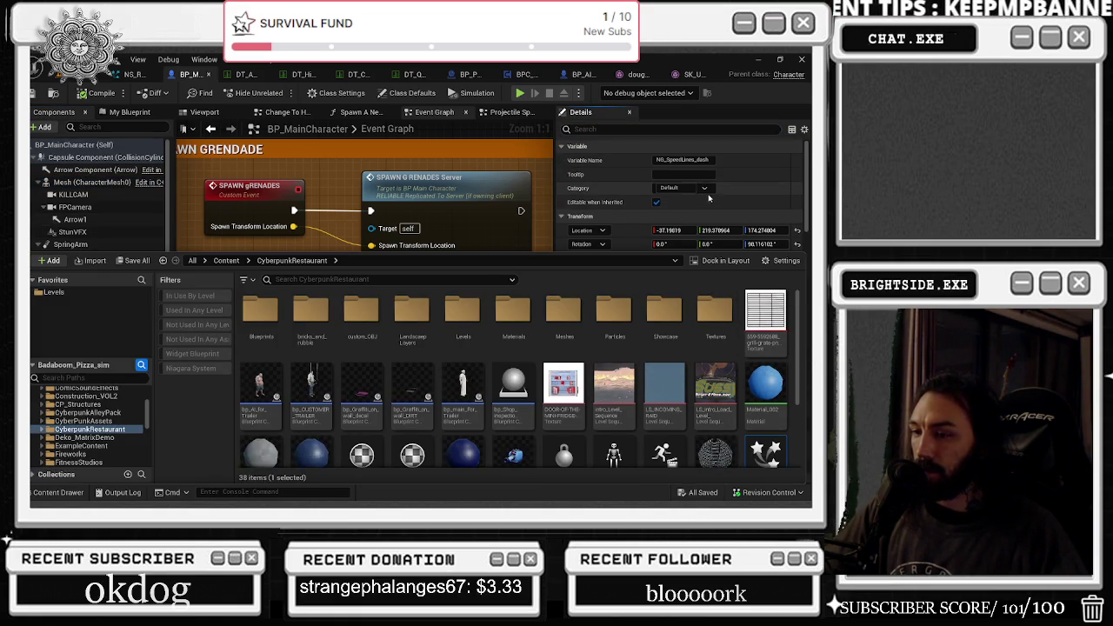
{"action": "scroll", "coordinate": [708, 198], "scroll_direction": "down", "scroll_amount": 2}
{"action": "scroll", "coordinate": [149, 395], "scroll_direction": "up", "scroll_amount": 5}
{"action": "scroll", "coordinate": [149, 395], "scroll_direction": "up", "scroll_amount": 1}
{"action": "left_click", "coordinate": [49, 392]}
{"action": "left_click", "coordinate": [190, 368]}
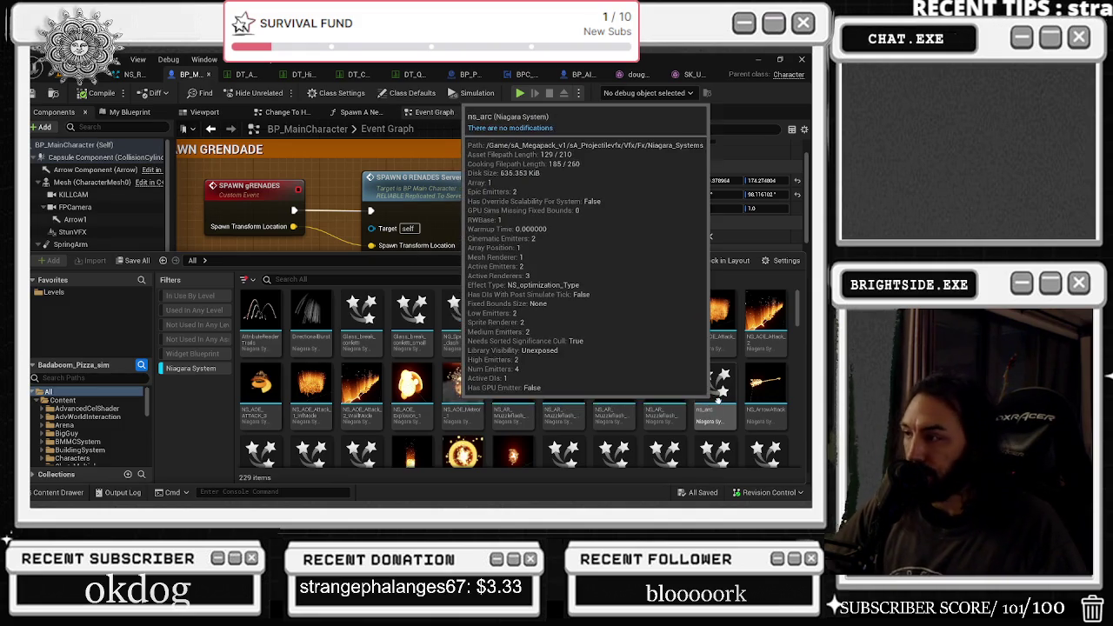
Scroll through the 229 Niagara systems, selecting NS_Blood_Puddle4 along the way.
{"action": "scroll", "coordinate": [716, 403], "scroll_direction": "down", "scroll_amount": 1}
{"action": "scroll", "coordinate": [397, 338], "scroll_direction": "down", "scroll_amount": 1}
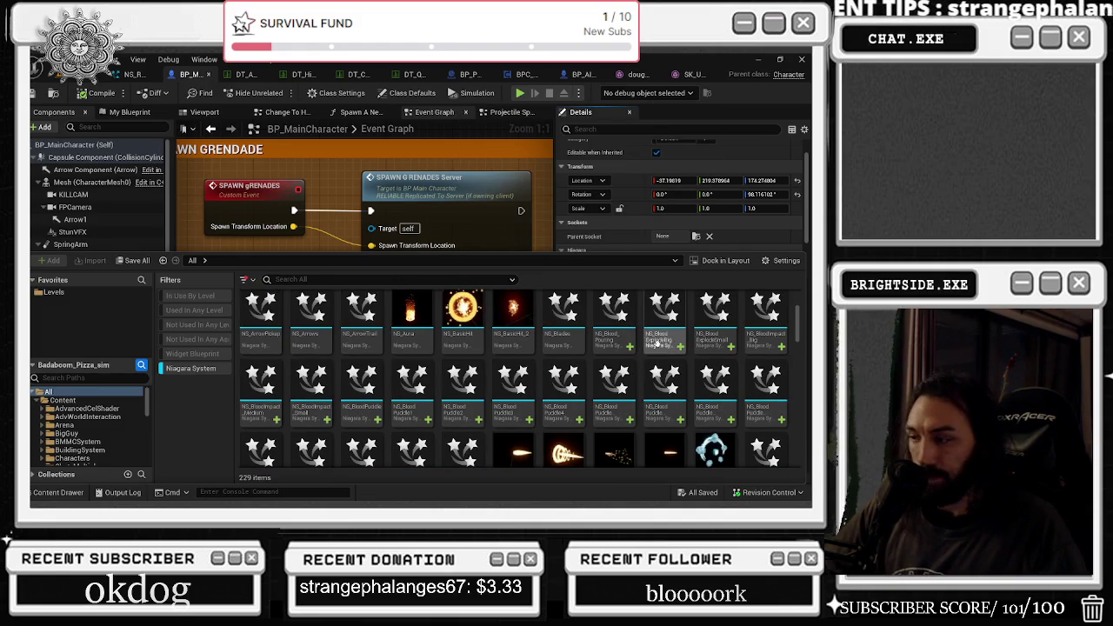
{"action": "left_click", "coordinate": [563, 383]}
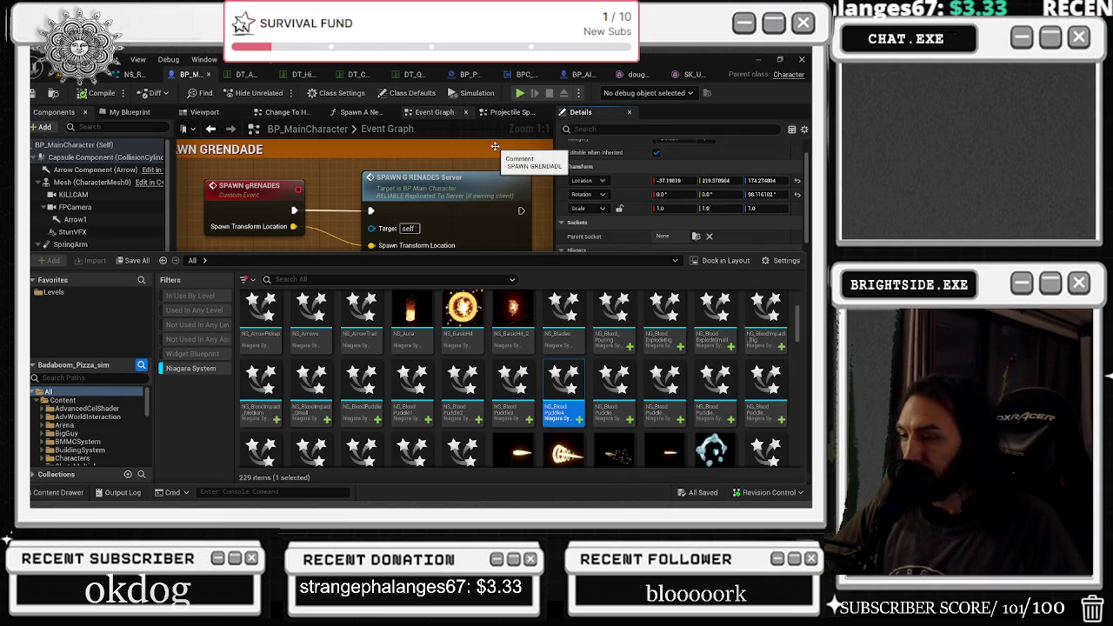
{"action": "scroll", "coordinate": [670, 315], "scroll_direction": "down", "scroll_amount": 2}
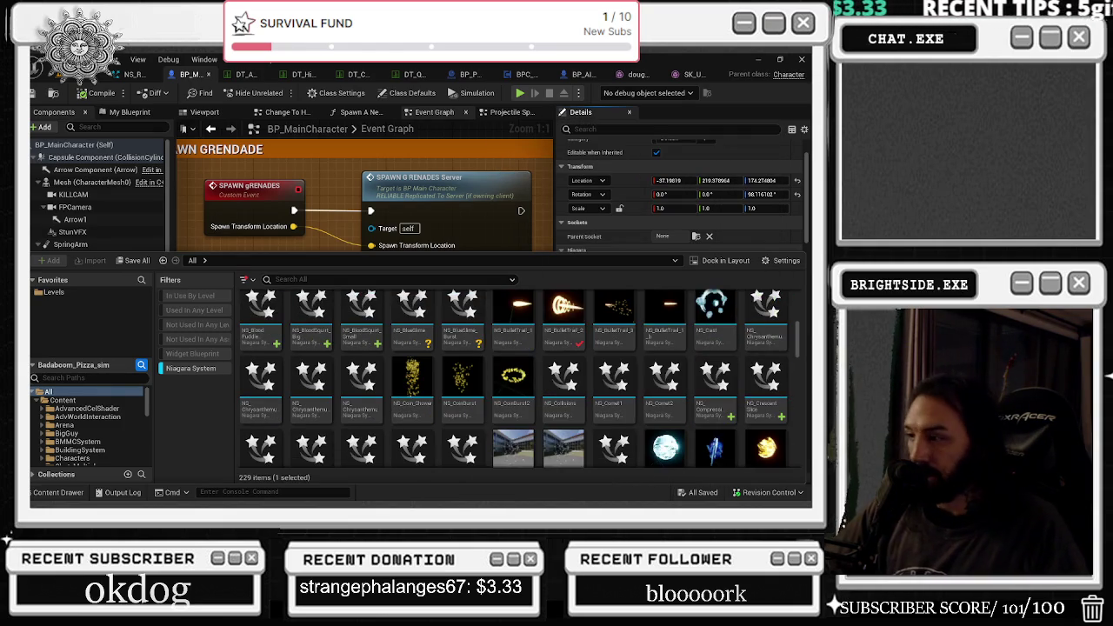
{"action": "scroll", "coordinate": [654, 317], "scroll_direction": "down", "scroll_amount": 1}
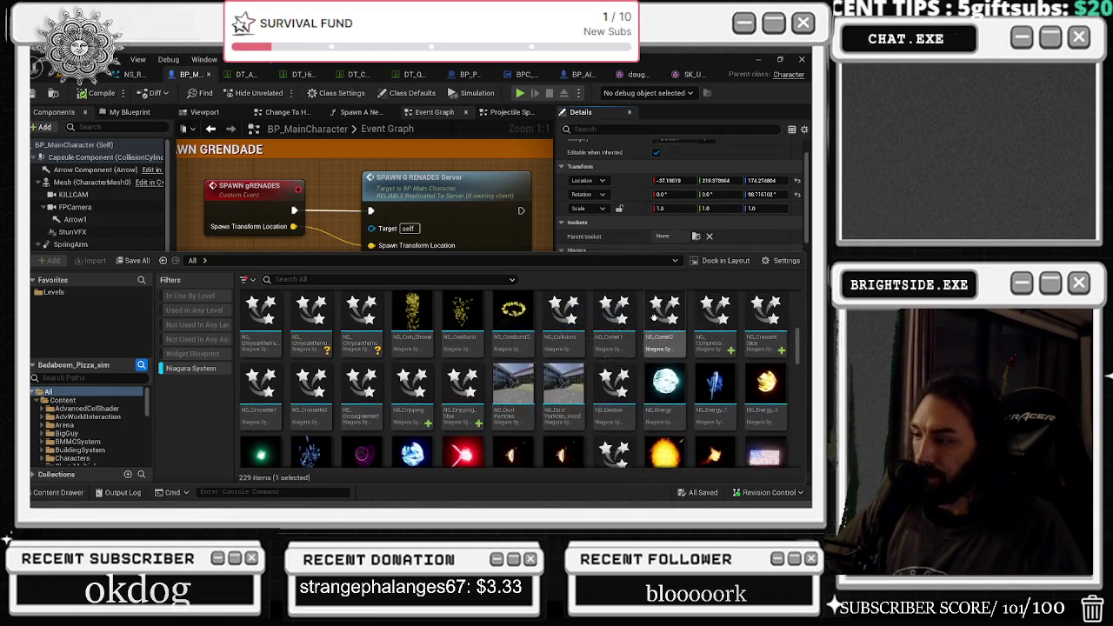
{"action": "scroll", "coordinate": [703, 313], "scroll_direction": "down", "scroll_amount": 1}
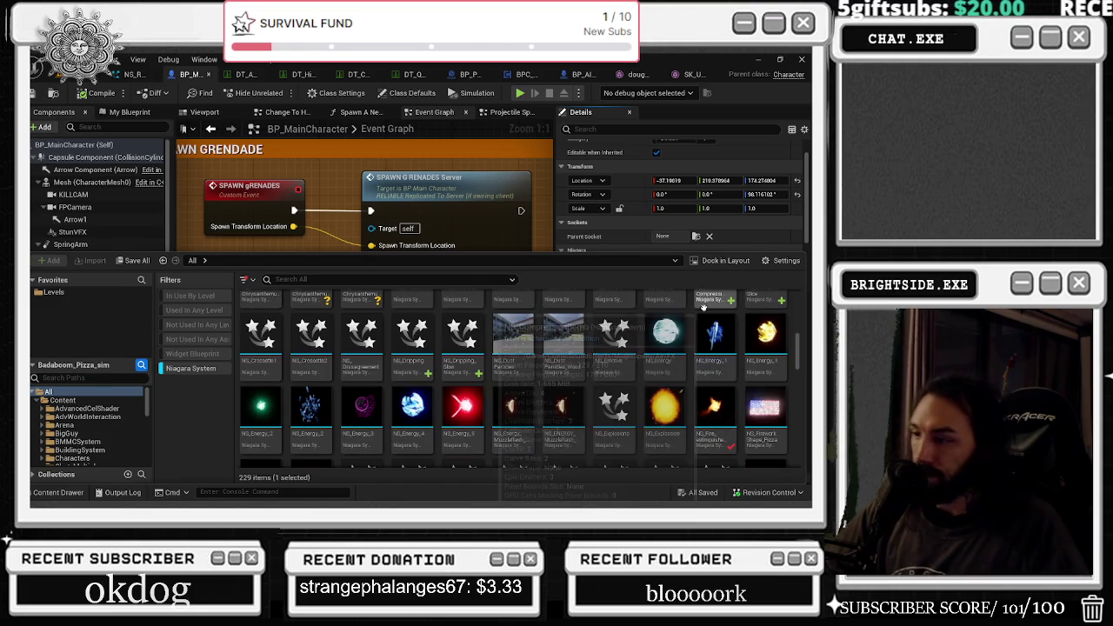
{"action": "scroll", "coordinate": [703, 306], "scroll_direction": "down", "scroll_amount": 1}
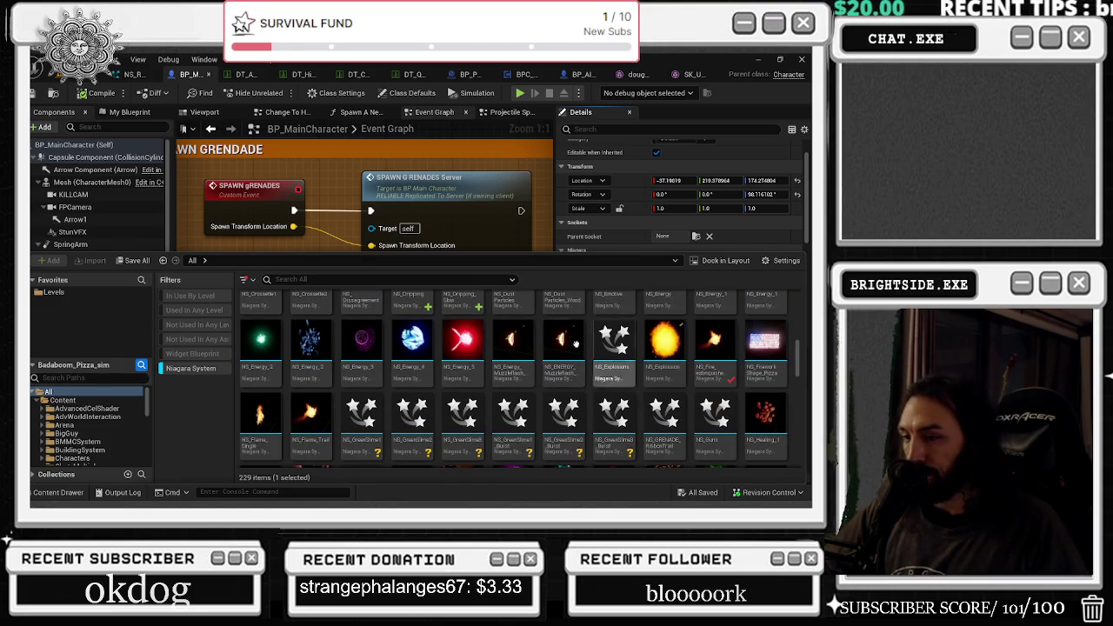
{"action": "scroll", "coordinate": [591, 333], "scroll_direction": "down", "scroll_amount": 1}
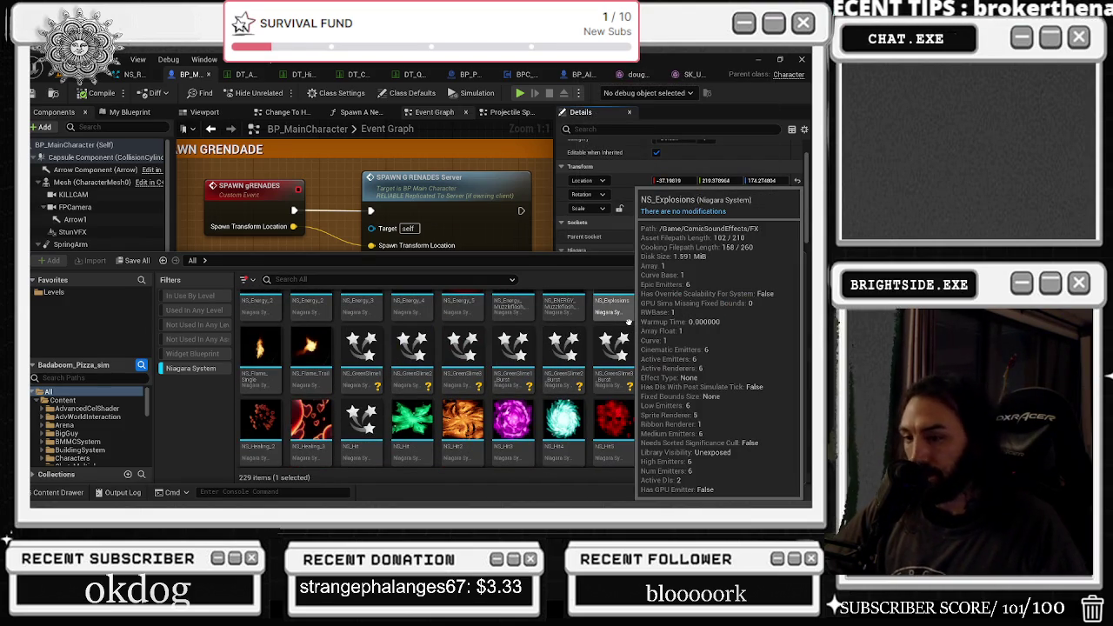
{"action": "scroll", "coordinate": [622, 348], "scroll_direction": "down", "scroll_amount": 2}
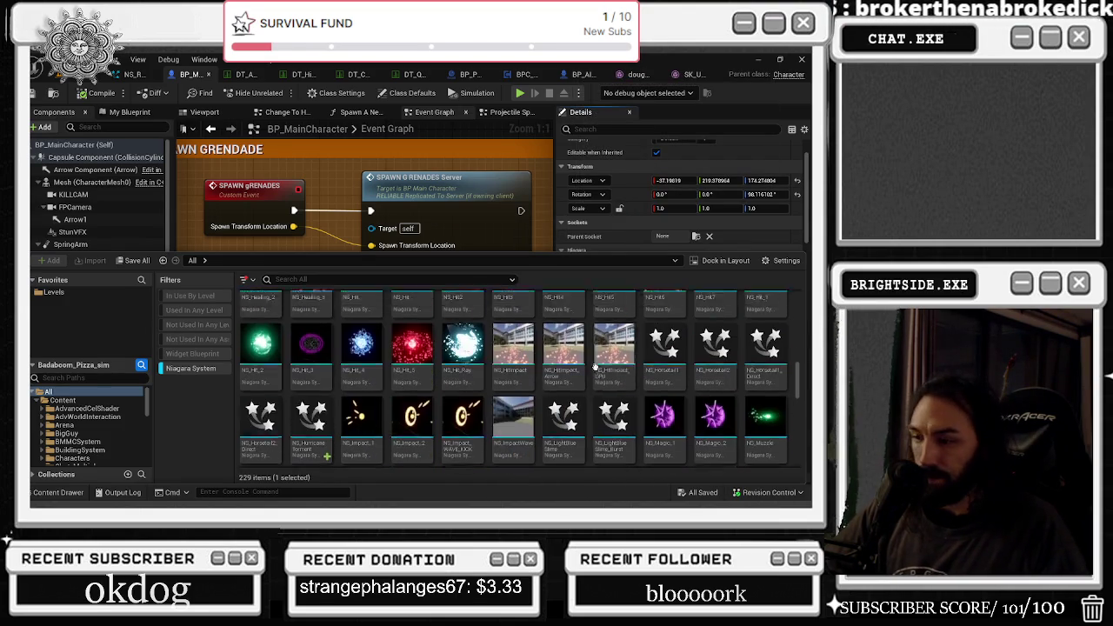
{"action": "scroll", "coordinate": [615, 369], "scroll_direction": "down", "scroll_amount": 5}
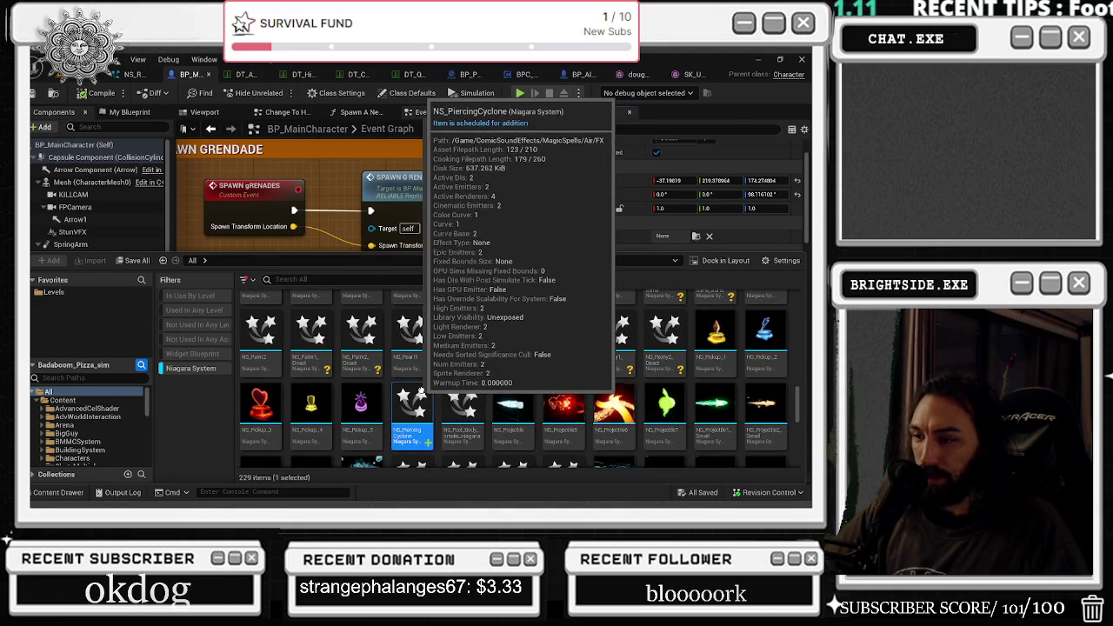
Show NS_PiercingCyclone in Folder View, then go back to the BP_MainCharacter viewport.
{"action": "right_click", "coordinate": [422, 435]}
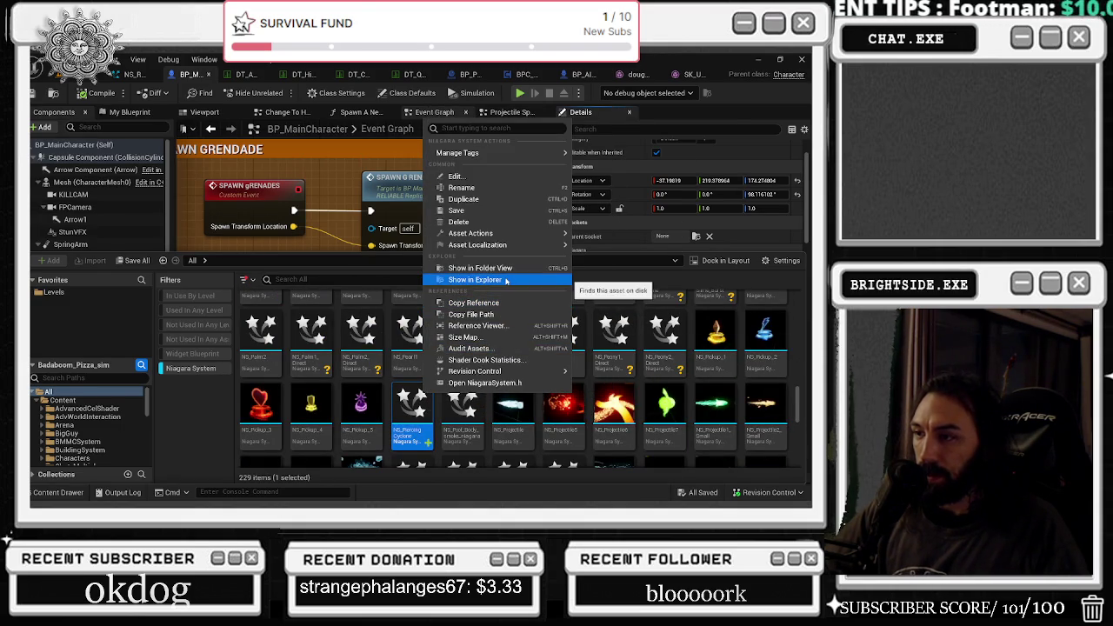
{"action": "left_click", "coordinate": [488, 268]}
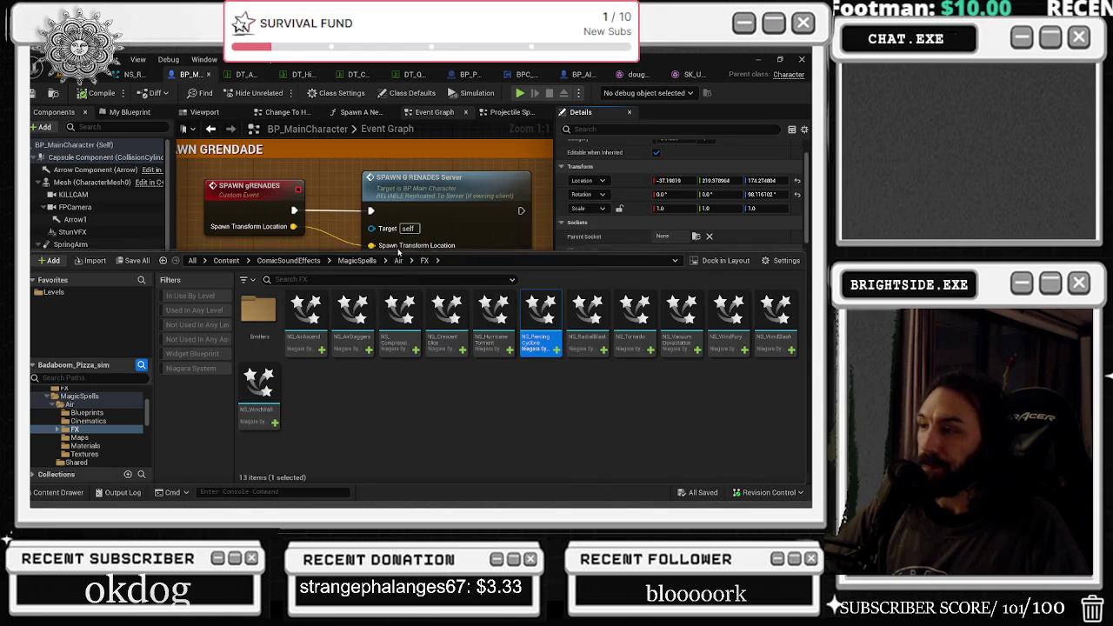
{"action": "left_click", "coordinate": [205, 112]}
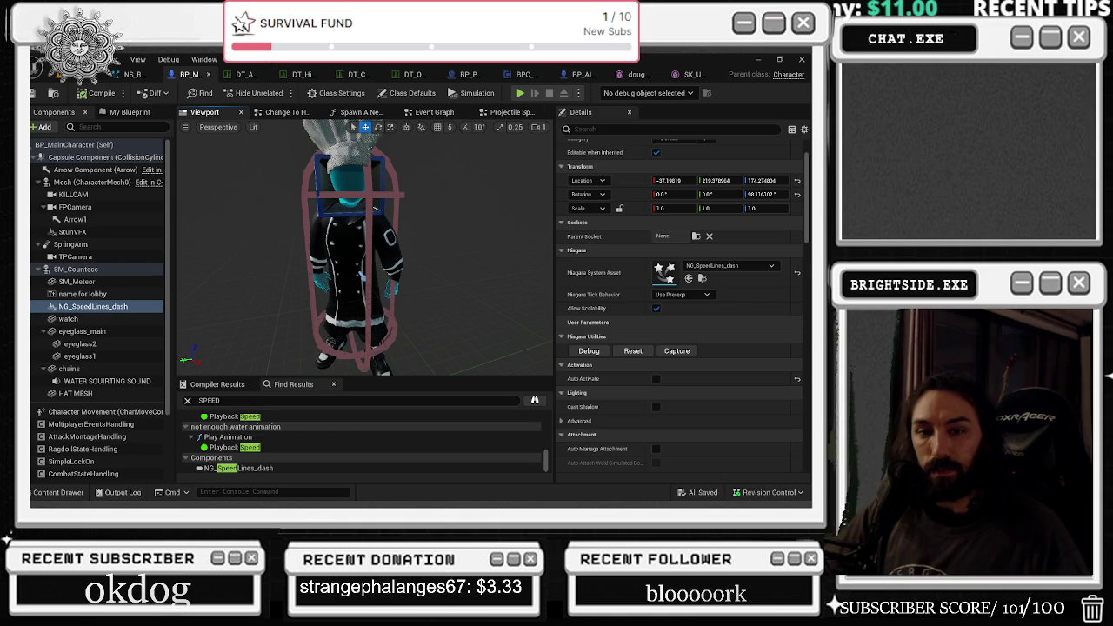
Orbit to a side view of the chef and open the Niagara System Asset dropdown.
{"action": "mouse_move", "coordinate": [348, 244]}
{"action": "left_mouse_down"}
{"action": "mouse_move", "coordinate": [269, 186]}
{"action": "mouse_move", "coordinate": [227, 200]}
{"action": "left_mouse_up"}
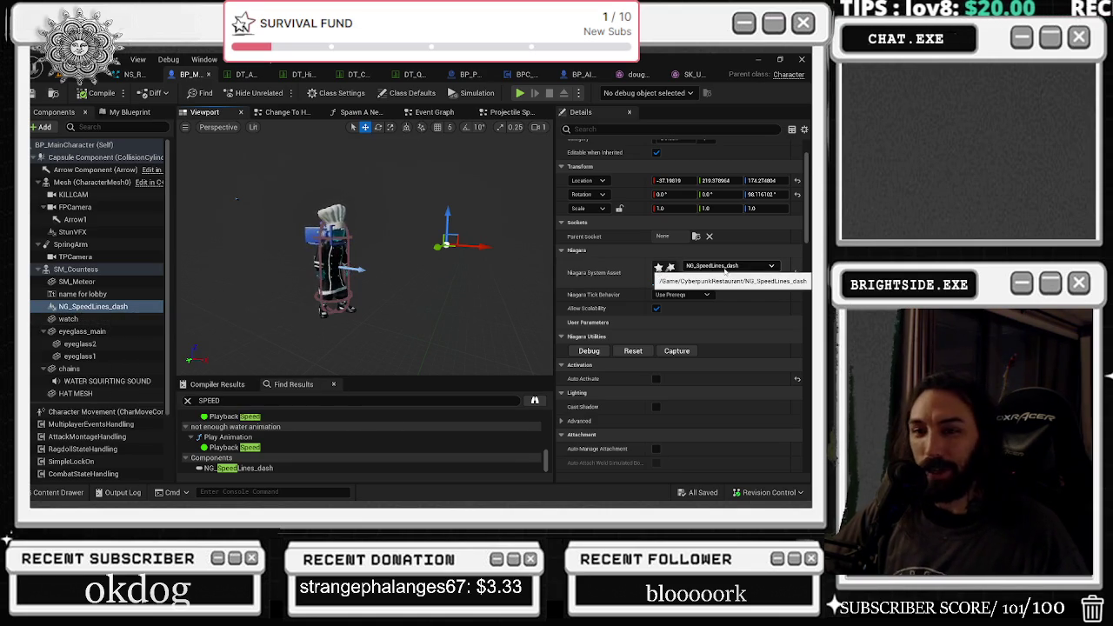
{"action": "left_click", "coordinate": [725, 267]}
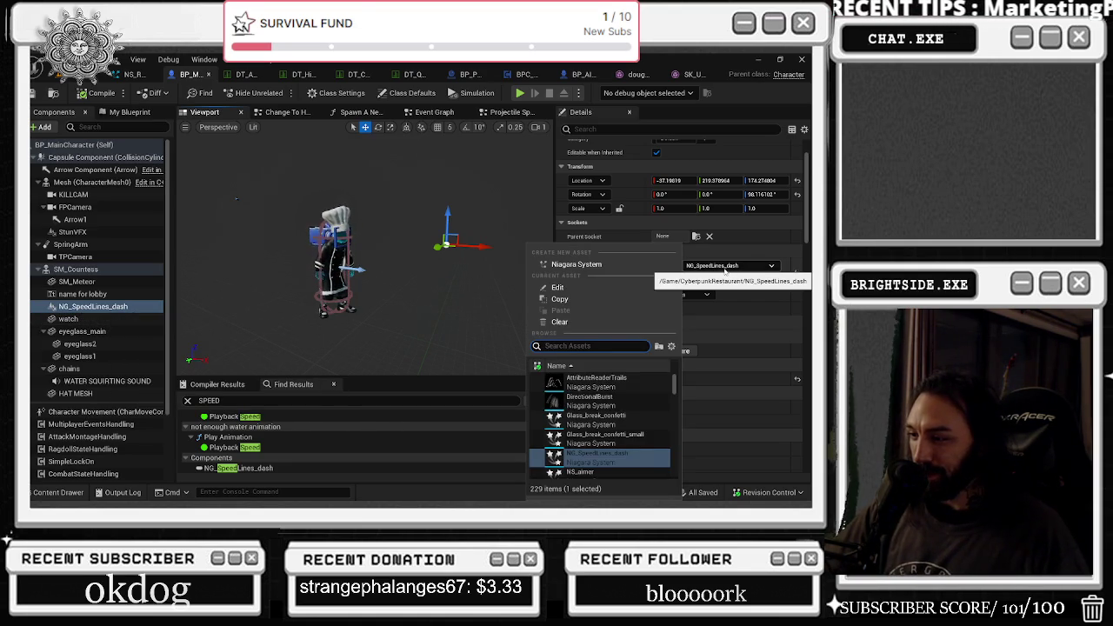
Assign NS_AirDaggers to the speed-line component and tick Auto Activate.
{"action": "scroll", "coordinate": [631, 382], "scroll_direction": "down", "scroll_amount": 2}
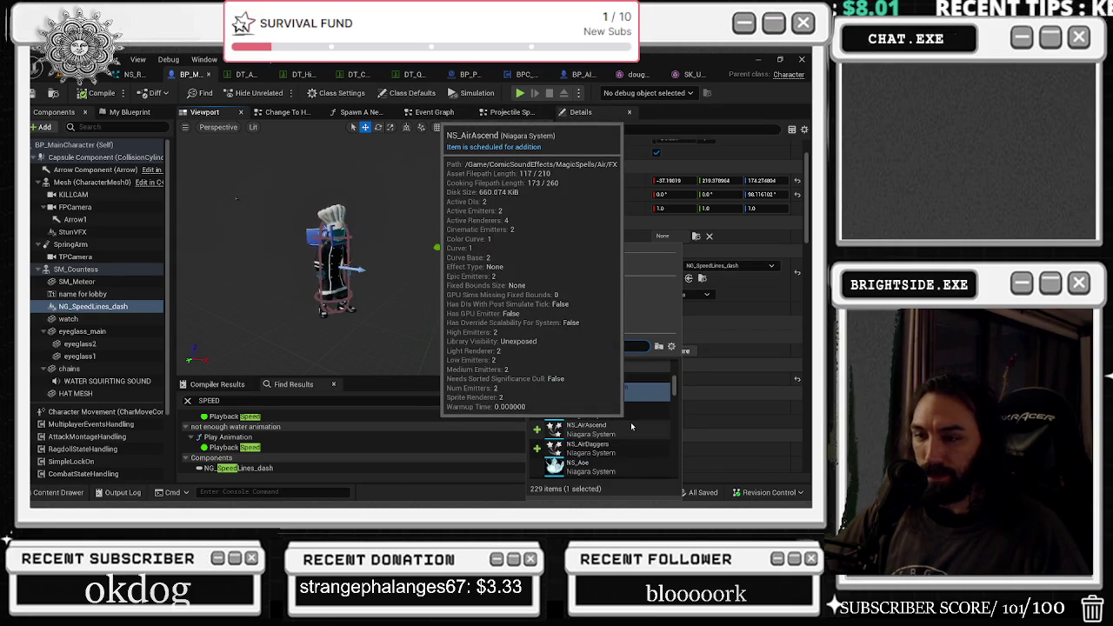
{"action": "scroll", "coordinate": [631, 433], "scroll_direction": "down", "scroll_amount": 3}
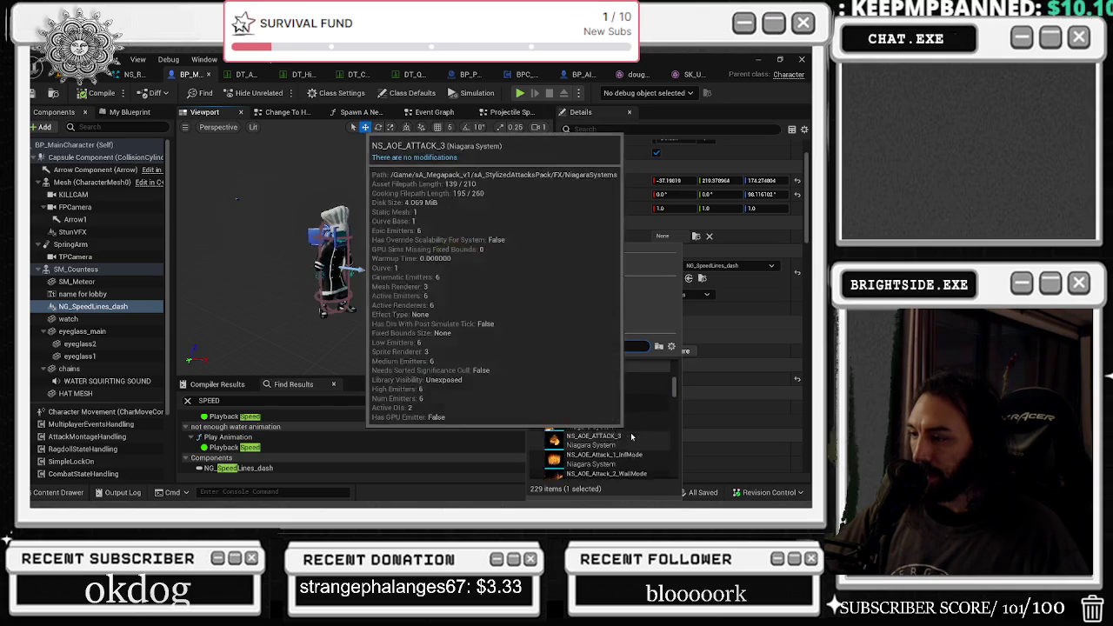
{"action": "left_click", "coordinate": [631, 432]}
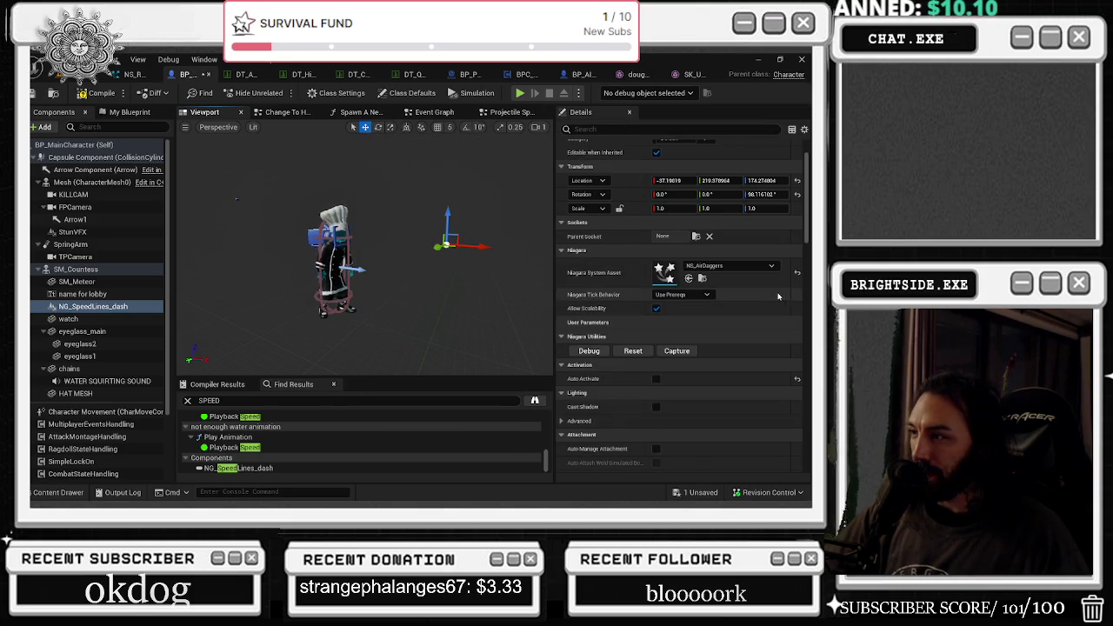
{"action": "left_click", "coordinate": [656, 380]}
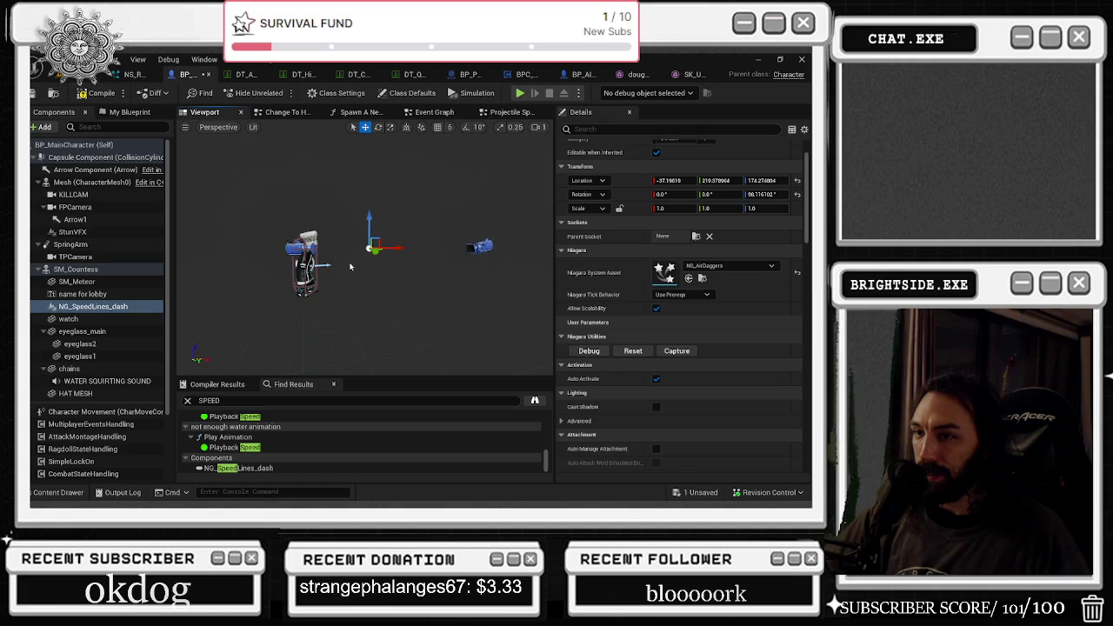
{"action": "left_click_drag", "start_coordinate": [350, 267], "coordinate": [346, 261]}
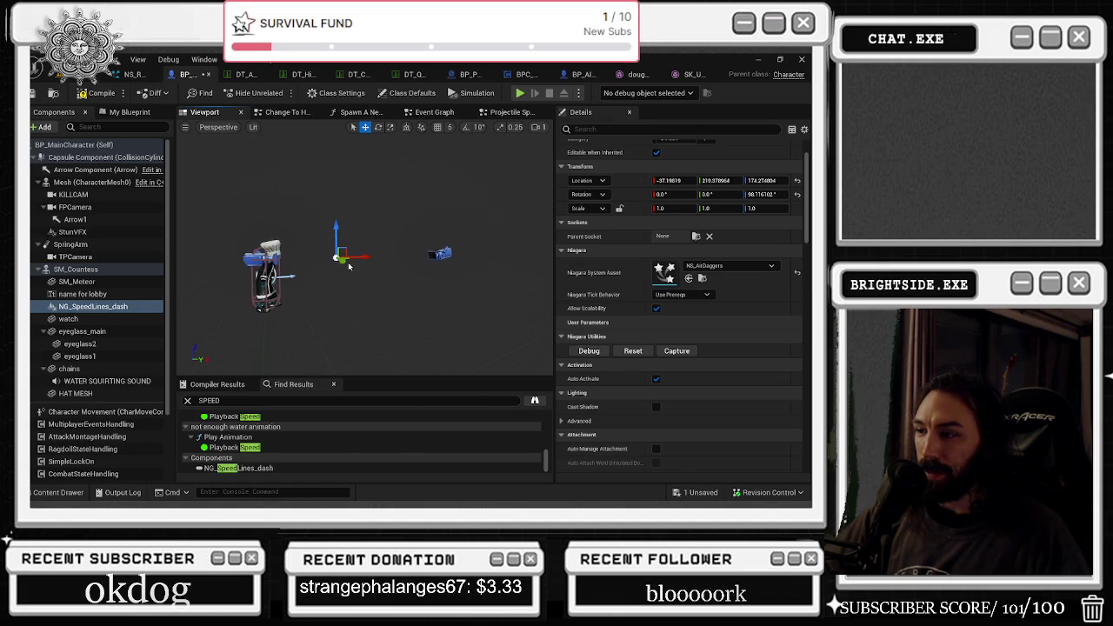
{"action": "scroll", "coordinate": [610, 346], "scroll_direction": "down", "scroll_amount": 3}
Open the '1 Unsaved' Save Content prompt listing BP_MainCharacter.
{"action": "scroll", "coordinate": [611, 346], "scroll_direction": "down", "scroll_amount": 4}
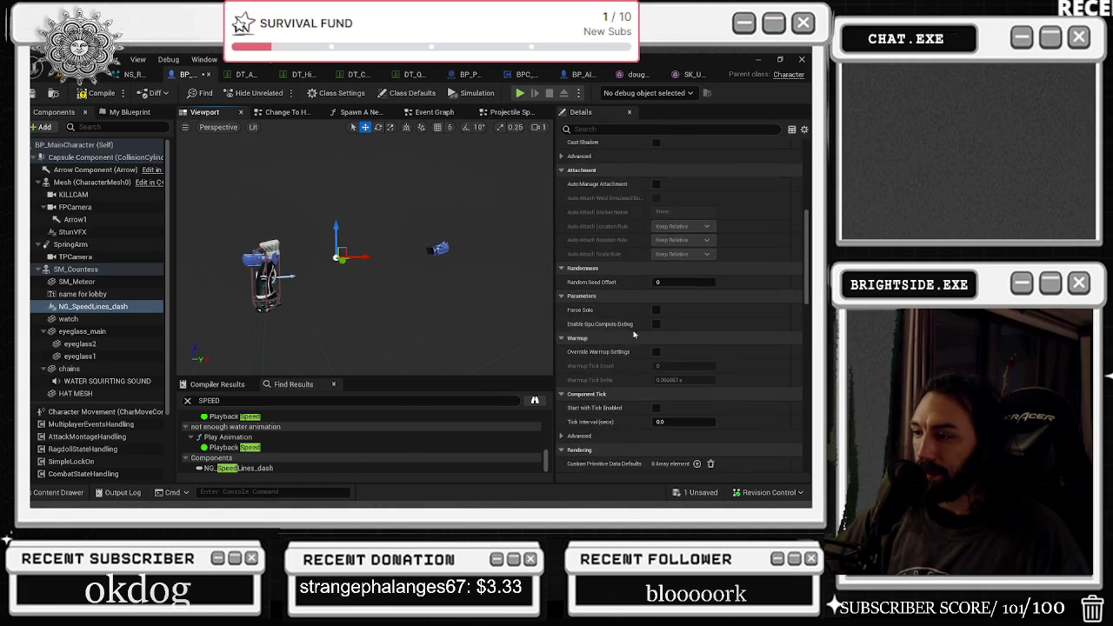
{"action": "scroll", "coordinate": [695, 306], "scroll_direction": "down", "scroll_amount": 4}
{"action": "scroll", "coordinate": [696, 306], "scroll_direction": "down", "scroll_amount": 4}
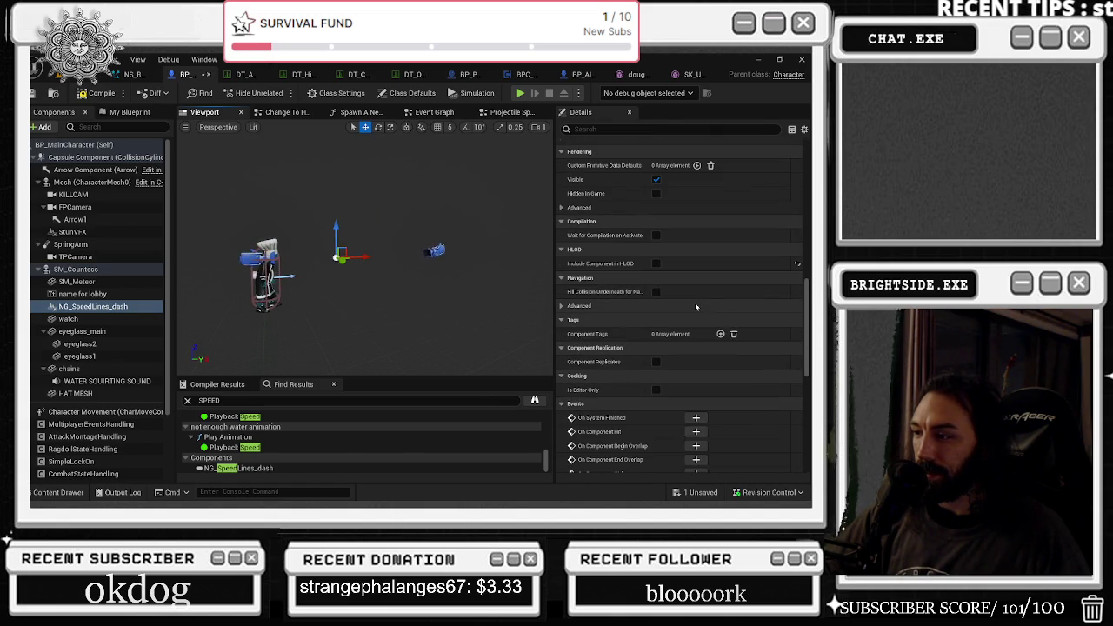
{"action": "scroll", "coordinate": [696, 306], "scroll_direction": "down", "scroll_amount": 4}
{"action": "scroll", "coordinate": [701, 305], "scroll_direction": "down", "scroll_amount": 4}
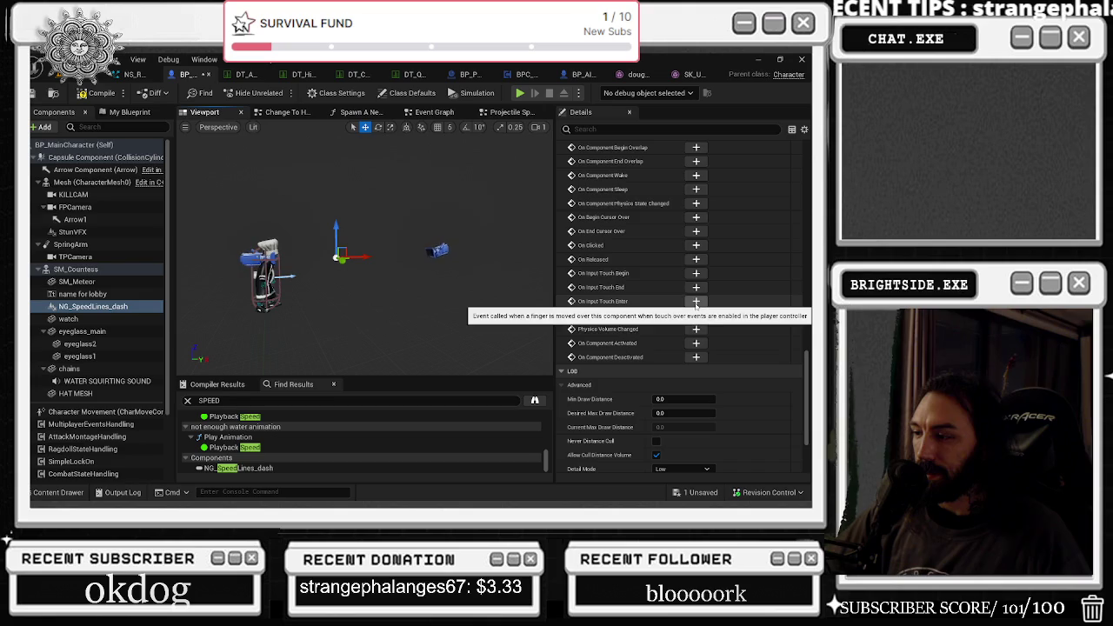
{"action": "scroll", "coordinate": [721, 305], "scroll_direction": "down", "scroll_amount": 3}
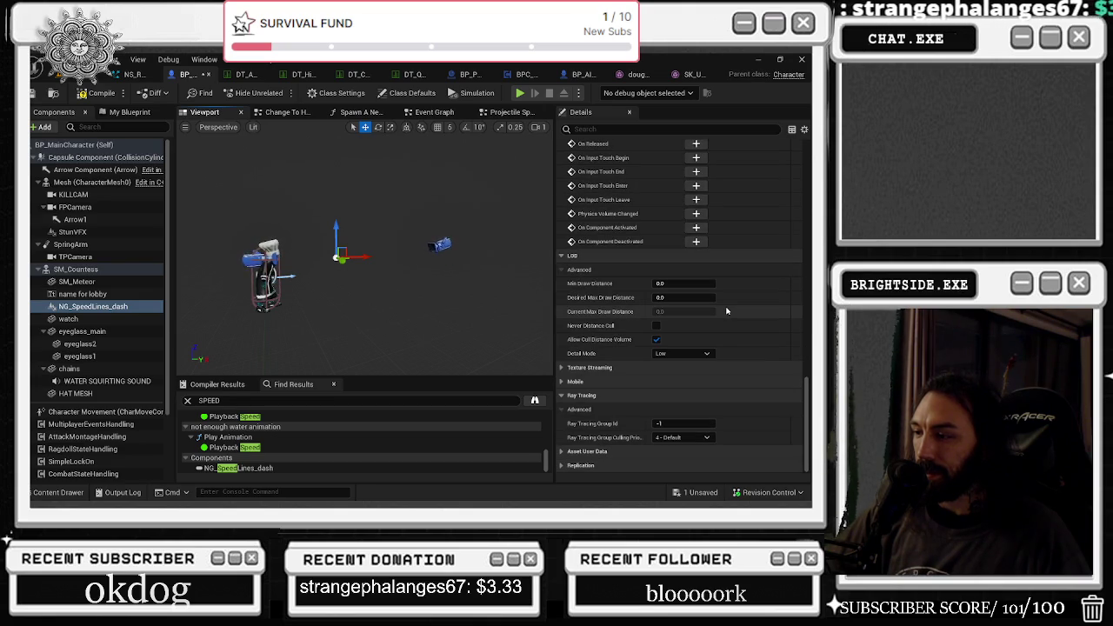
{"action": "left_click", "coordinate": [702, 492]}
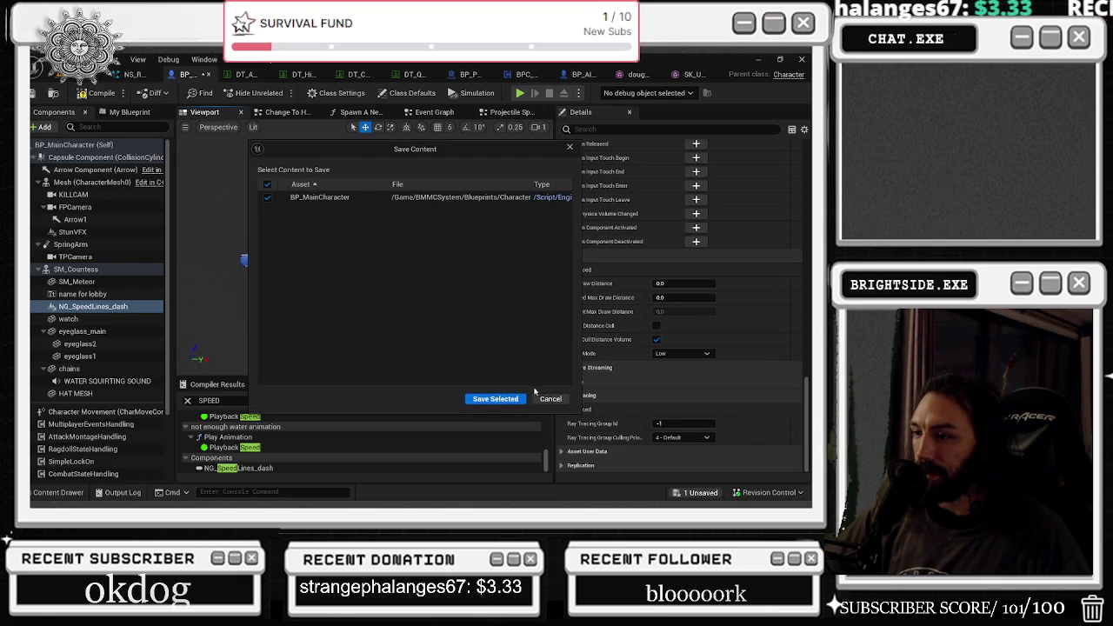
Save BP_MainCharacter via Save Selected and recompile it with F7.
{"action": "left_click", "coordinate": [506, 401]}
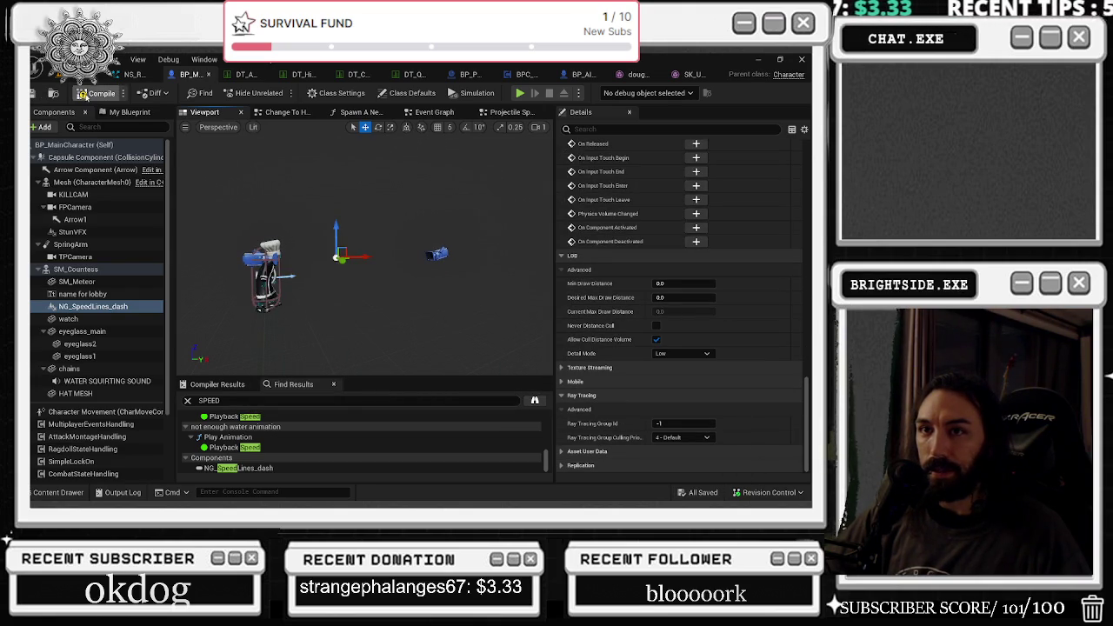
{"action": "key", "text": "F7"}
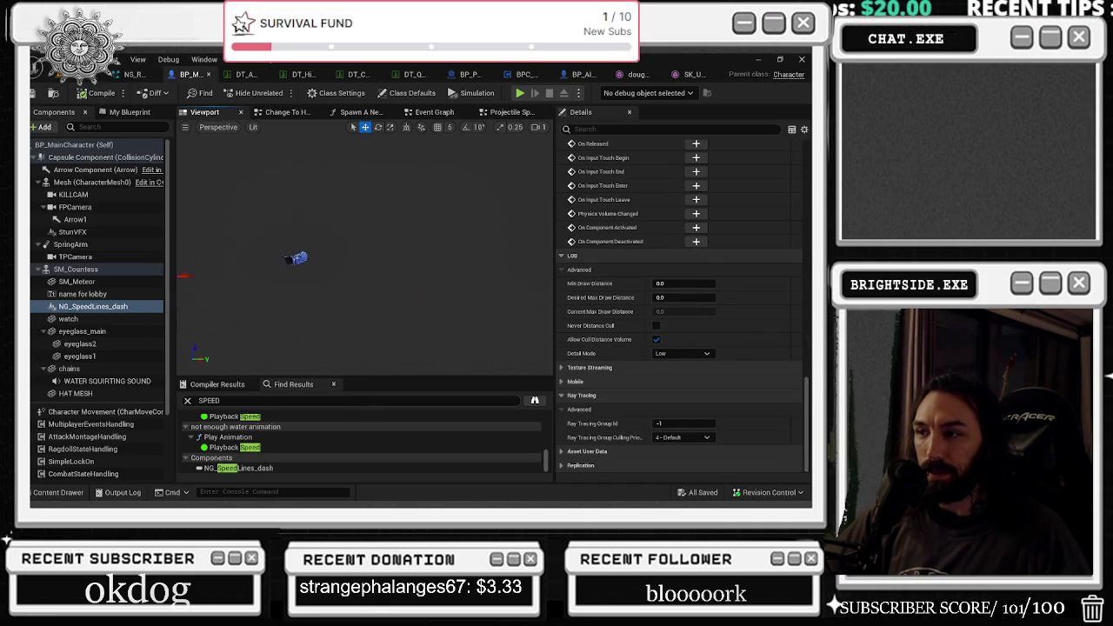
{"action": "scroll", "coordinate": [706, 336], "scroll_direction": "up", "scroll_amount": 15}
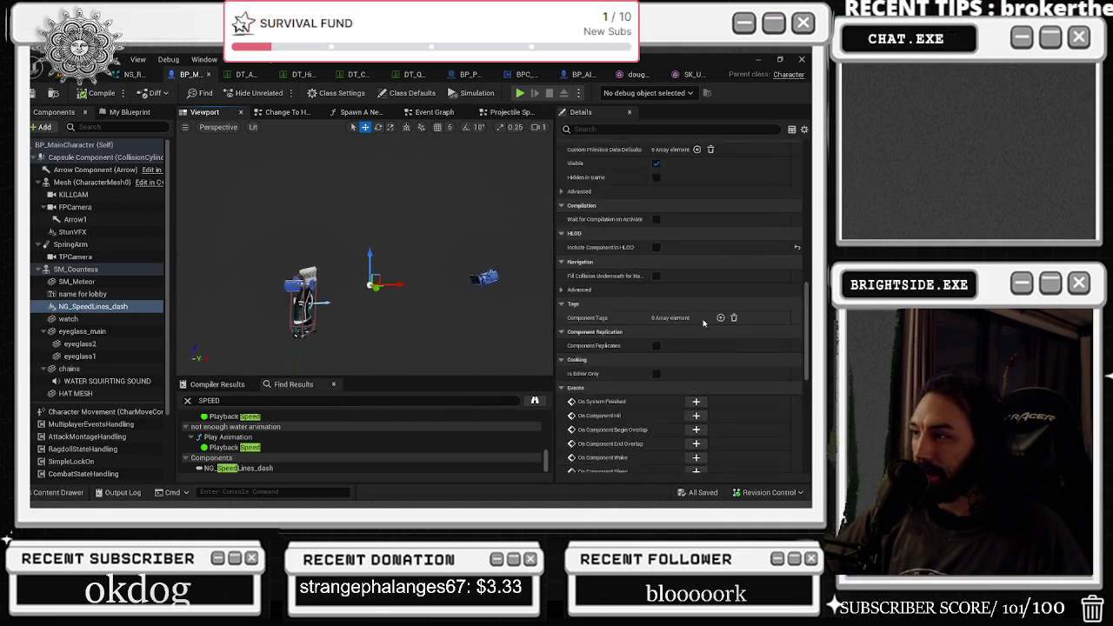
{"action": "scroll", "coordinate": [705, 336], "scroll_direction": "up", "scroll_amount": 5}
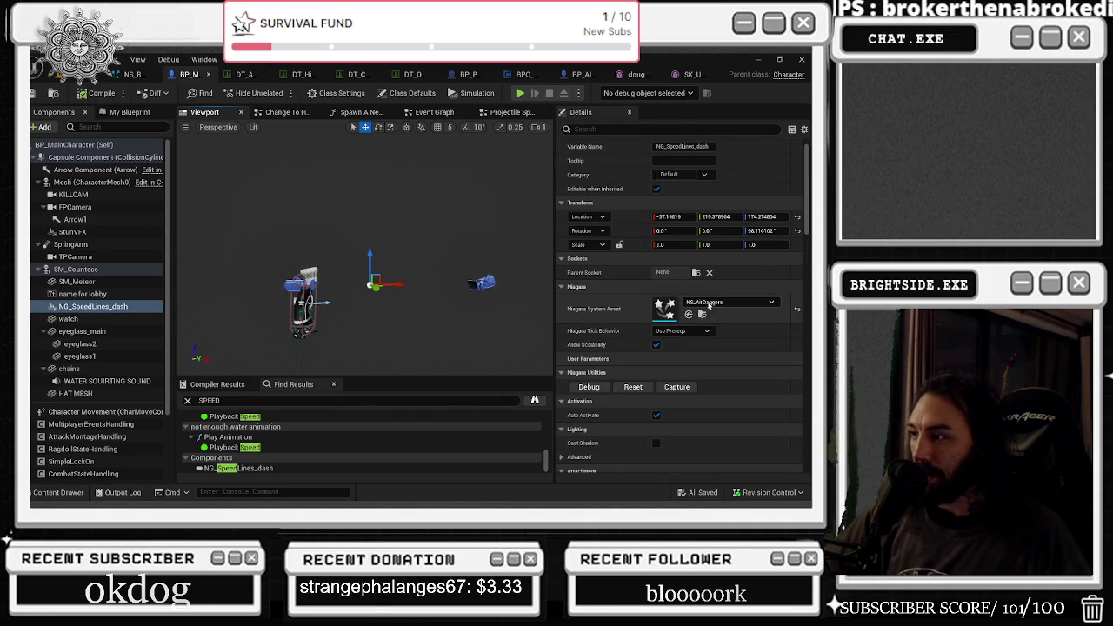
Try NS_AirAscend, then NS_CompressionBomb as the speed-line component's Niagara system.
{"action": "left_click", "coordinate": [703, 313]}
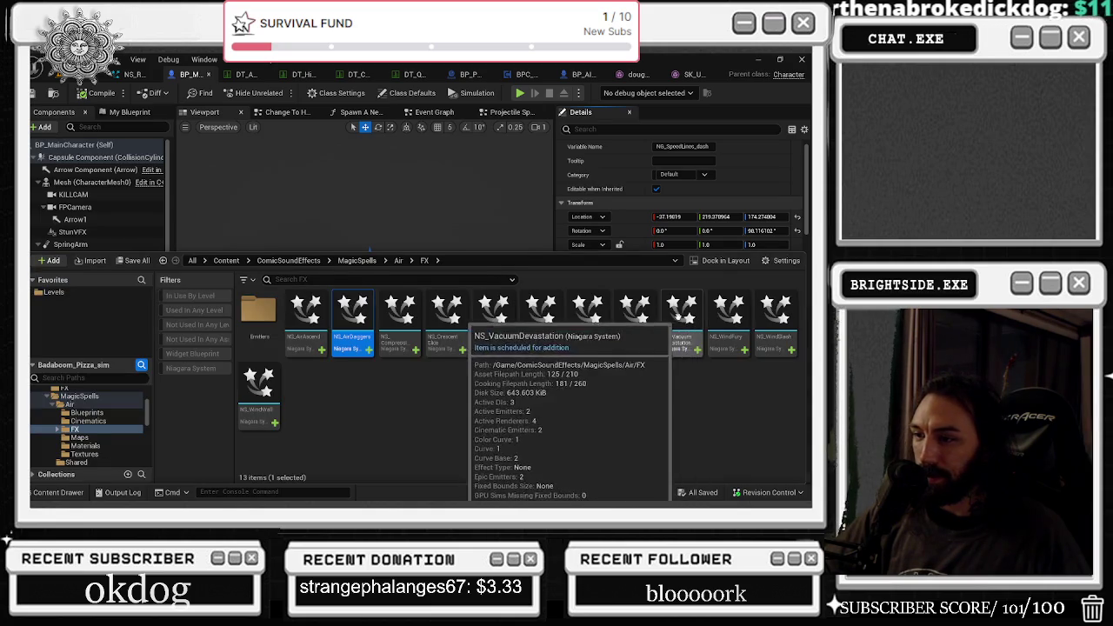
{"action": "left_click", "coordinate": [78, 493]}
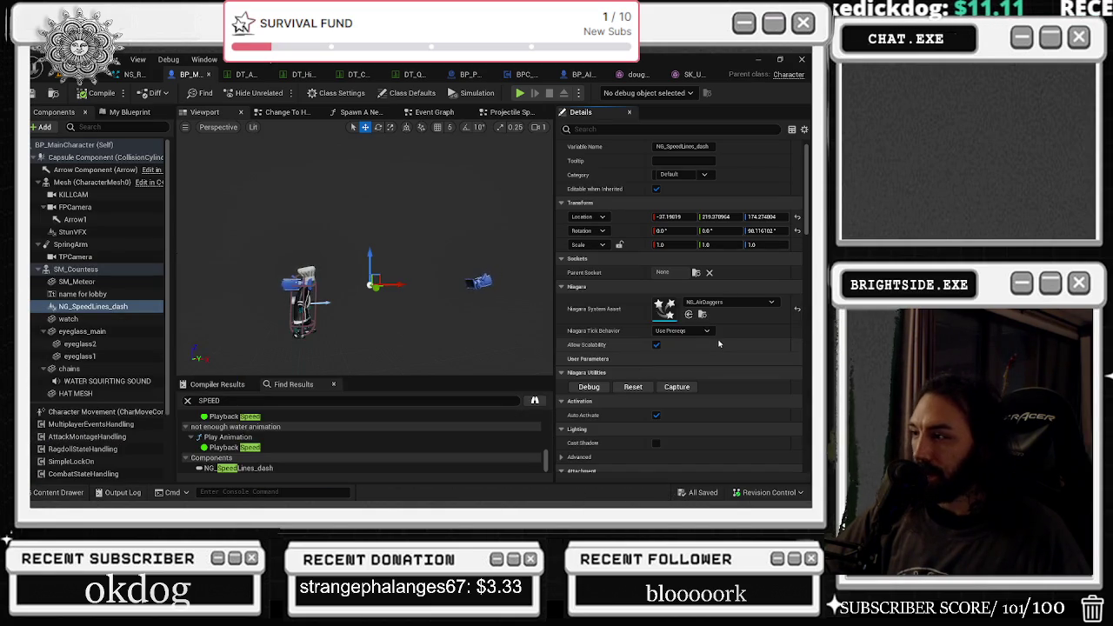
{"action": "left_click", "coordinate": [689, 314]}
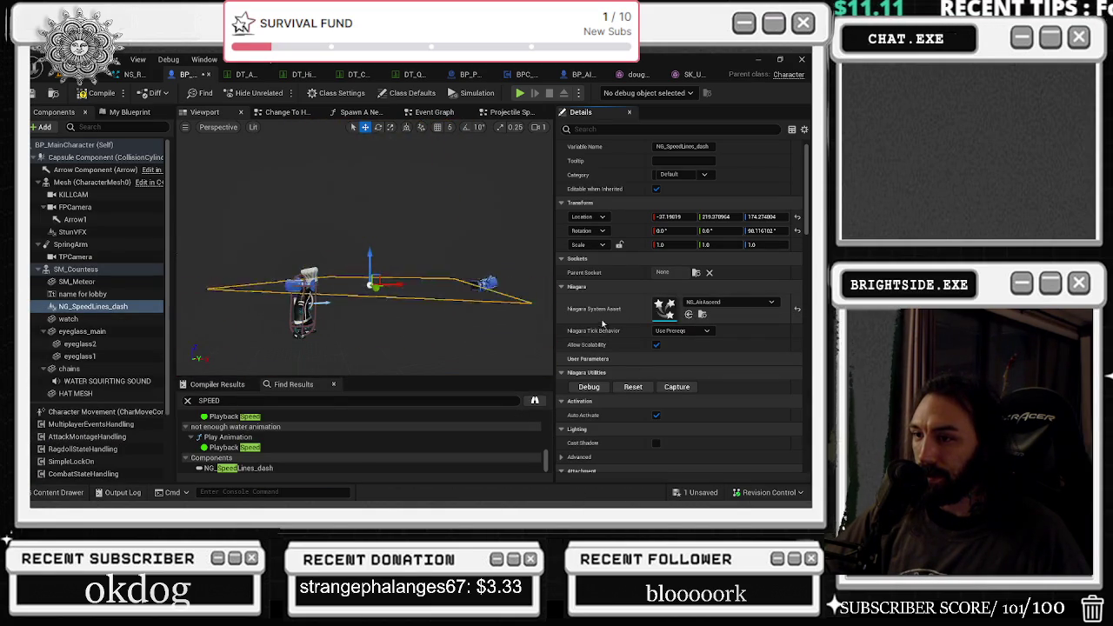
{"action": "left_click", "coordinate": [703, 314]}
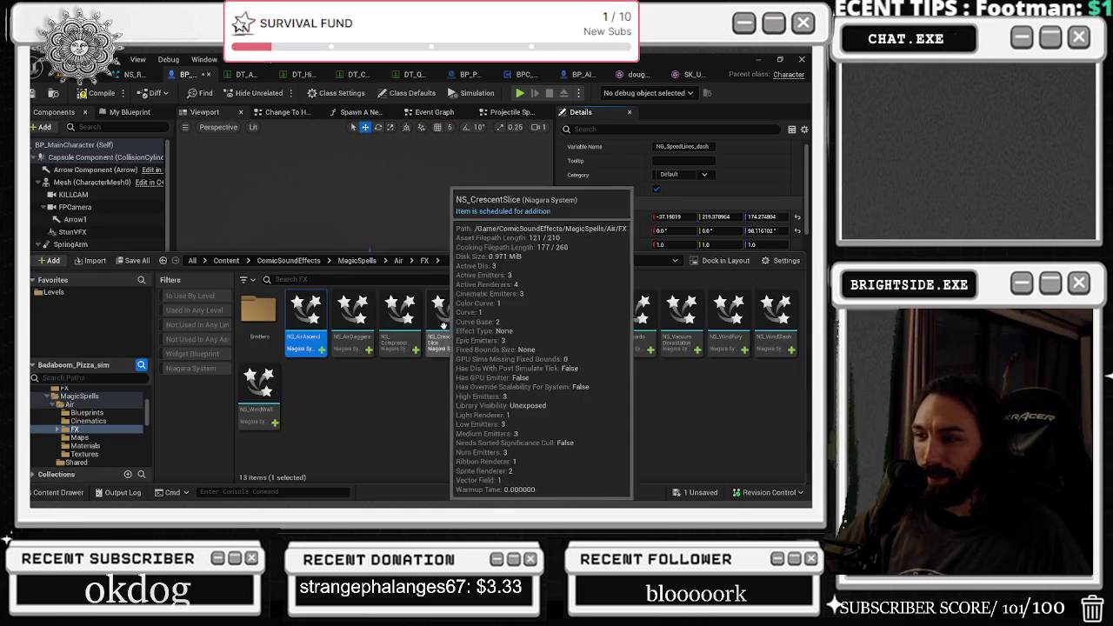
{"action": "left_click", "coordinate": [59, 489]}
{"action": "left_click", "coordinate": [688, 314]}
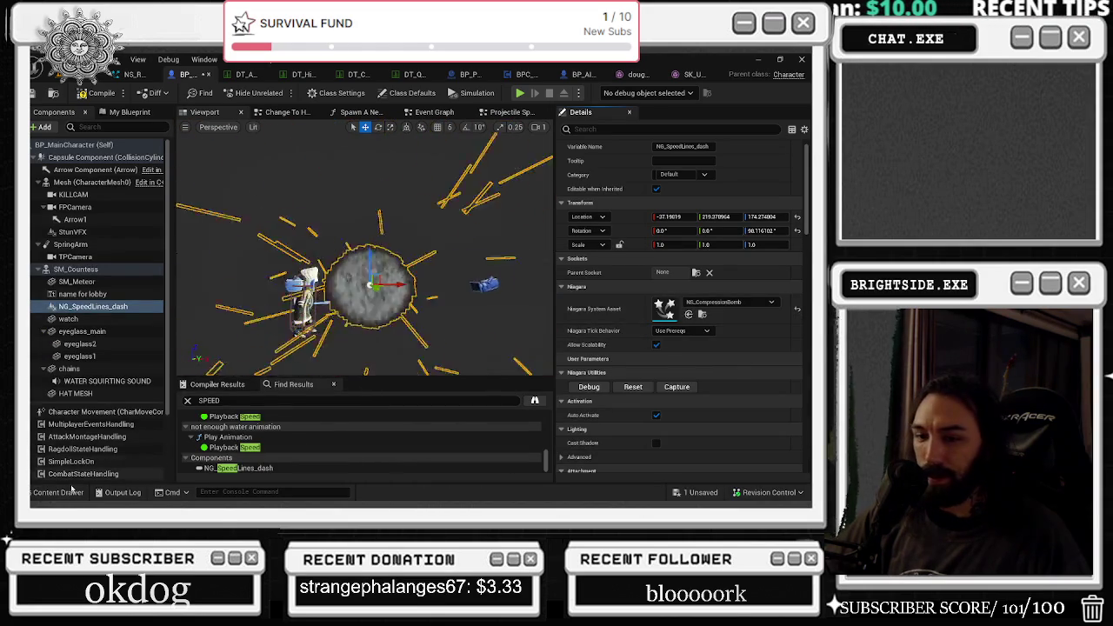
Swap the effect to NS_CrescentSlice, then NS_HurricaneTorment, and select the component in the viewport.
{"action": "left_click", "coordinate": [59, 492]}
{"action": "key", "text": "ctrl+space"}
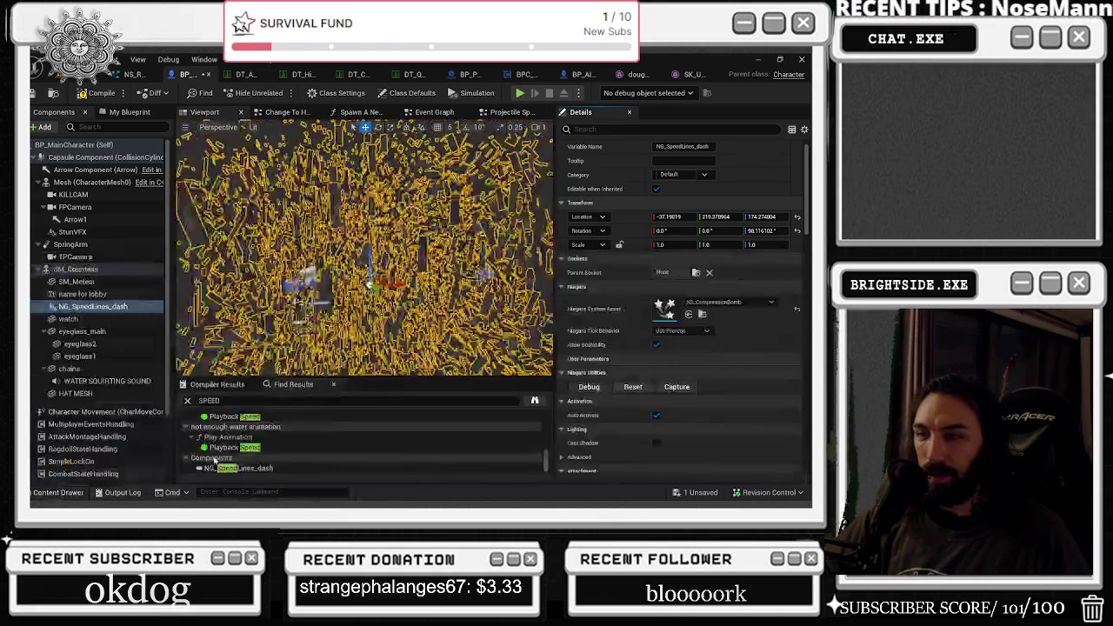
{"action": "left_click", "coordinate": [689, 314]}
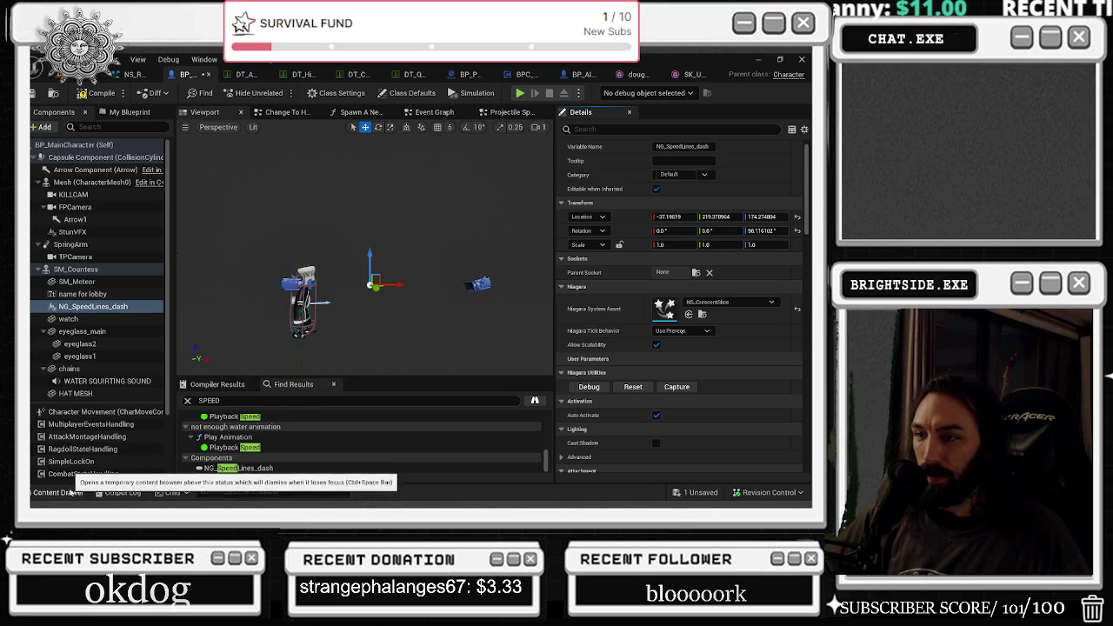
{"action": "left_click", "coordinate": [60, 492]}
{"action": "left_click", "coordinate": [69, 489]}
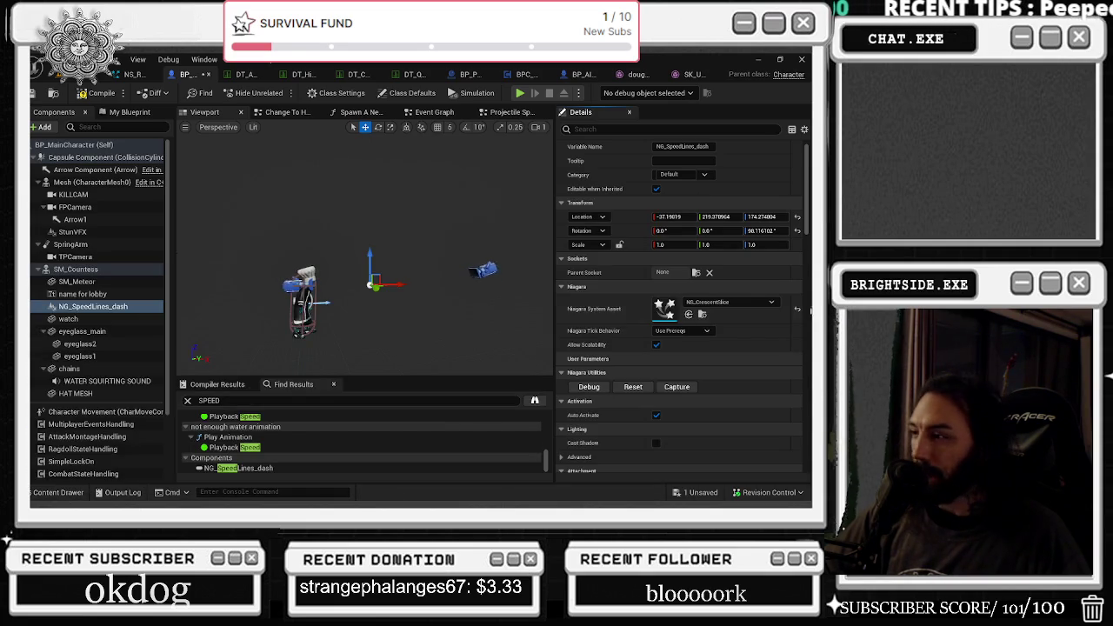
{"action": "left_click", "coordinate": [689, 314]}
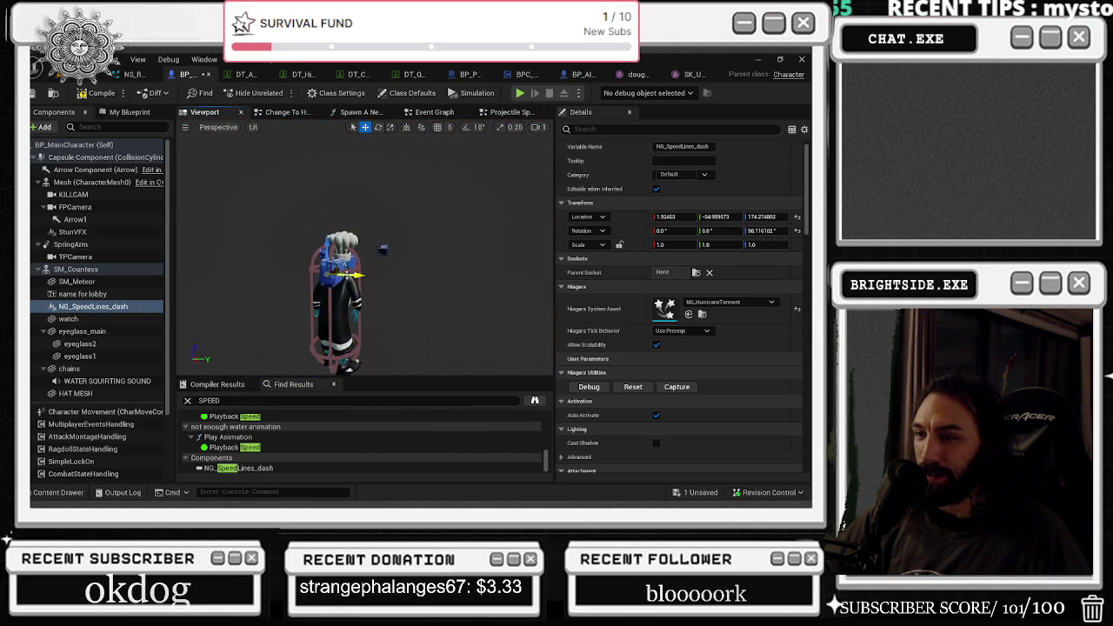
{"action": "left_click", "coordinate": [383, 252]}
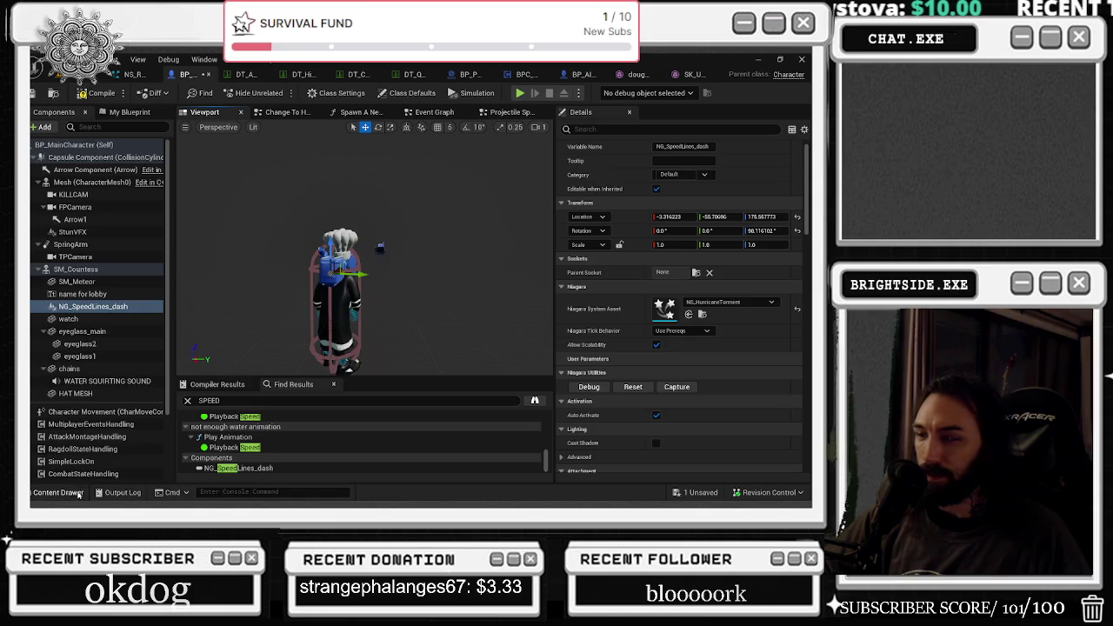
Undo the accidental nudge and move the effect component away from the character.
{"action": "left_click", "coordinate": [79, 493]}
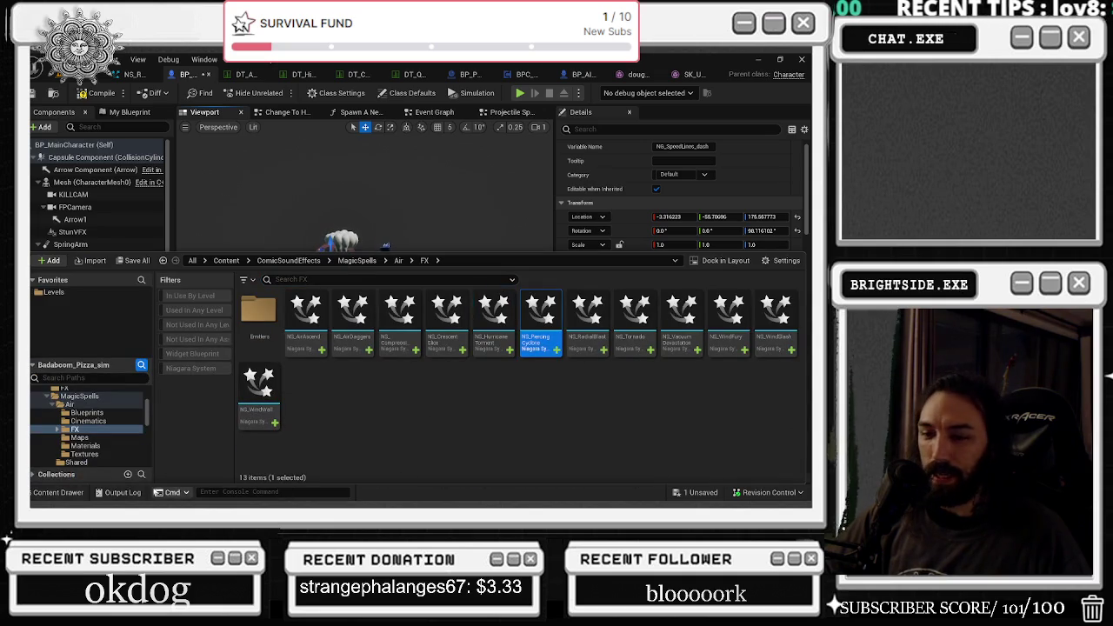
{"action": "left_click", "coordinate": [467, 305]}
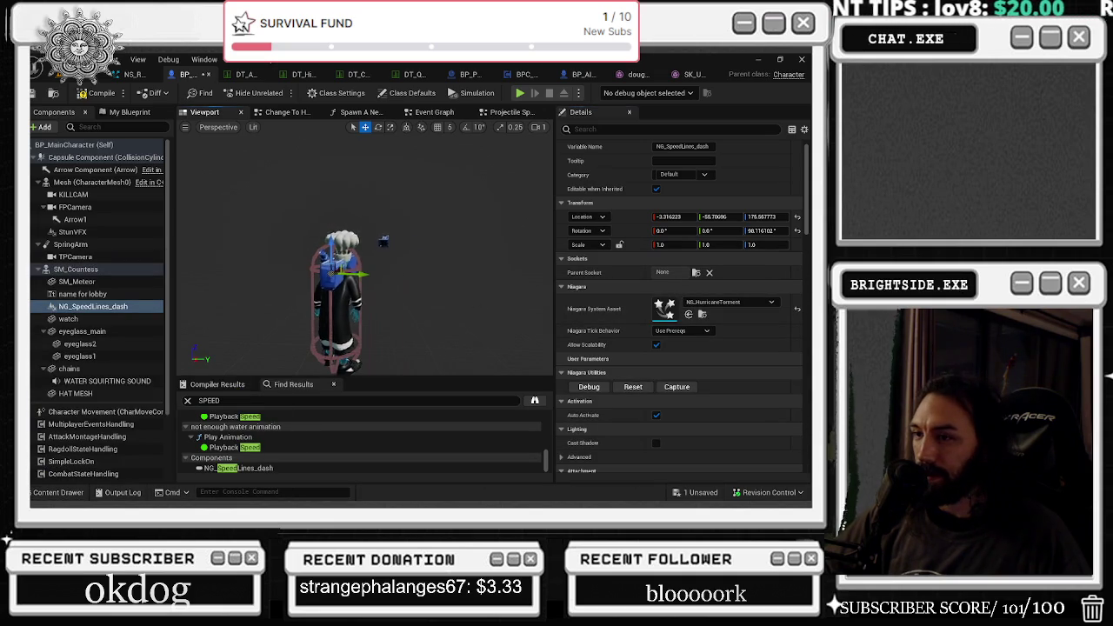
{"action": "key", "text": "ctrl+z"}
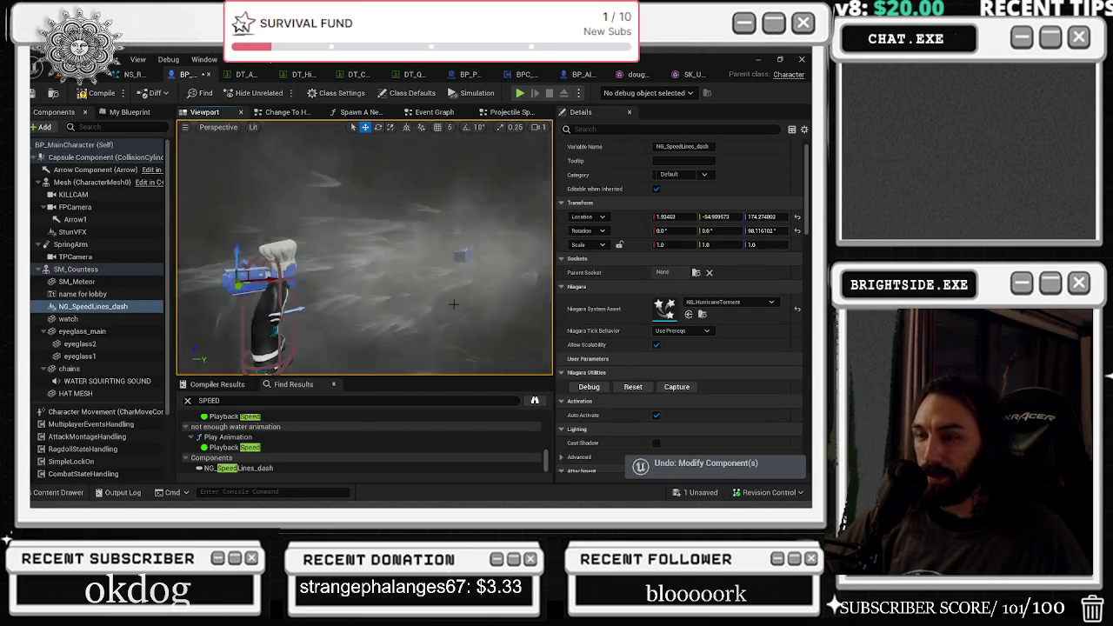
{"action": "left_click_drag", "start_coordinate": [241, 277], "coordinate": [377, 270]}
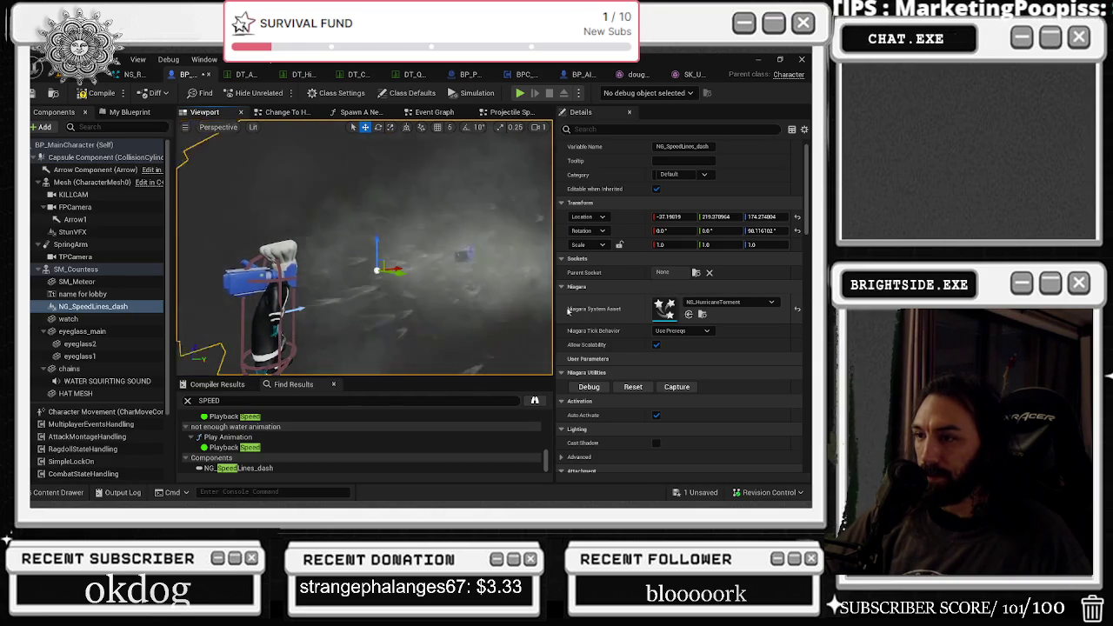
Try NS_RadialBlast, then NS_Tornado as the component's effect.
{"action": "left_click", "coordinate": [702, 314]}
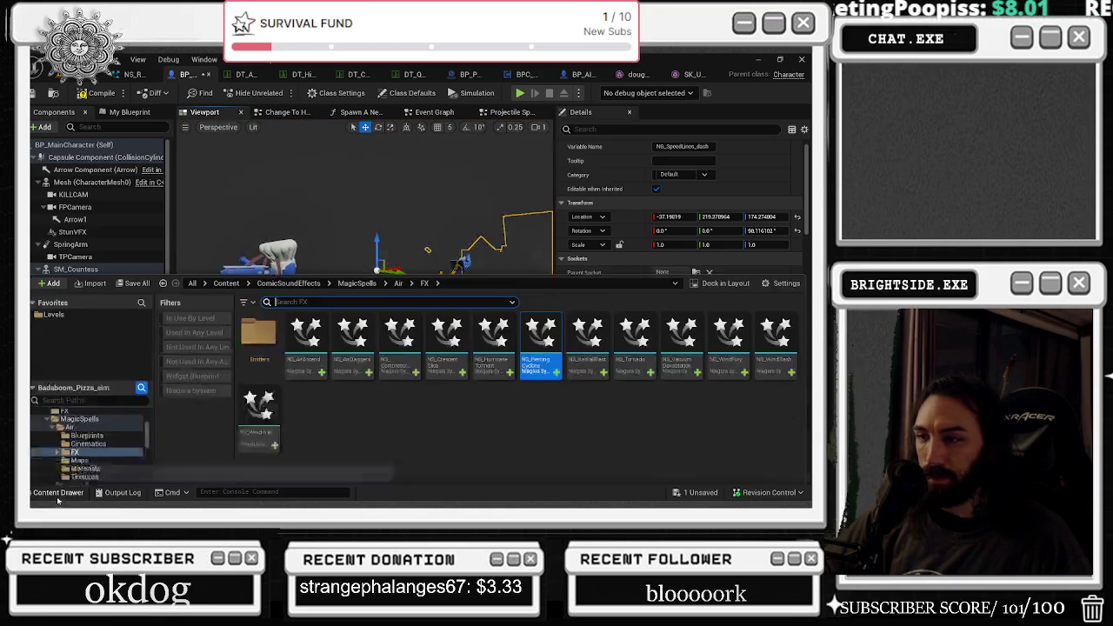
{"action": "scroll", "coordinate": [678, 218], "scroll_direction": "down", "scroll_amount": 3}
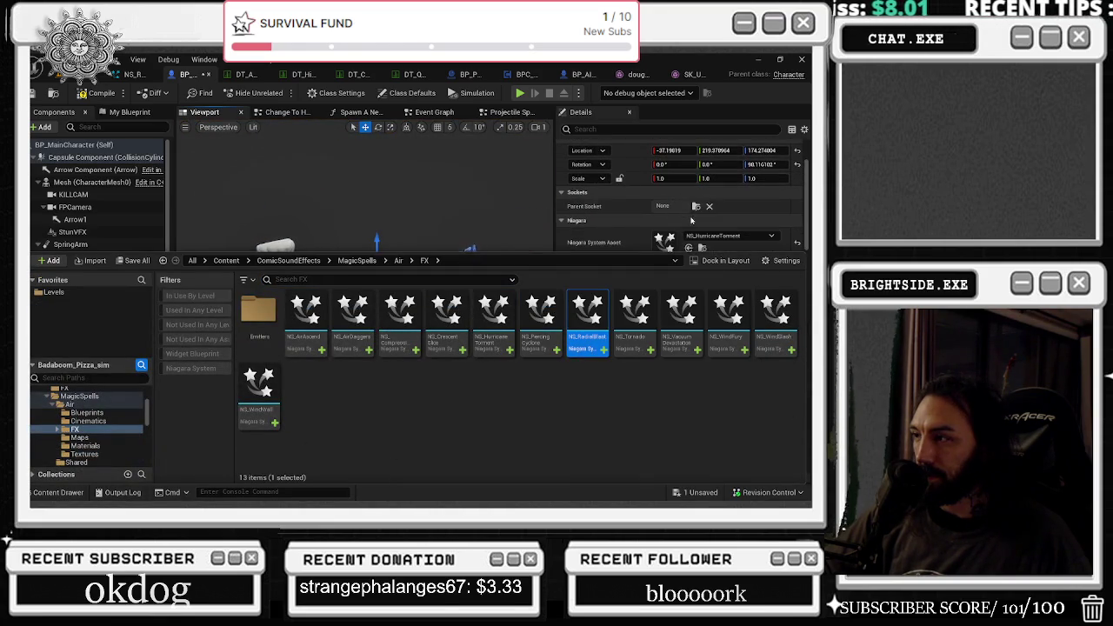
{"action": "left_click", "coordinate": [689, 248]}
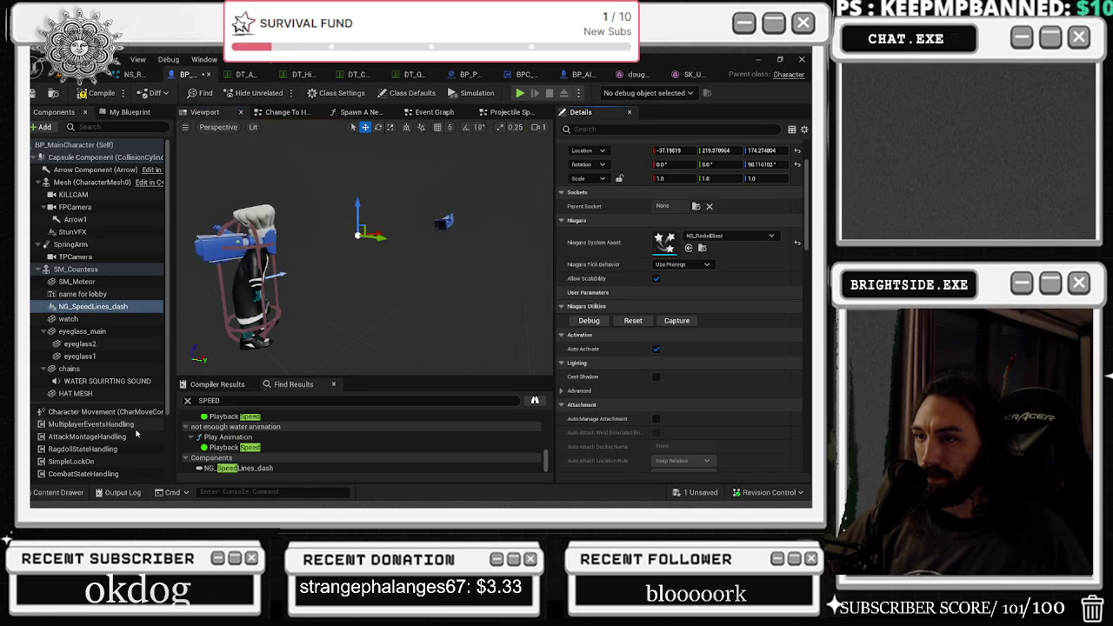
{"action": "left_click", "coordinate": [76, 493]}
{"action": "left_click", "coordinate": [635, 321]}
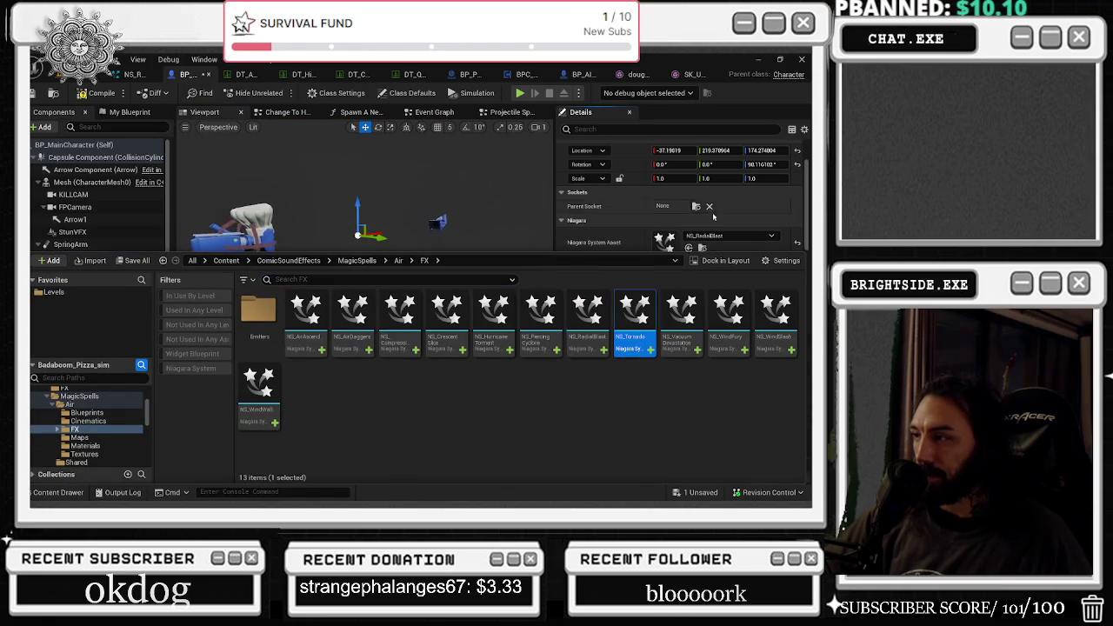
{"action": "left_click", "coordinate": [689, 214]}
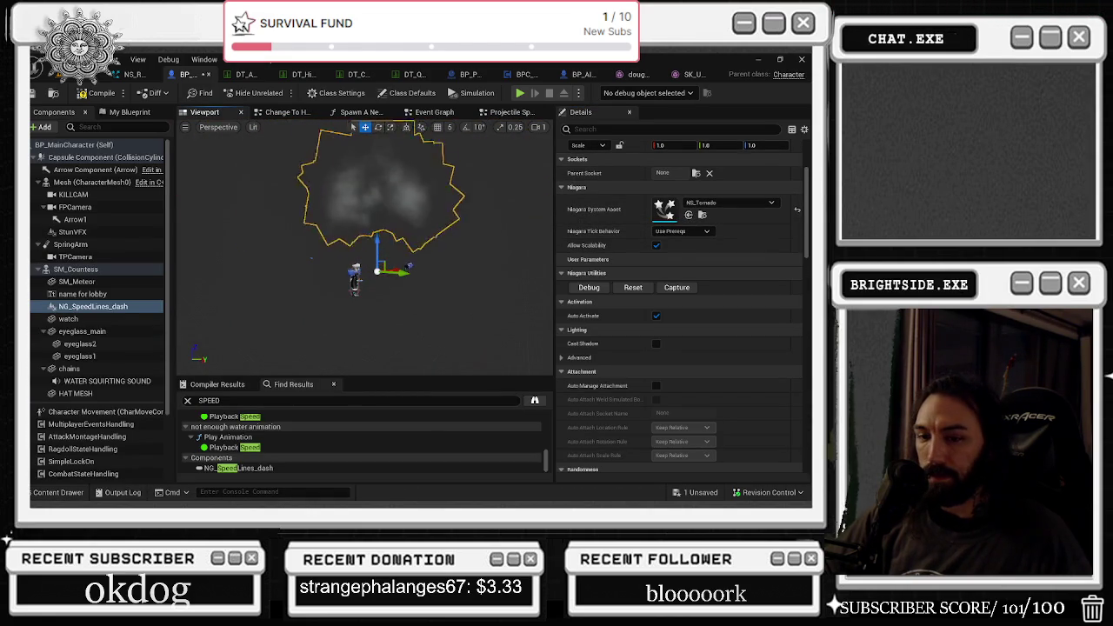
Try NS_VacuumDevastation, then NS_WindFury as the component's effect.
{"action": "key", "text": "ctrl+space"}
{"action": "left_click", "coordinate": [682, 321]}
{"action": "left_click", "coordinate": [689, 215]}
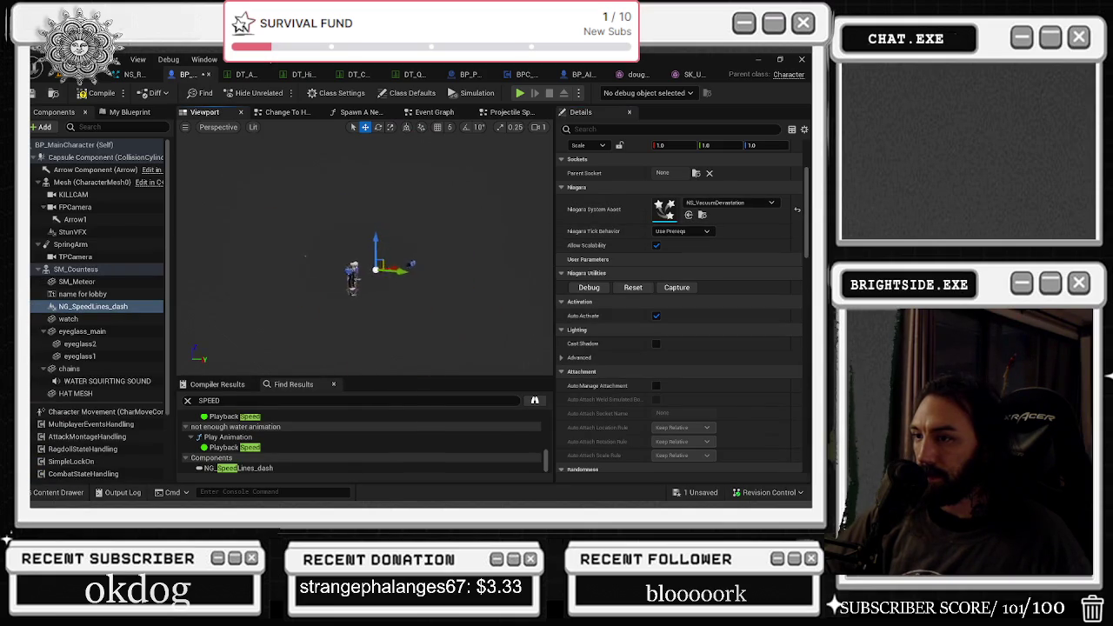
{"action": "left_click", "coordinate": [44, 492]}
{"action": "left_click", "coordinate": [728, 309]}
{"action": "left_click", "coordinate": [688, 215]}
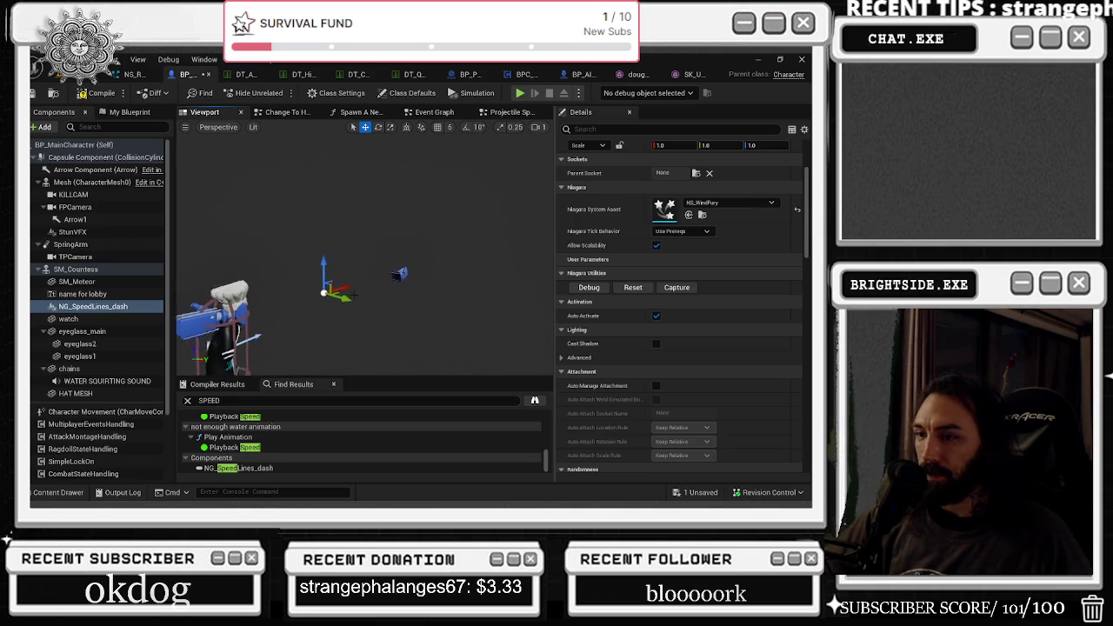
Assign NS_WindSlash, then settle on NS_WindWall as the Niagara System Asset.
{"action": "left_click", "coordinate": [50, 493]}
{"action": "left_click", "coordinate": [775, 315]}
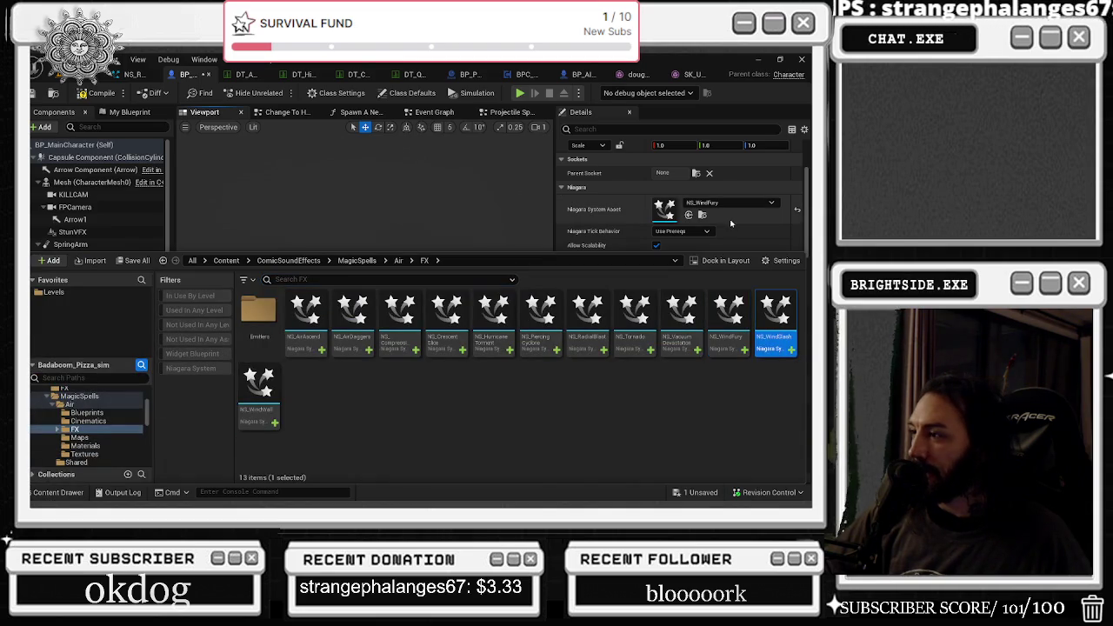
{"action": "left_click", "coordinate": [689, 215]}
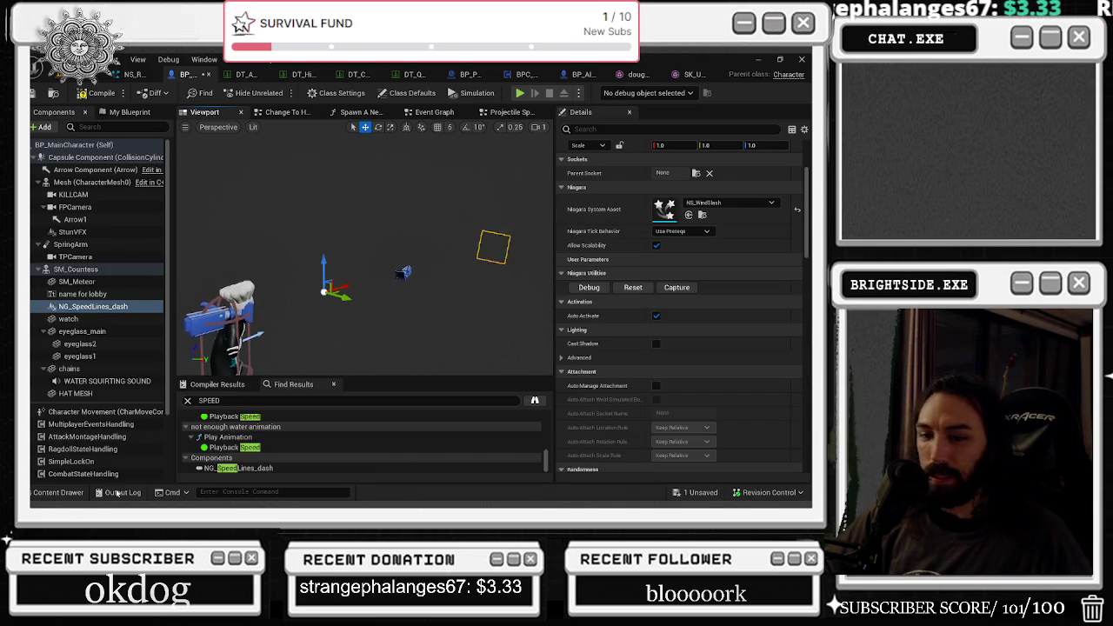
{"action": "left_click", "coordinate": [61, 492]}
{"action": "left_click", "coordinate": [258, 418]}
{"action": "scroll", "coordinate": [690, 185], "scroll_direction": "down", "scroll_amount": 1}
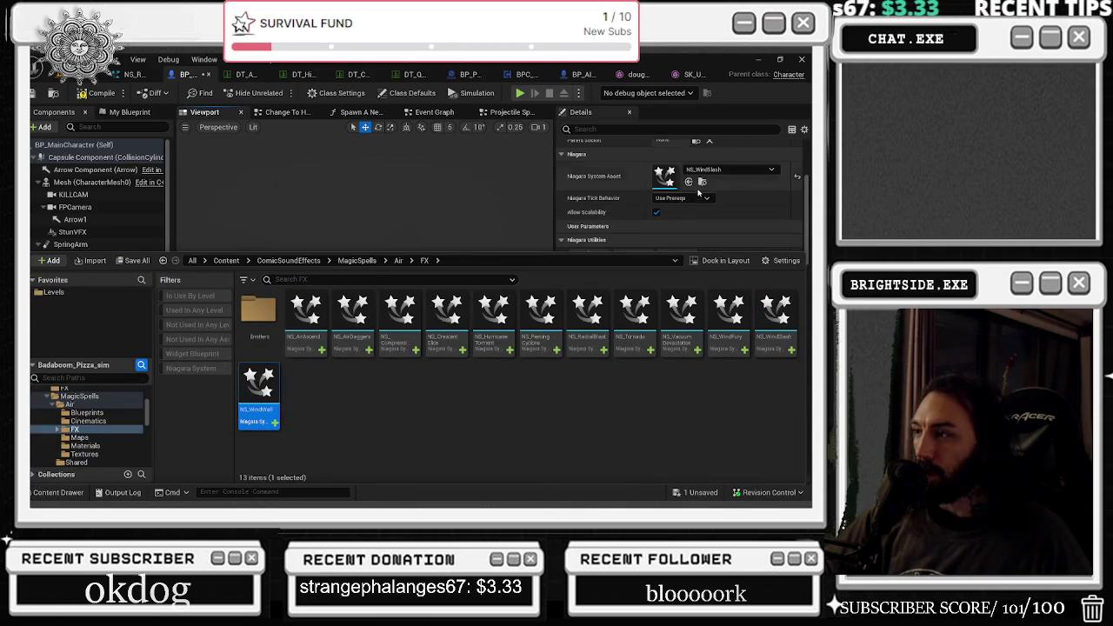
{"action": "left_click", "coordinate": [689, 183]}
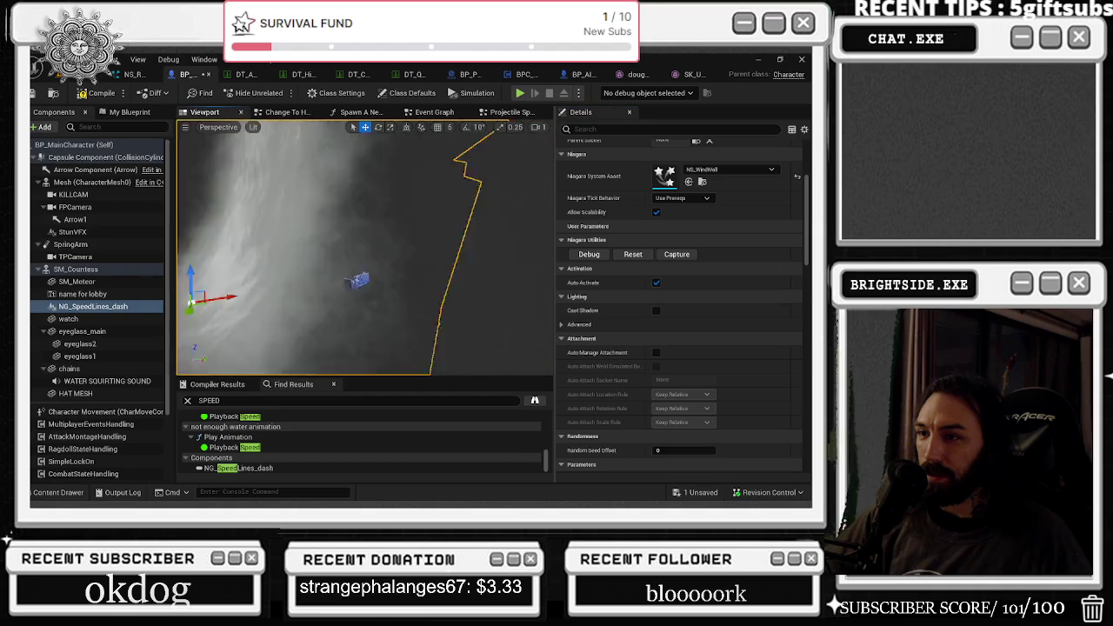
{"action": "left_click_drag", "start_coordinate": [238, 372], "coordinate": [239, 371]}
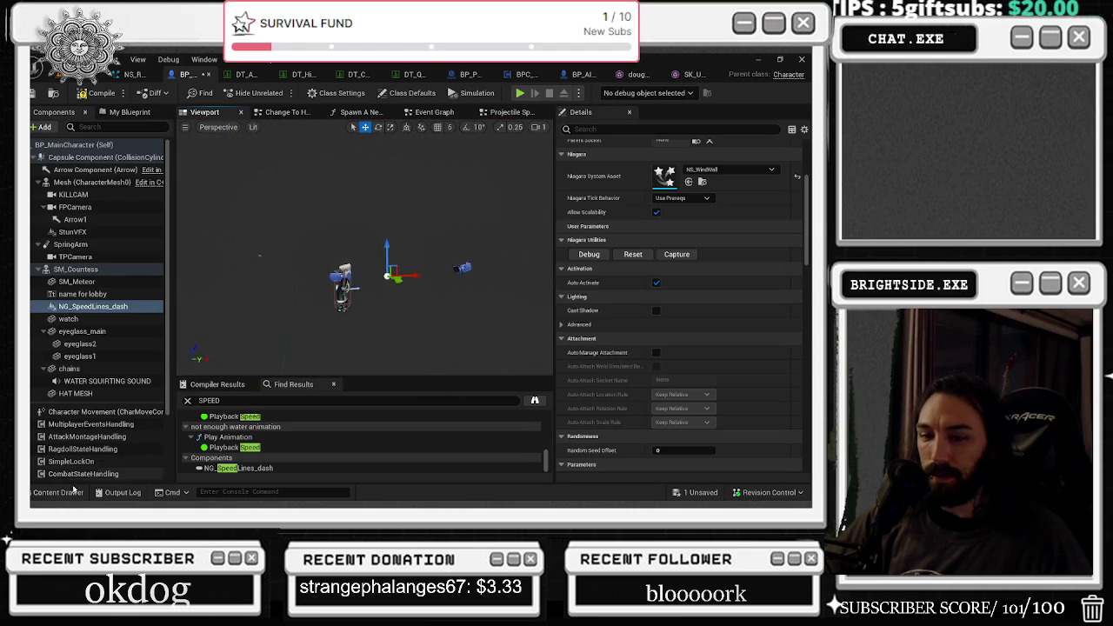
{"action": "left_click", "coordinate": [61, 492]}
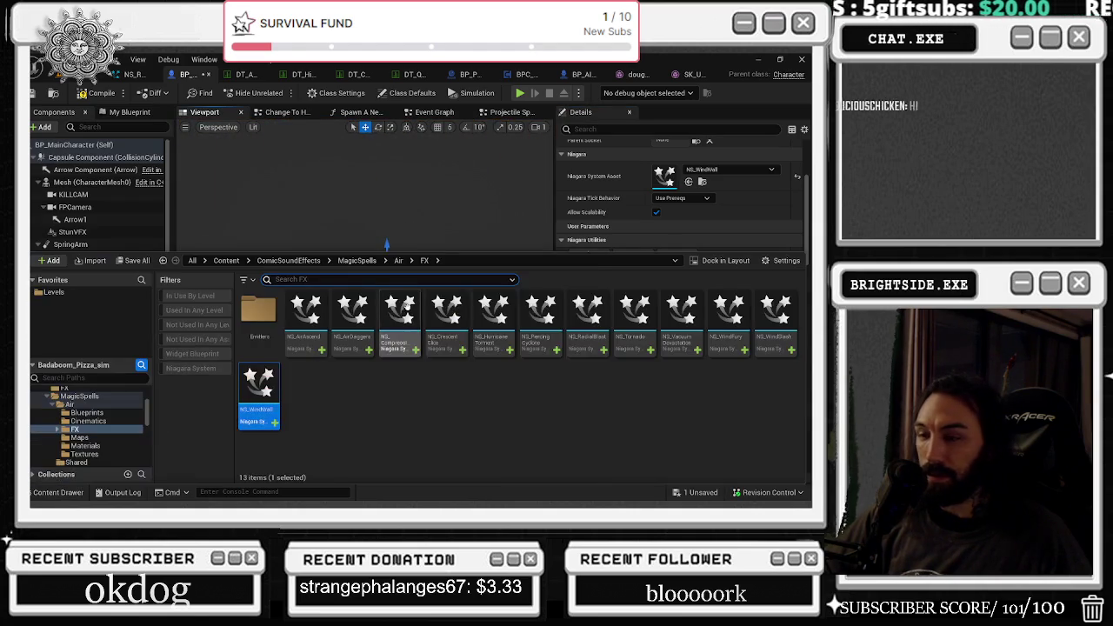
Delete the Air pack's Maps folder and its assets.
{"action": "left_click", "coordinate": [398, 260]}
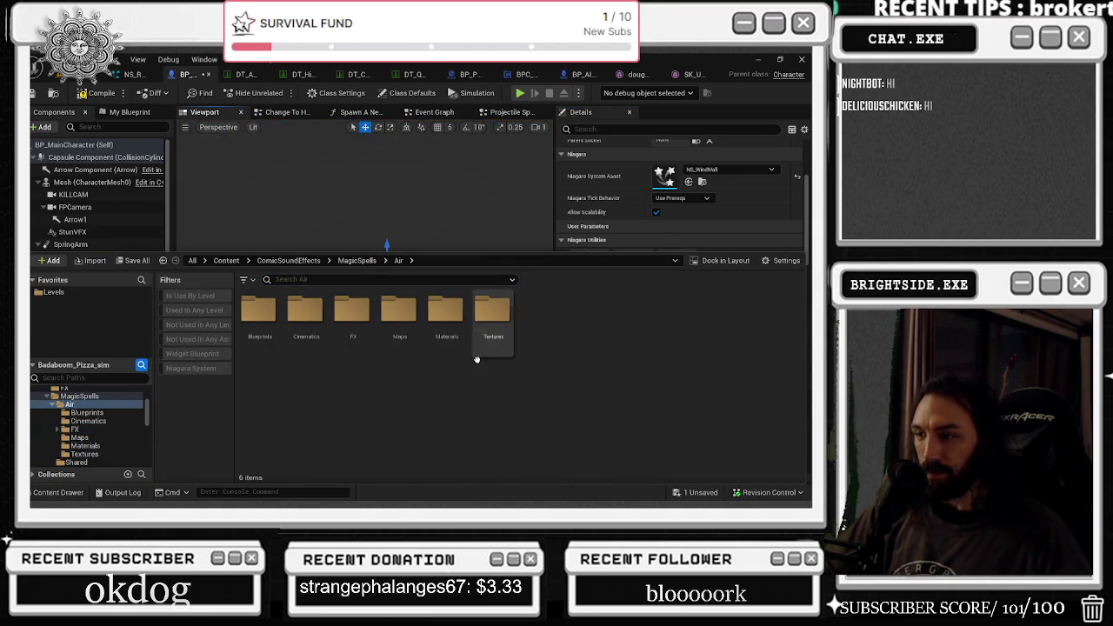
{"action": "right_click", "coordinate": [414, 333]}
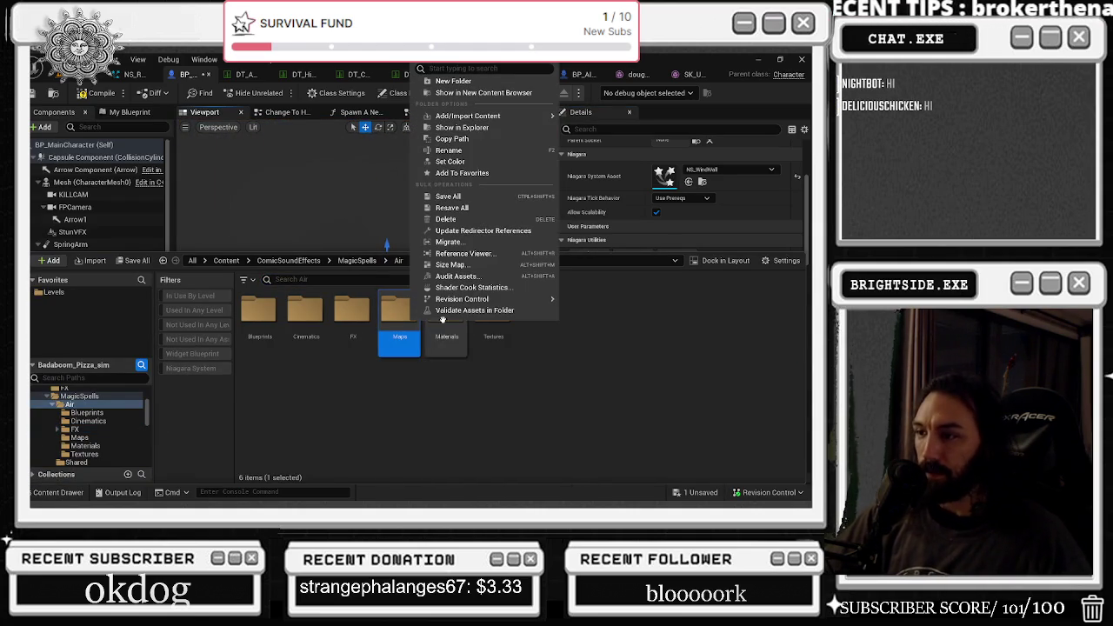
{"action": "left_click", "coordinate": [446, 219]}
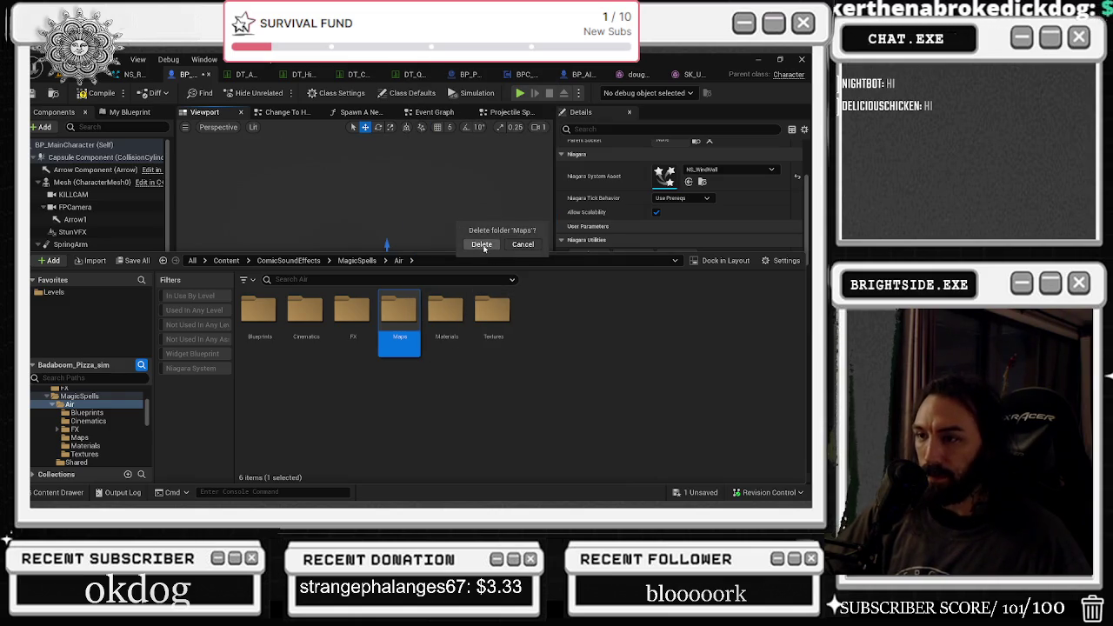
{"action": "left_click", "coordinate": [481, 245]}
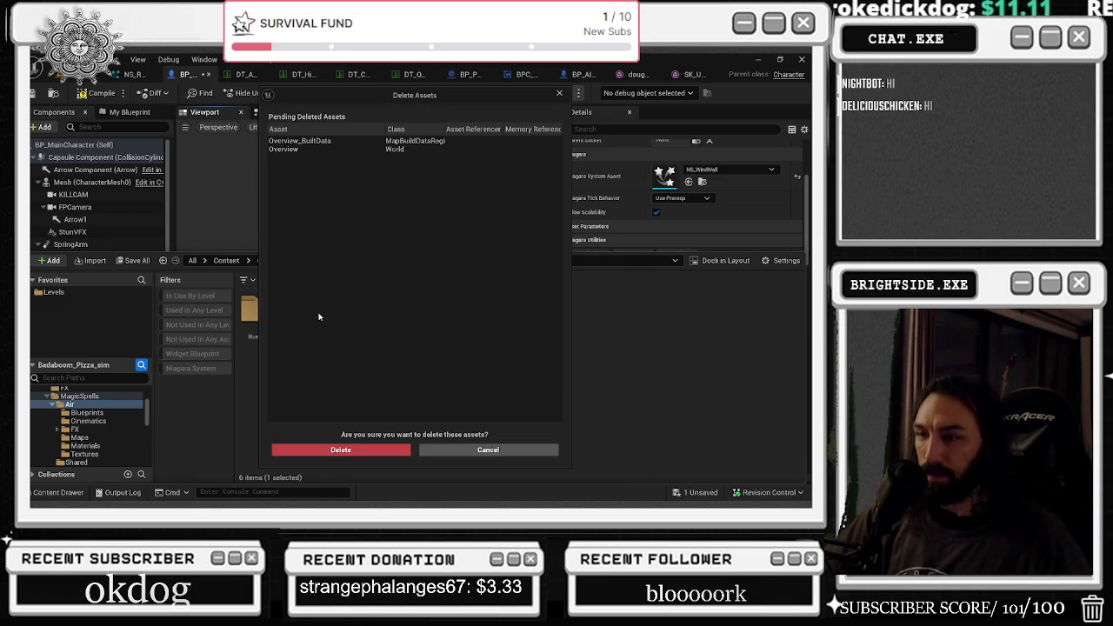
{"action": "left_click", "coordinate": [341, 451]}
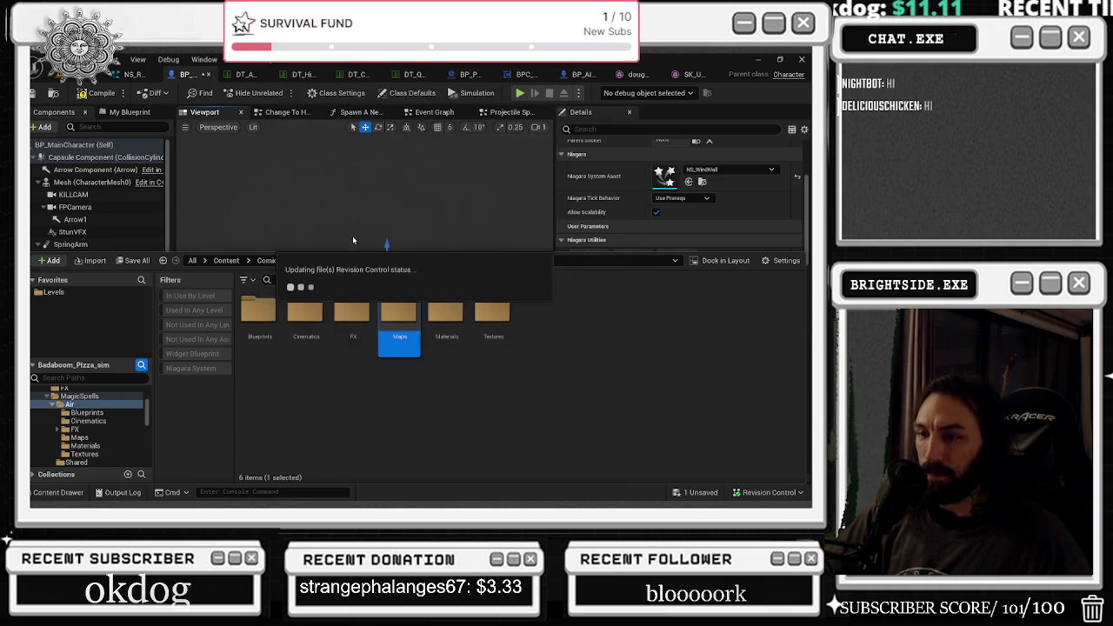
Browse the Air pack's Blueprints, Cinematics, FX and Emitters folders.
{"action": "double_click", "coordinate": [259, 310]}
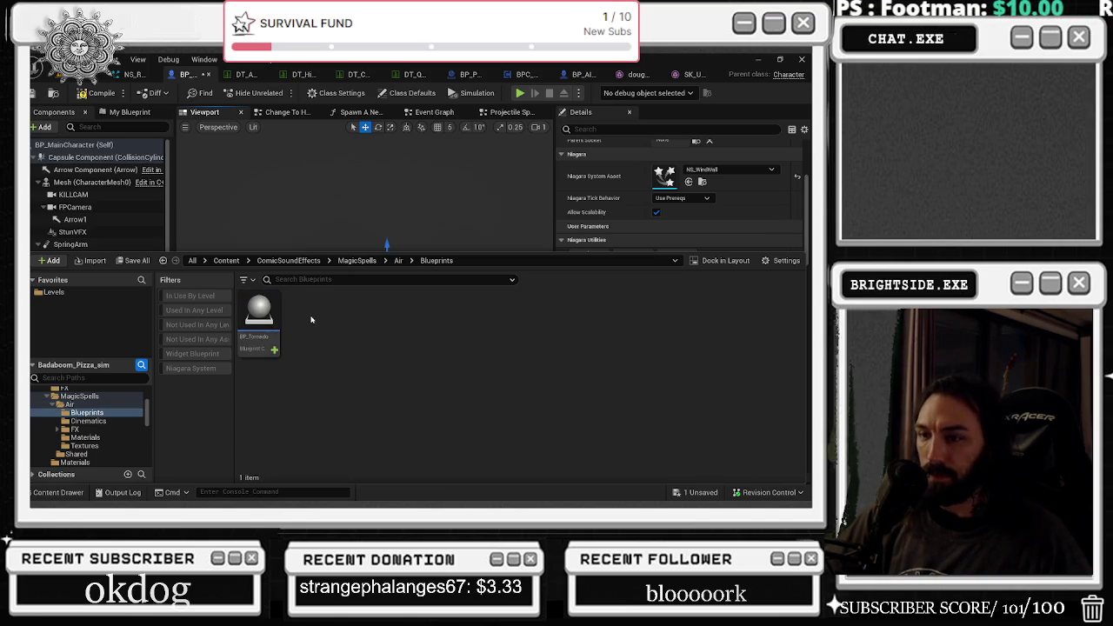
{"action": "left_click", "coordinate": [399, 261]}
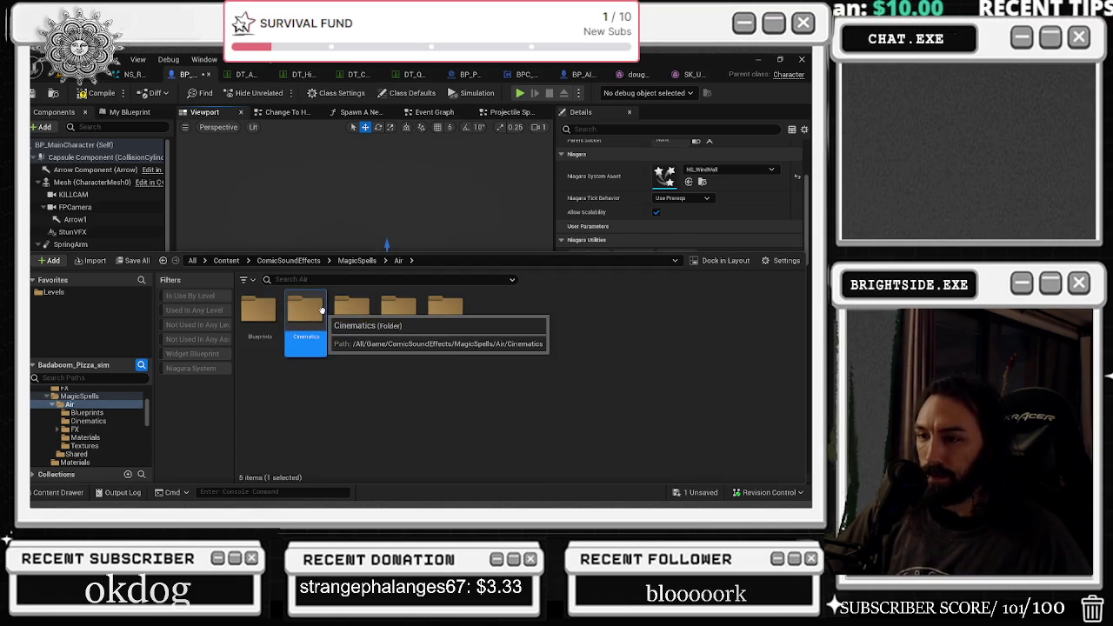
{"action": "double_click", "coordinate": [307, 315]}
{"action": "left_click", "coordinate": [399, 261]}
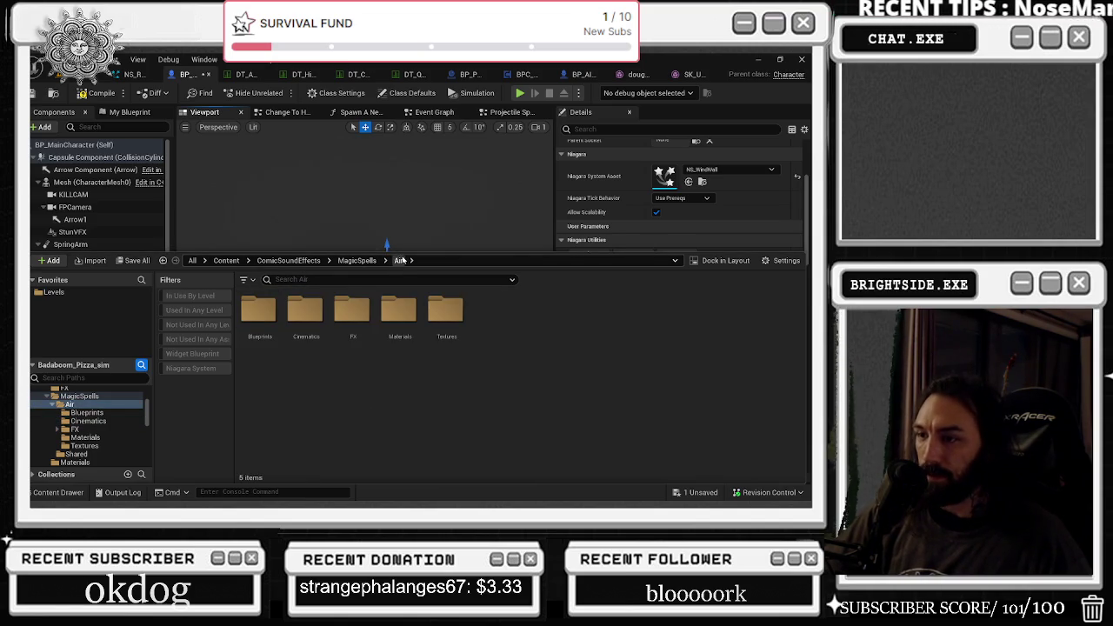
{"action": "double_click", "coordinate": [343, 318]}
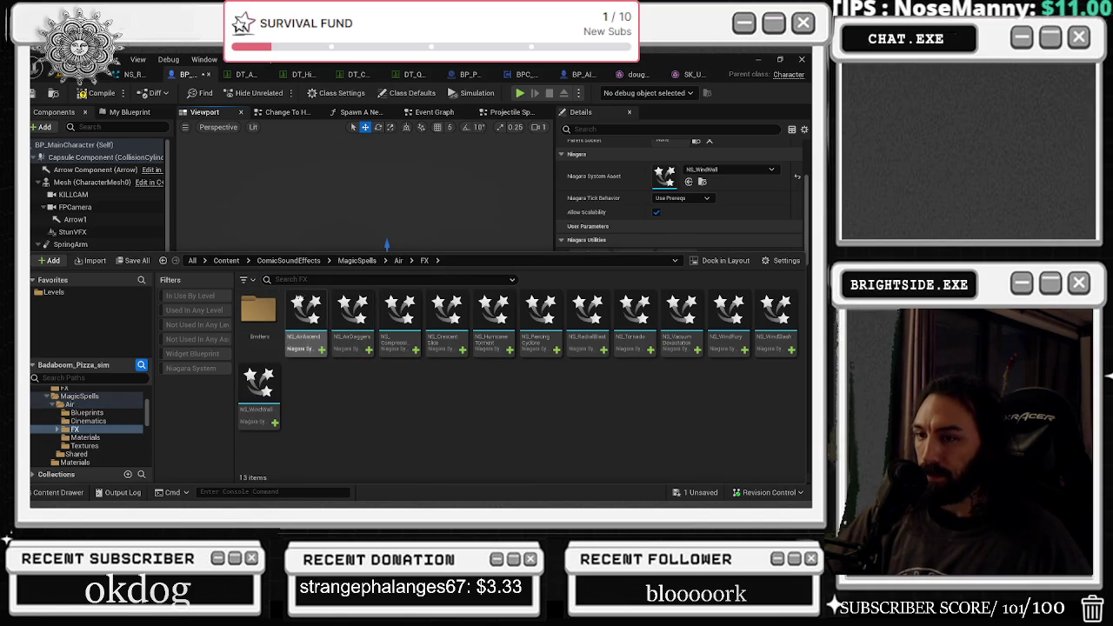
{"action": "double_click", "coordinate": [258, 312]}
{"action": "left_click", "coordinate": [425, 261]}
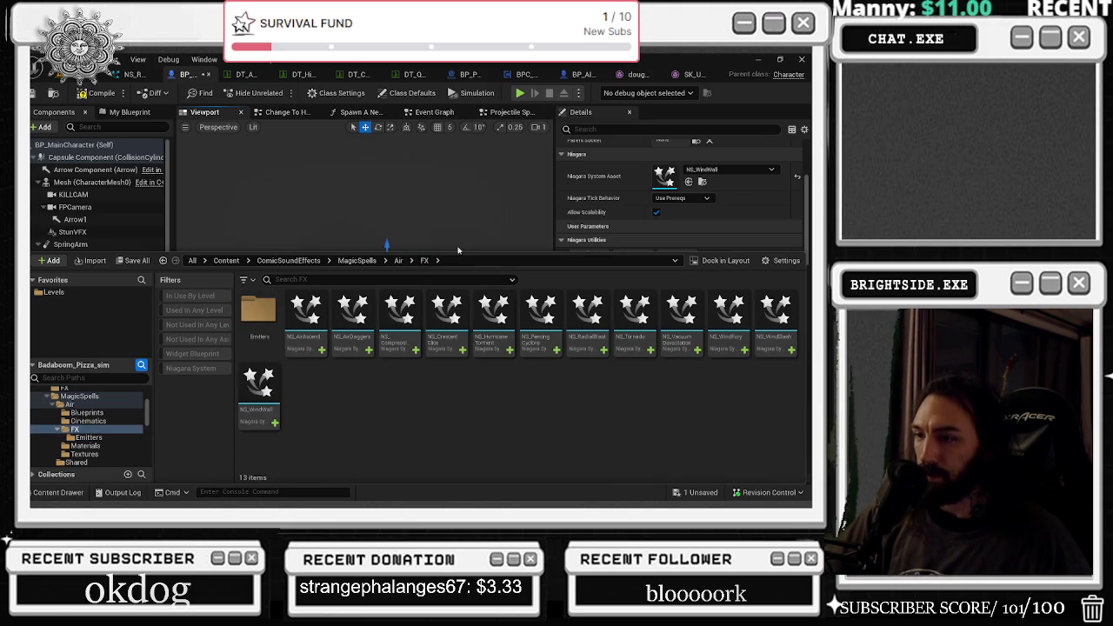
Assign NS_AirAscend, then NS_CompressionBomb to the speed-line component from the FX folder.
{"action": "left_click", "coordinate": [306, 313]}
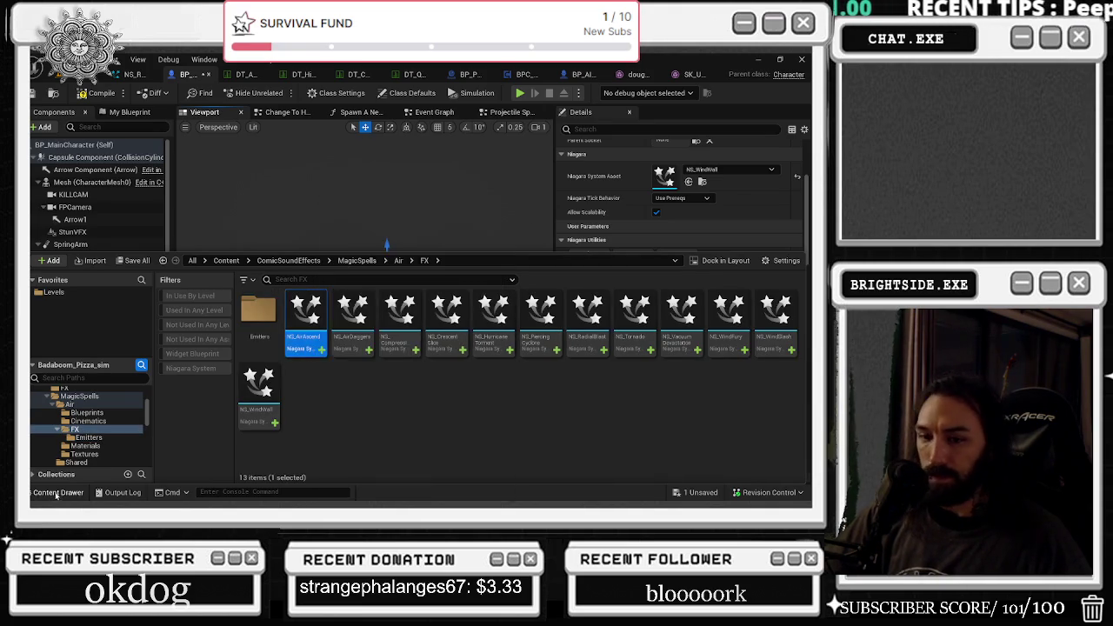
{"action": "left_click", "coordinate": [688, 183]}
{"action": "left_click", "coordinate": [688, 183]}
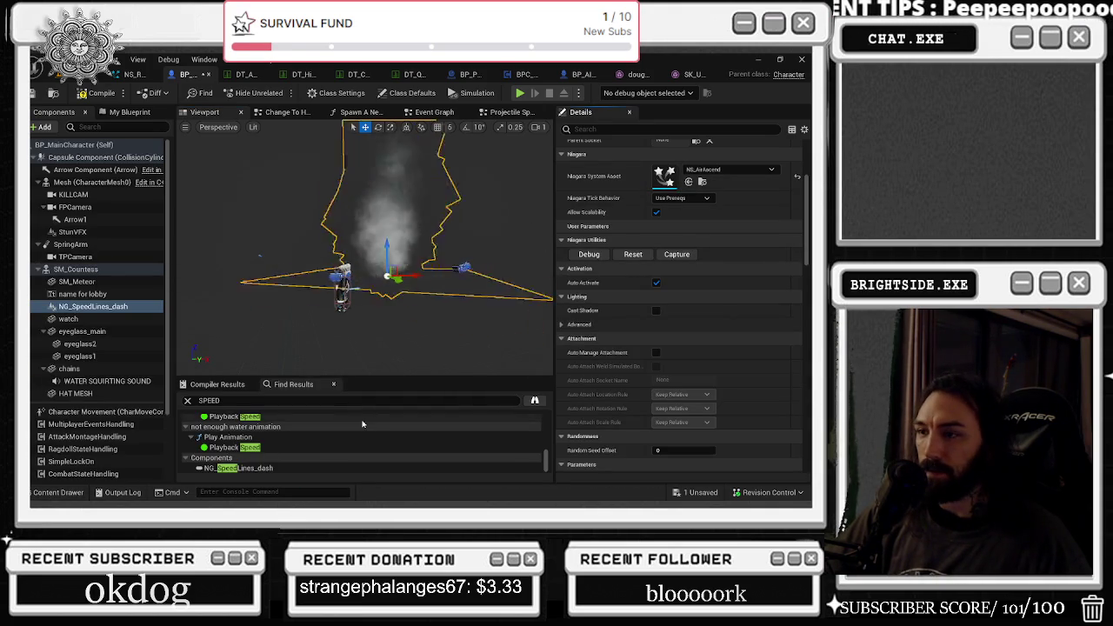
{"action": "left_click", "coordinate": [59, 493]}
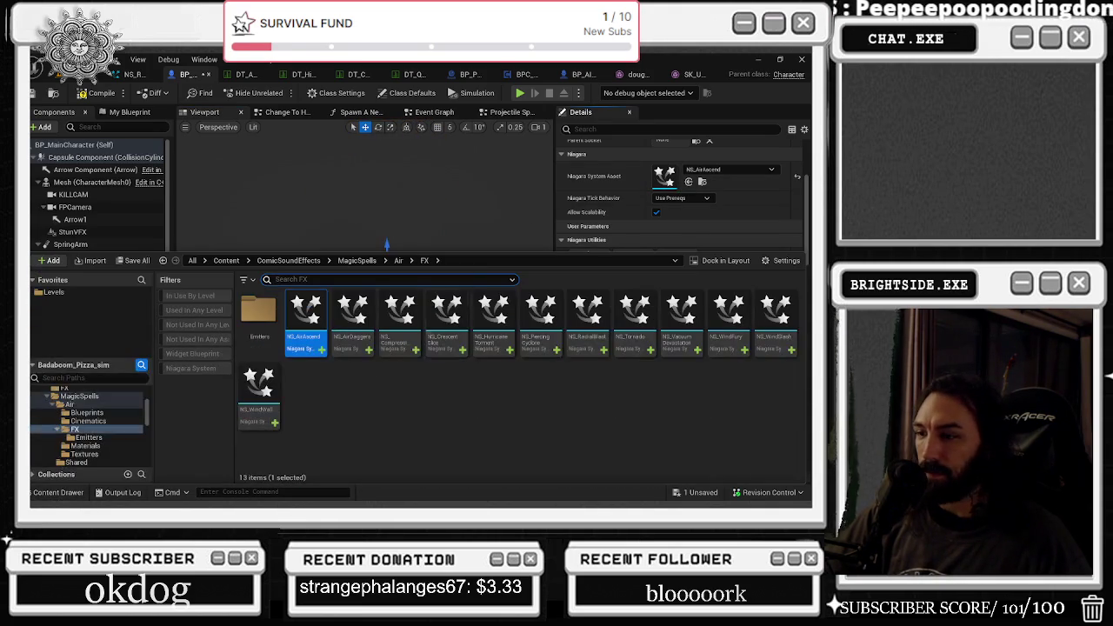
{"action": "left_click", "coordinate": [403, 315]}
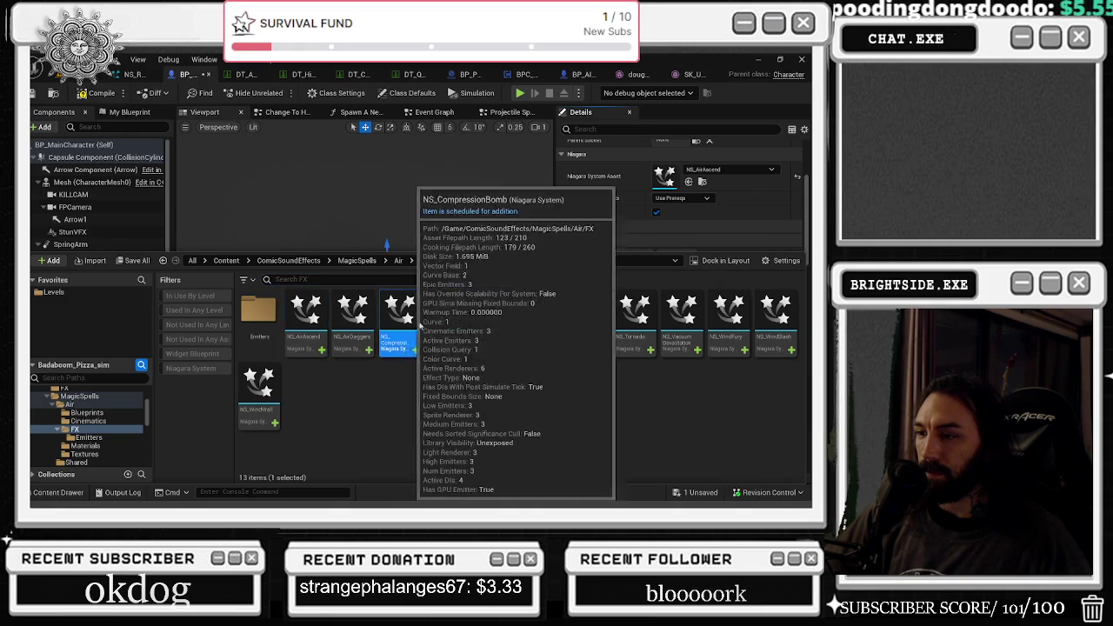
{"action": "left_click", "coordinate": [688, 182]}
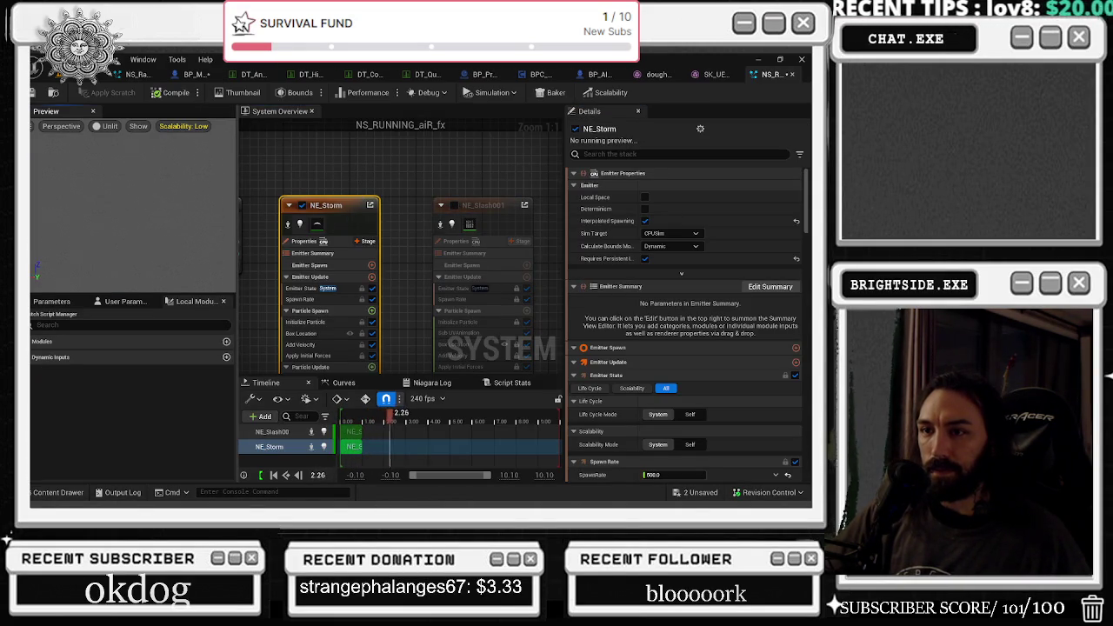
Set NE_Storm's spawn rate to 250 and its particle lifetime to 2.0–3.2.
{"action": "scroll", "coordinate": [674, 366], "scroll_direction": "down", "scroll_amount": 3}
{"action": "left_click", "coordinate": [674, 343]}
{"action": "type", "text": "250"}
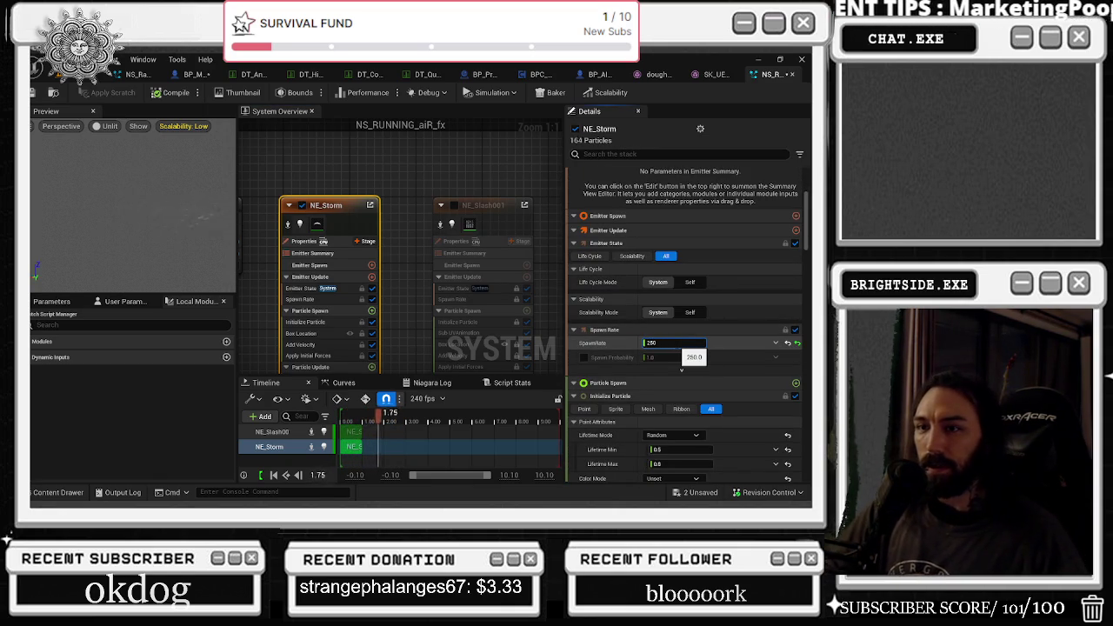
{"action": "key", "text": "Return"}
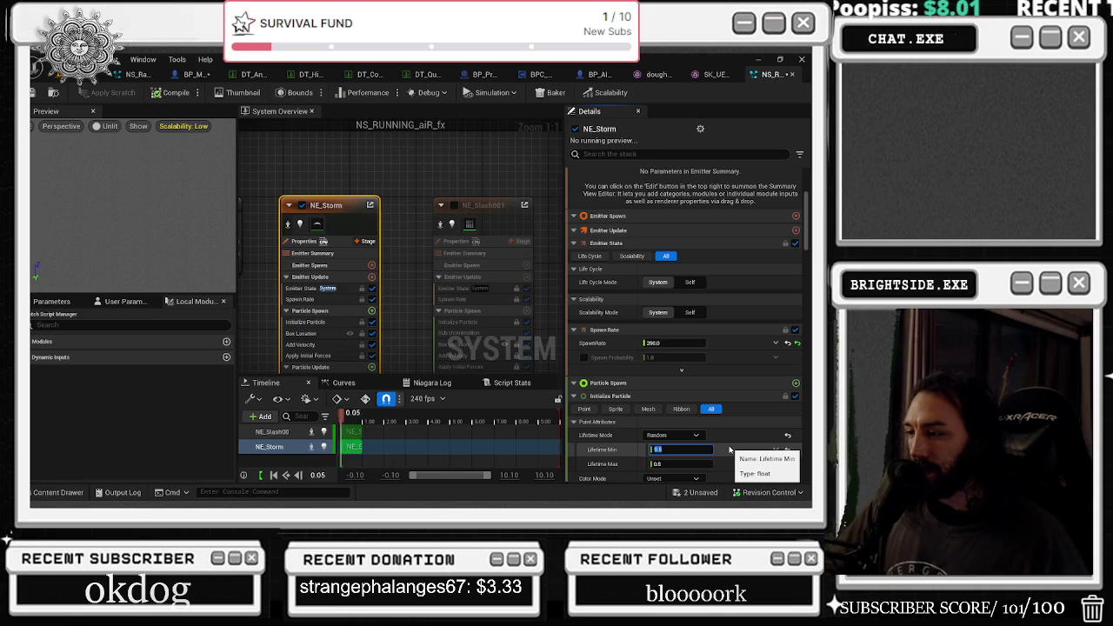
{"action": "scroll", "coordinate": [730, 449], "scroll_direction": "down", "scroll_amount": 3}
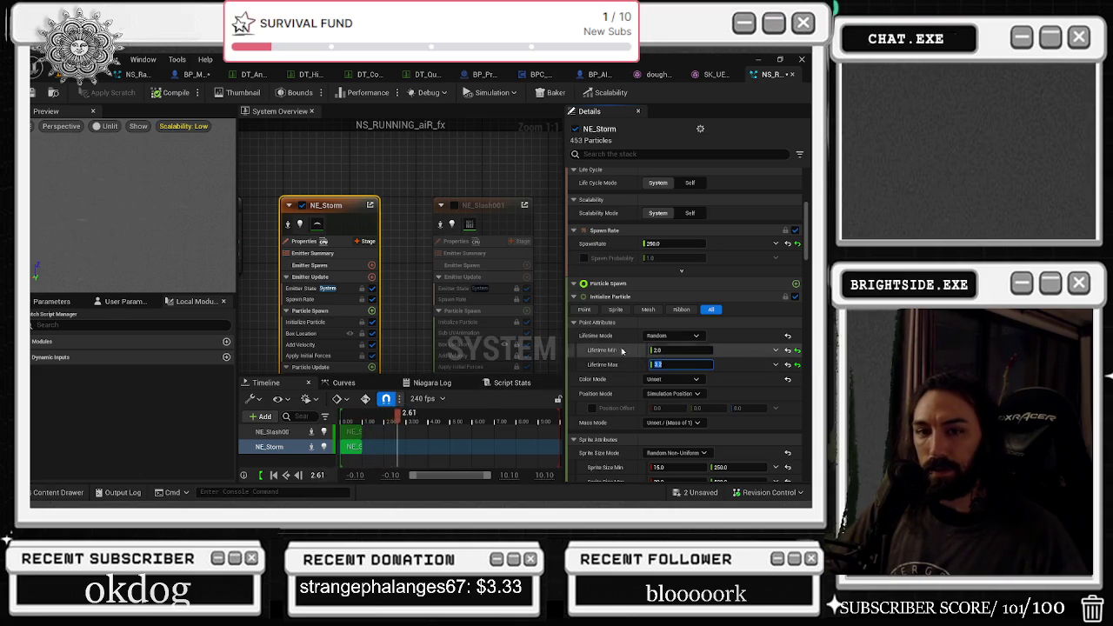
{"action": "scroll", "coordinate": [748, 435], "scroll_direction": "down", "scroll_amount": 2}
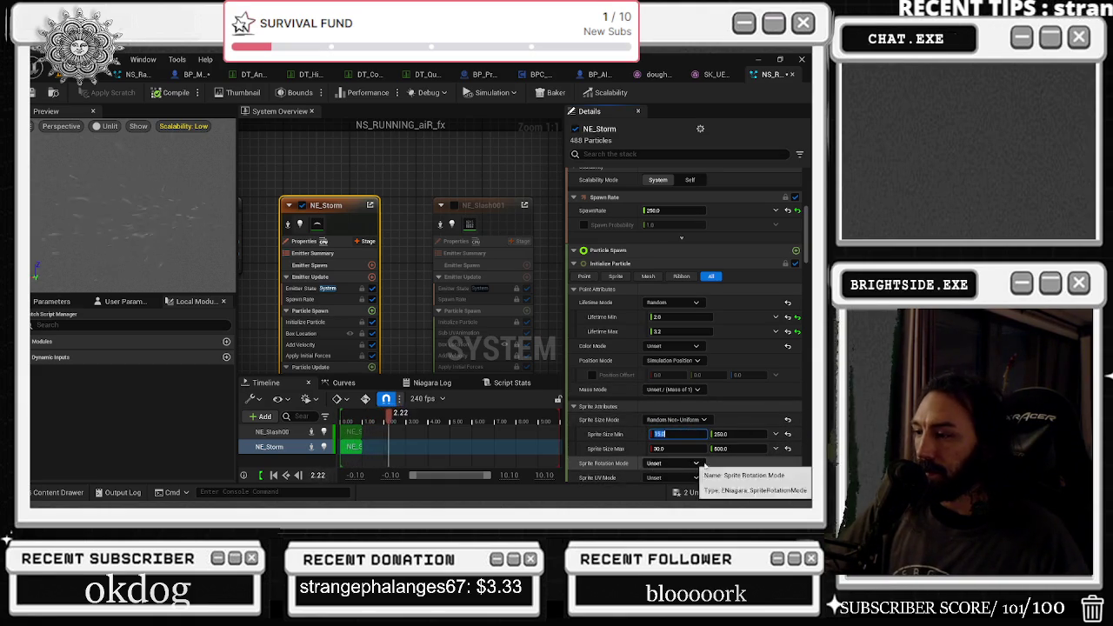
{"action": "scroll", "coordinate": [614, 454], "scroll_direction": "down", "scroll_amount": 2}
Save NS_RUNNING_aiR_fx and BP_MainCharacter with Save All.
{"action": "left_click", "coordinate": [696, 492]}
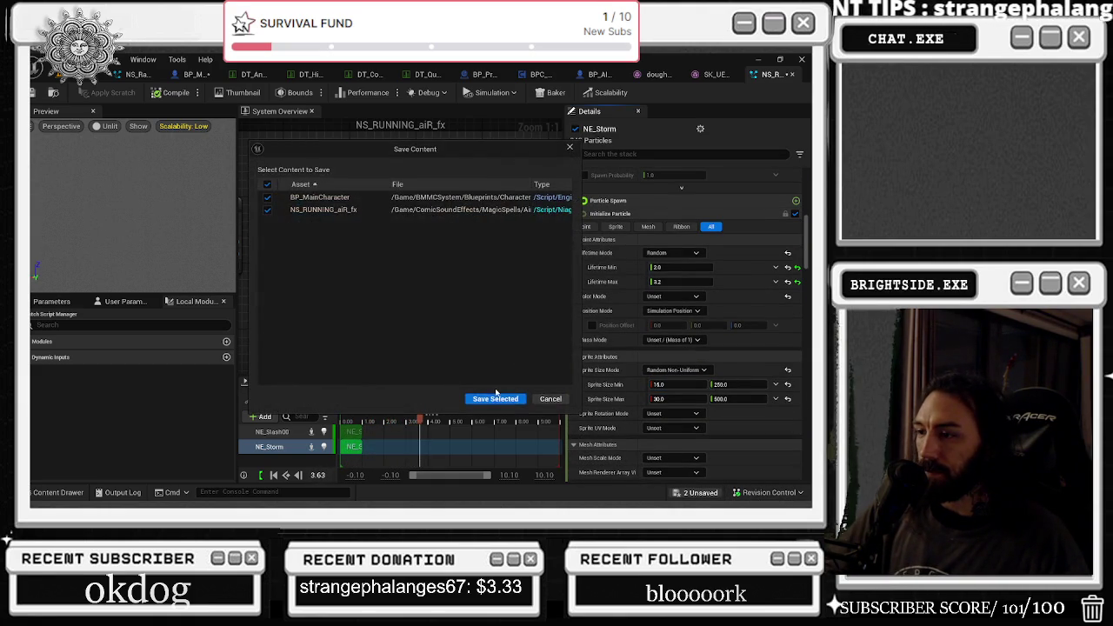
{"action": "left_click", "coordinate": [502, 398]}
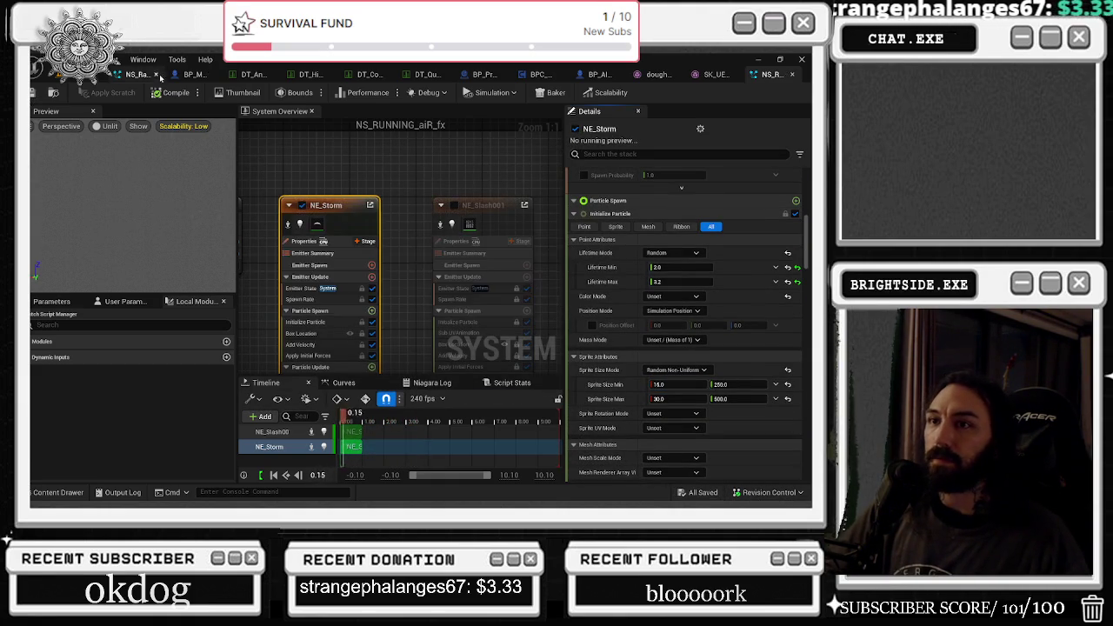
{"action": "left_click", "coordinate": [180, 78]}
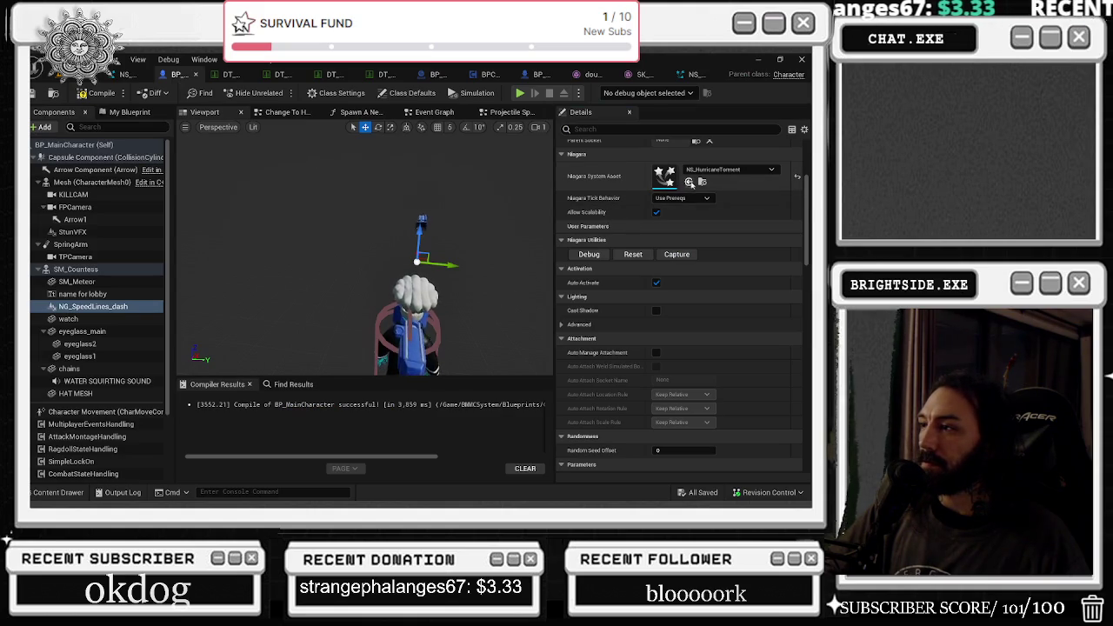
Assign NS_RUNNING_aiR_fx to the speed-lines component and orbit to watch the particles.
{"action": "left_click", "coordinate": [688, 183]}
{"action": "mouse_move", "coordinate": [486, 231]}
{"action": "left_mouse_down"}
{"action": "mouse_move", "coordinate": [314, 176]}
{"action": "mouse_move", "coordinate": [261, 178]}
{"action": "left_mouse_up"}
{"action": "left_click_drag", "start_coordinate": [408, 201], "coordinate": [327, 268]}
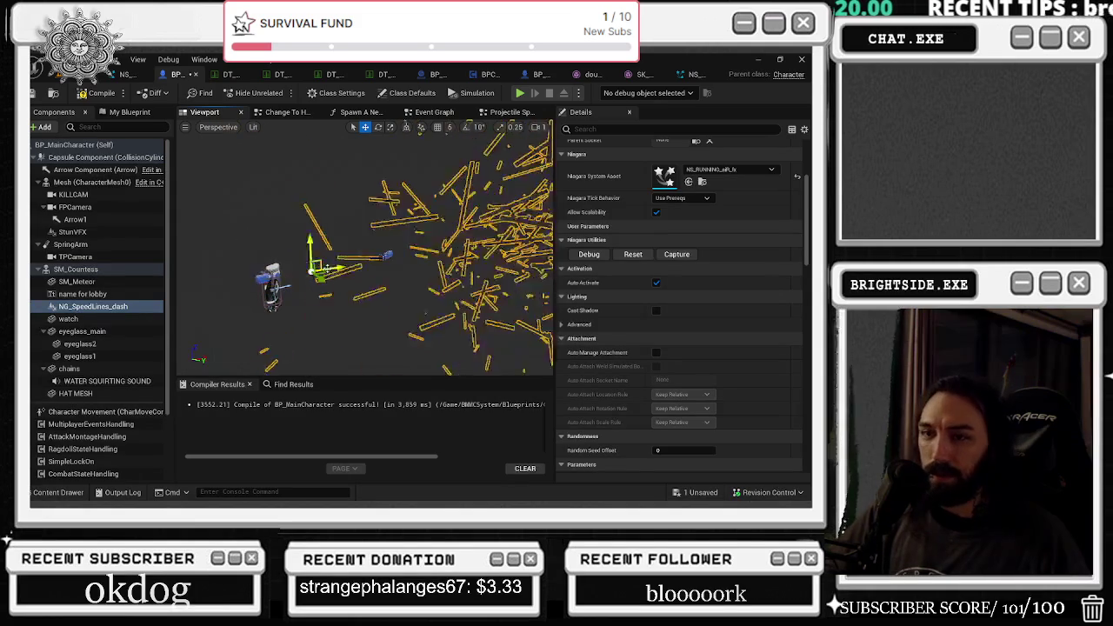
{"action": "left_click", "coordinate": [83, 294]}
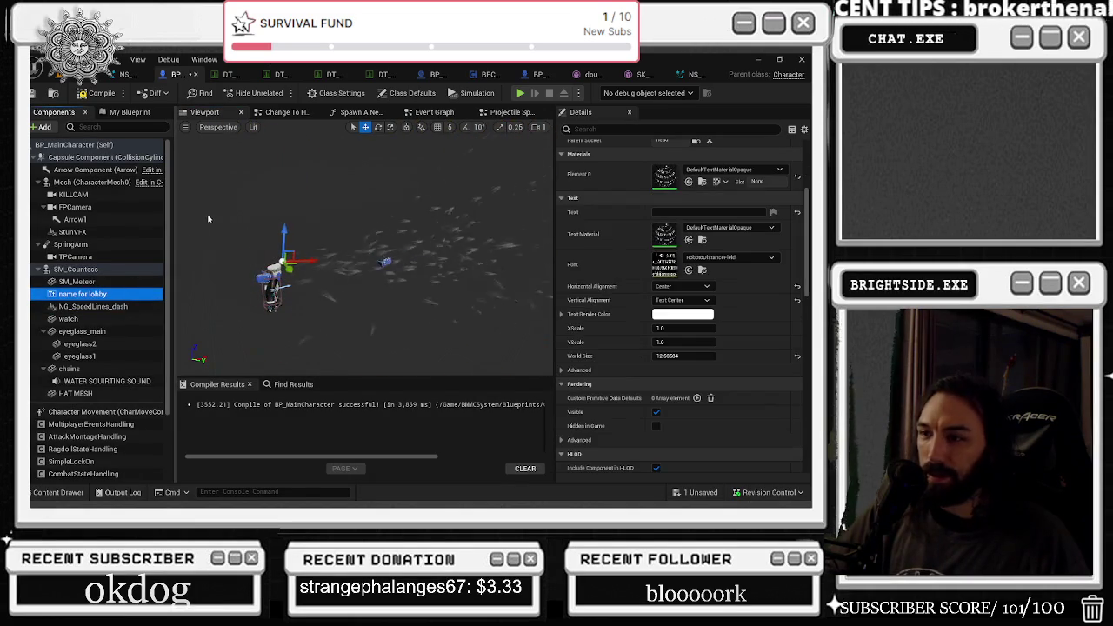
{"action": "key", "text": "f"}
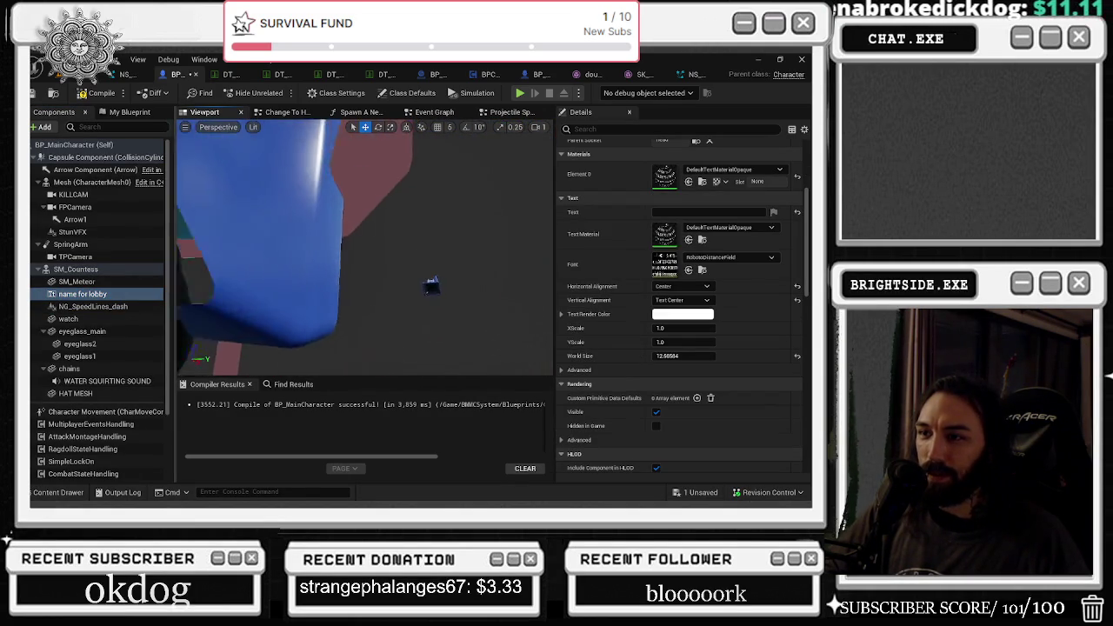
Toggle the speed-lines component's Auto Activate off and back on.
{"action": "left_click", "coordinate": [103, 295]}
{"action": "left_click", "coordinate": [96, 307]}
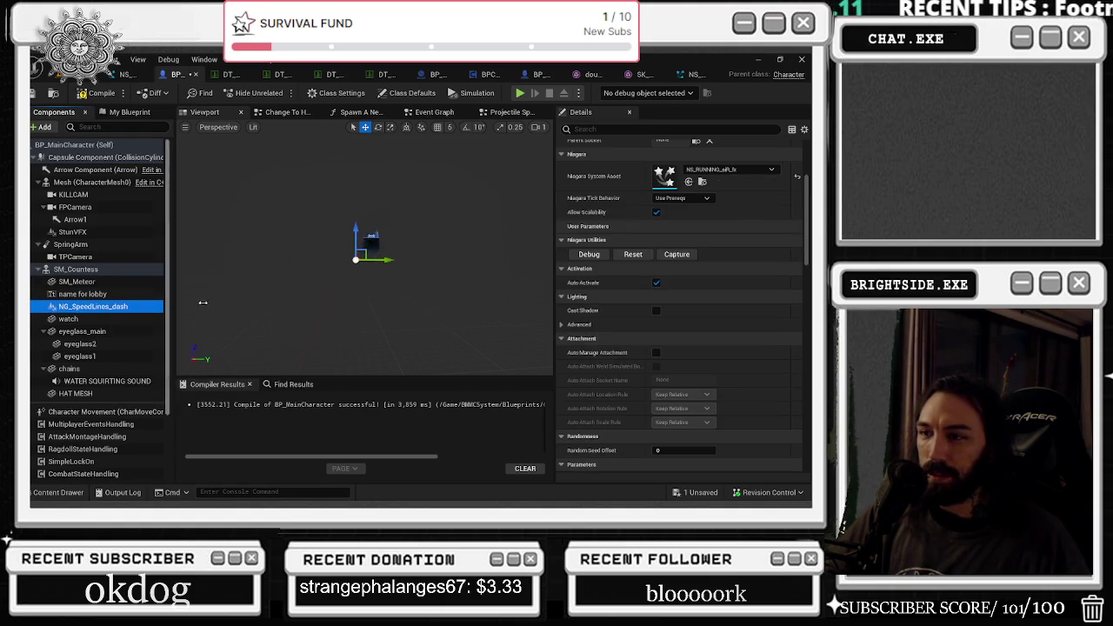
{"action": "left_click", "coordinate": [657, 283]}
{"action": "left_click", "coordinate": [657, 283]}
{"action": "left_click", "coordinate": [657, 282]}
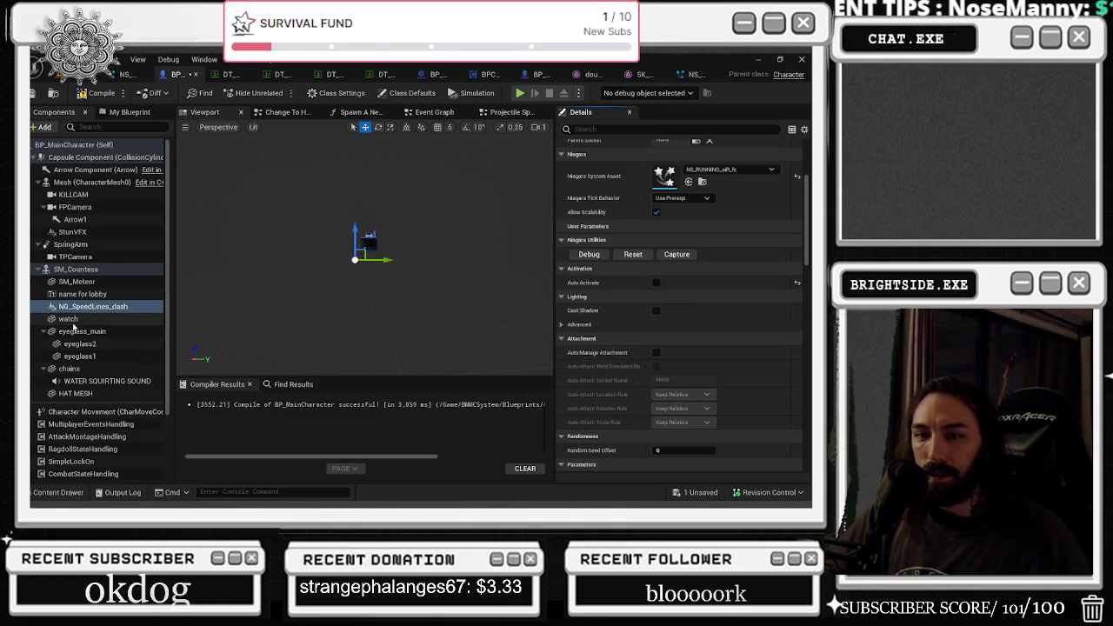
{"action": "left_click", "coordinate": [70, 320]}
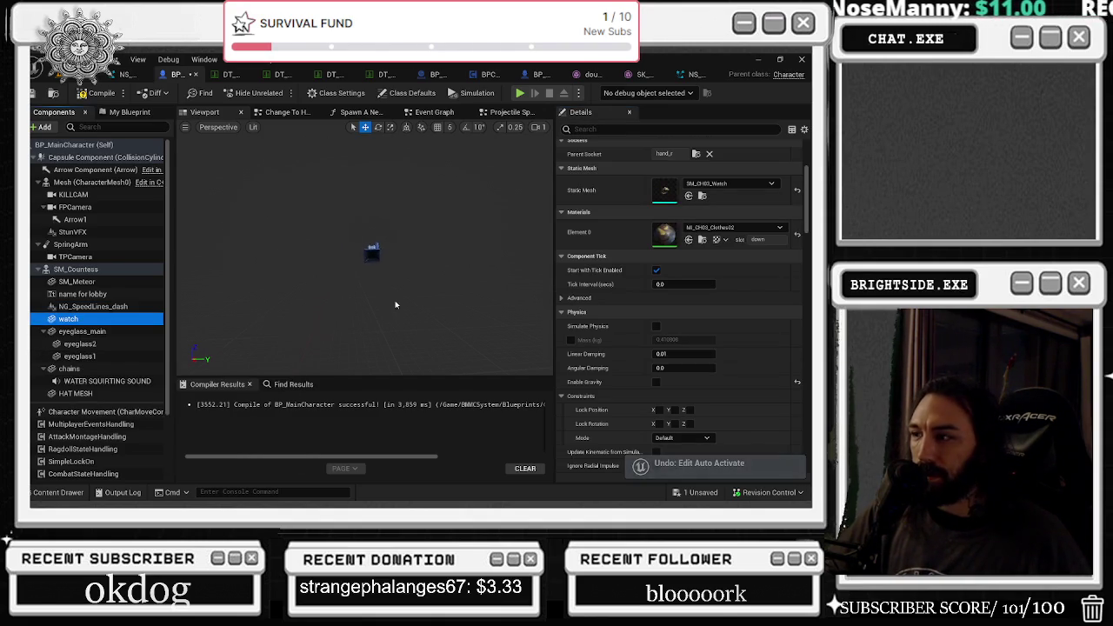
{"action": "left_click", "coordinate": [137, 307]}
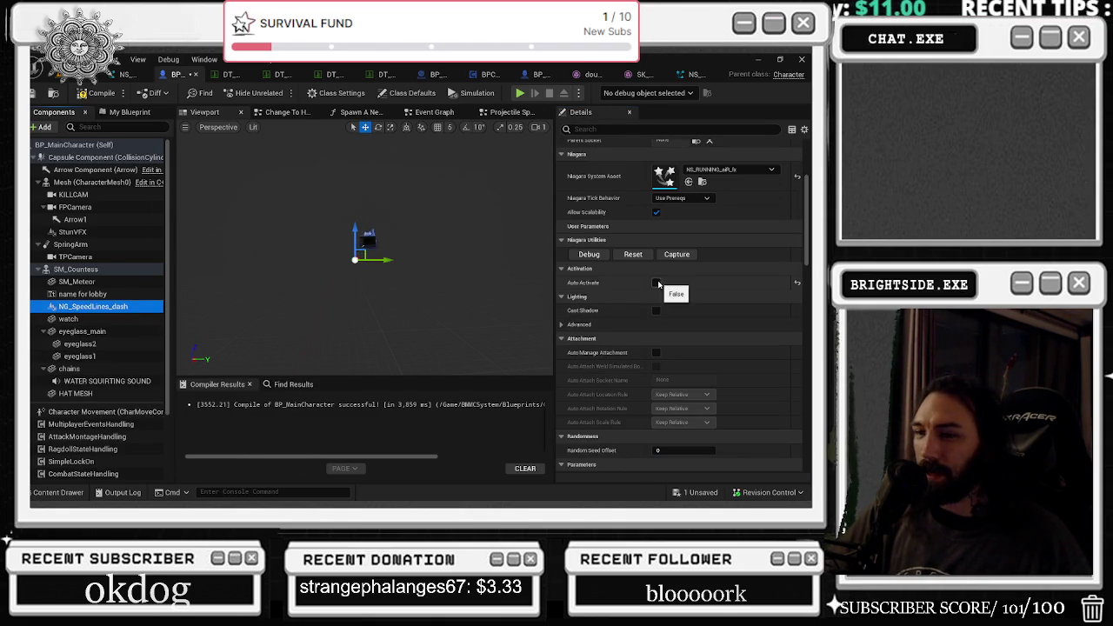
{"action": "left_click", "coordinate": [656, 283]}
{"action": "left_click", "coordinate": [65, 319]}
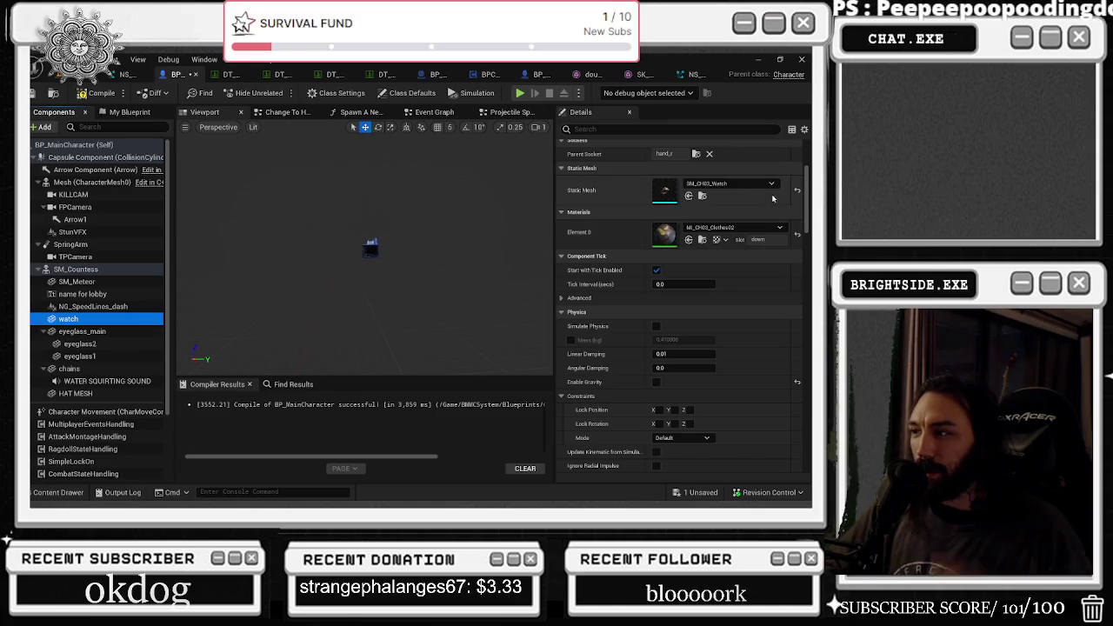
{"action": "left_click", "coordinate": [91, 306]}
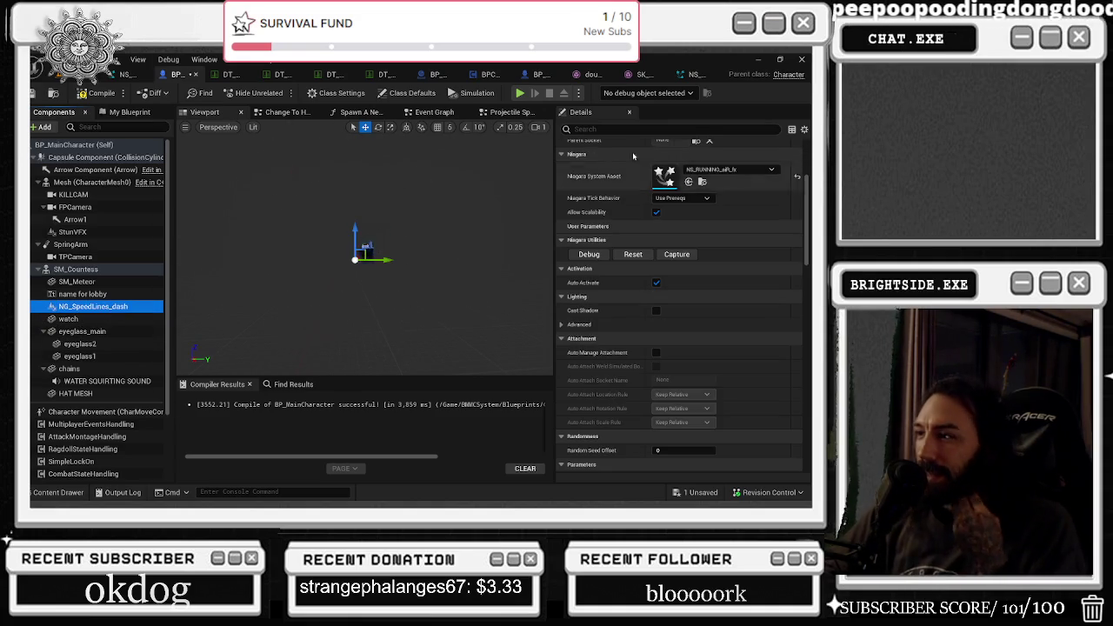
Replace the speed-lines effect with NG_SpeedLines_dash, found by searching 'PE'.
{"action": "left_click", "coordinate": [740, 172]}
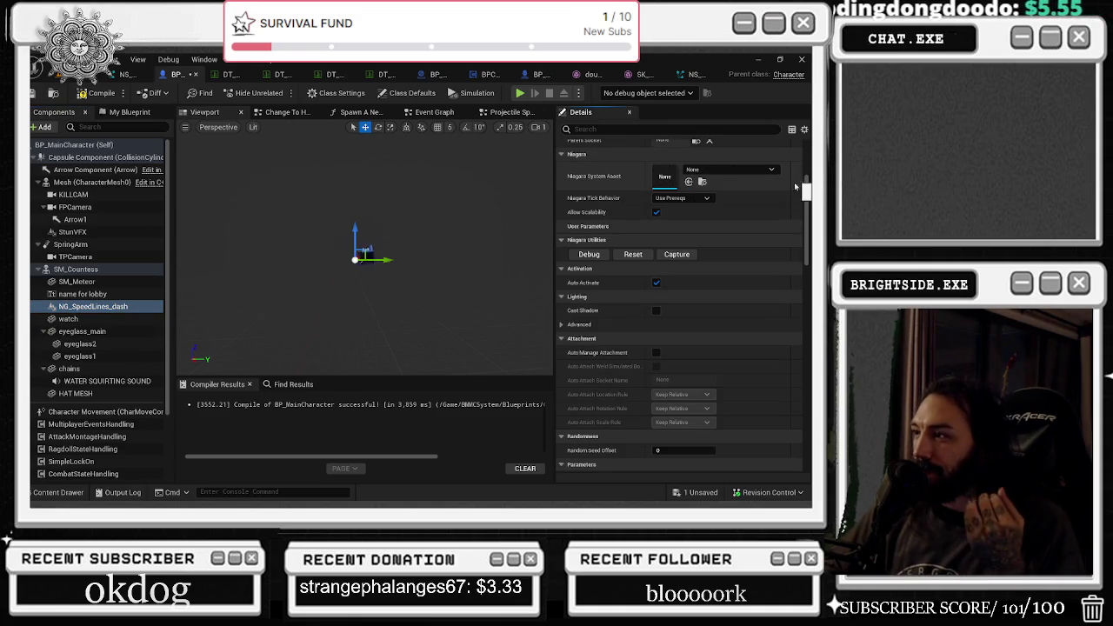
{"action": "left_click", "coordinate": [744, 171]}
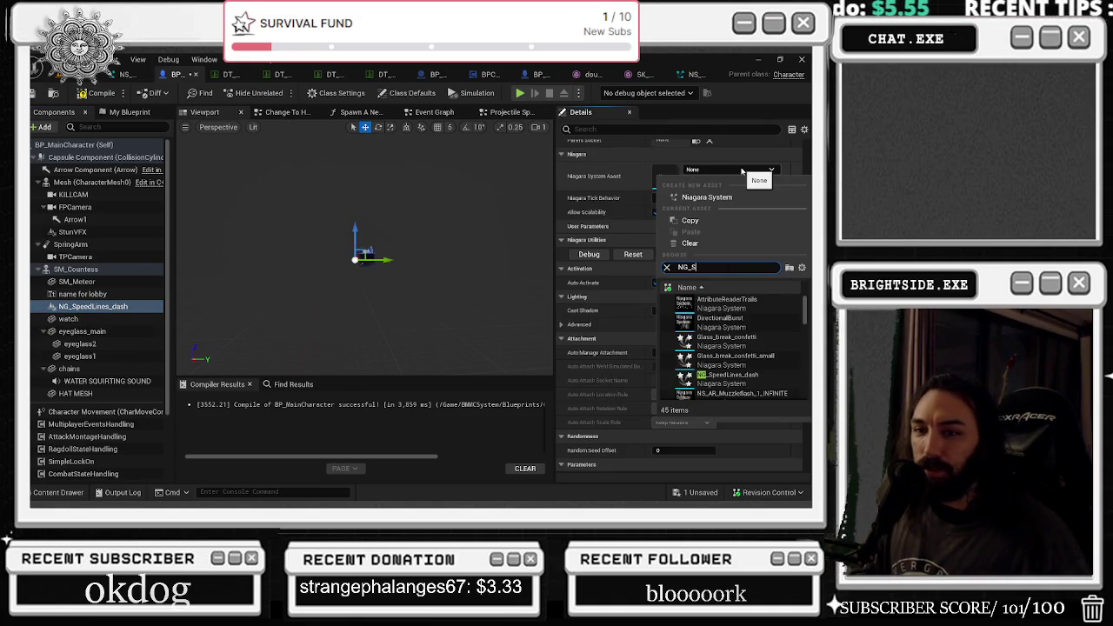
{"action": "type", "text": "PE"}
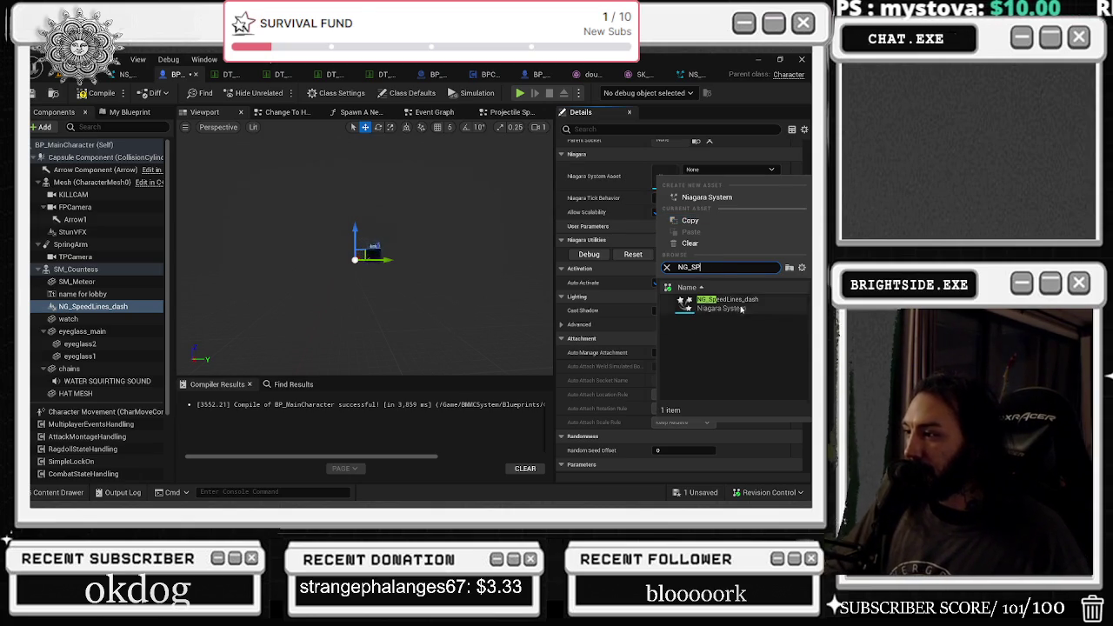
{"action": "left_click", "coordinate": [712, 303]}
{"action": "left_click", "coordinate": [87, 295]}
{"action": "left_click", "coordinate": [96, 307]}
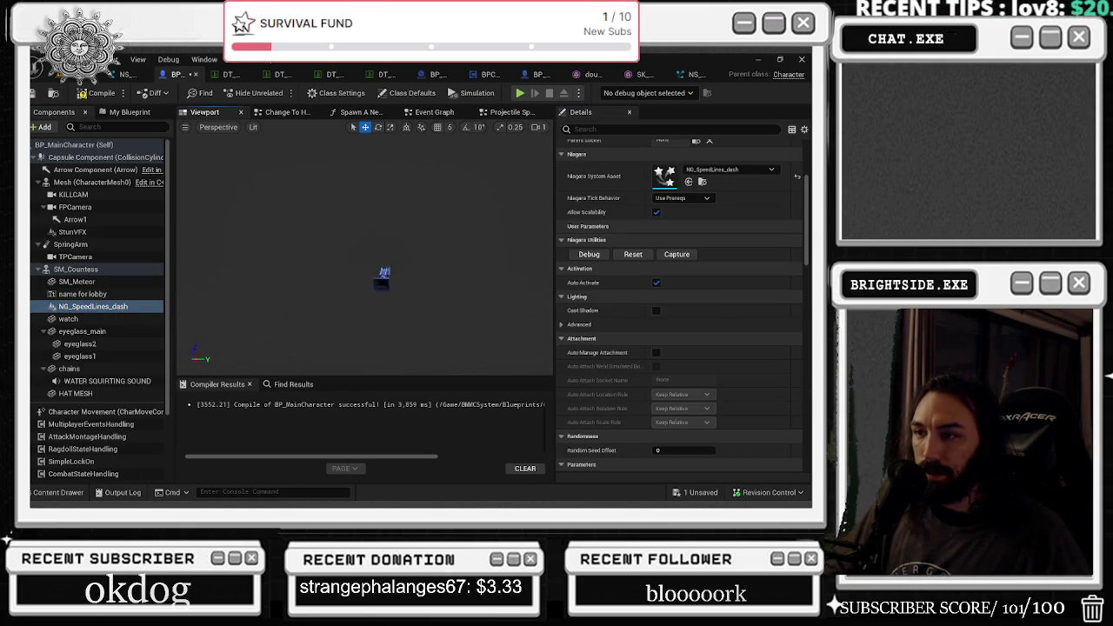
{"action": "key", "text": "f"}
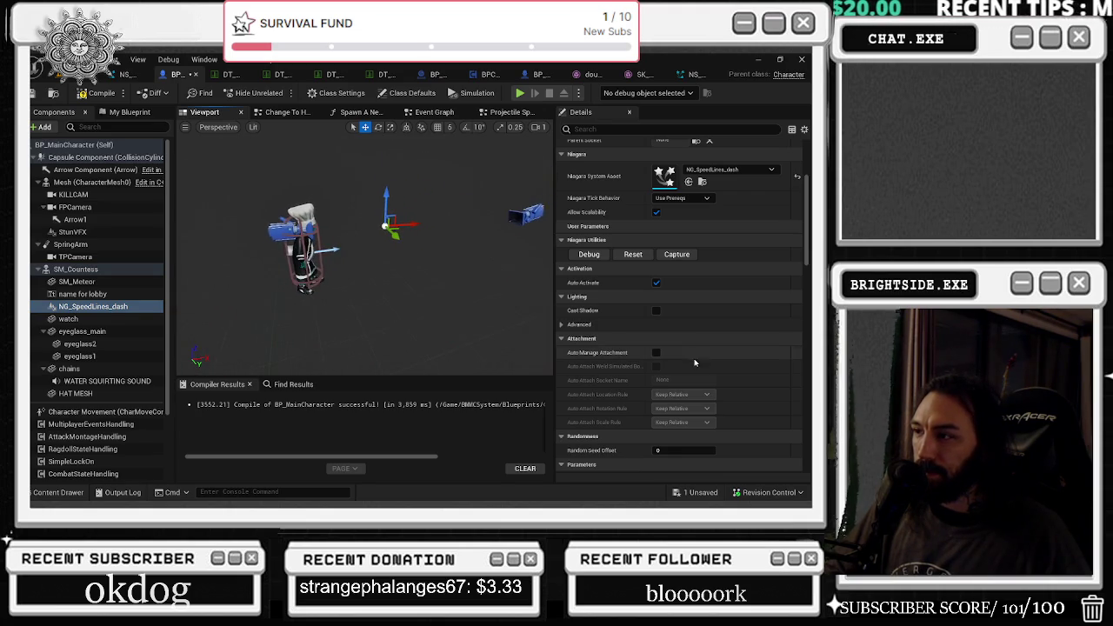
Turn off Auto Activate, then save and compile BP_MainCharacter.
{"action": "left_click", "coordinate": [656, 283]}
{"action": "key", "text": "ctrl+shift+s"}
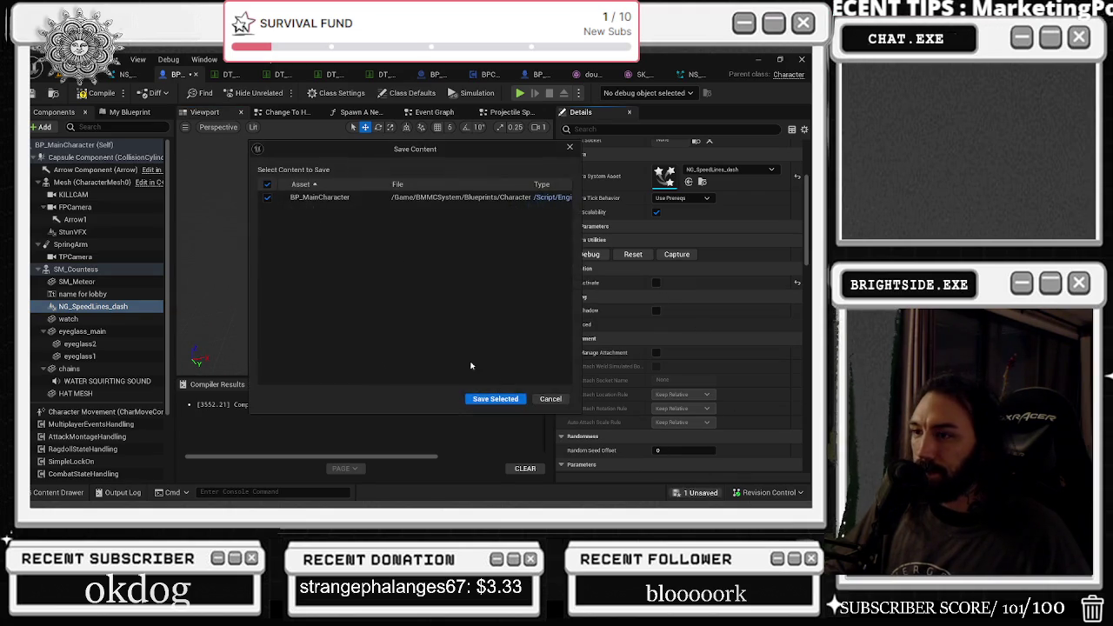
{"action": "left_click", "coordinate": [496, 400]}
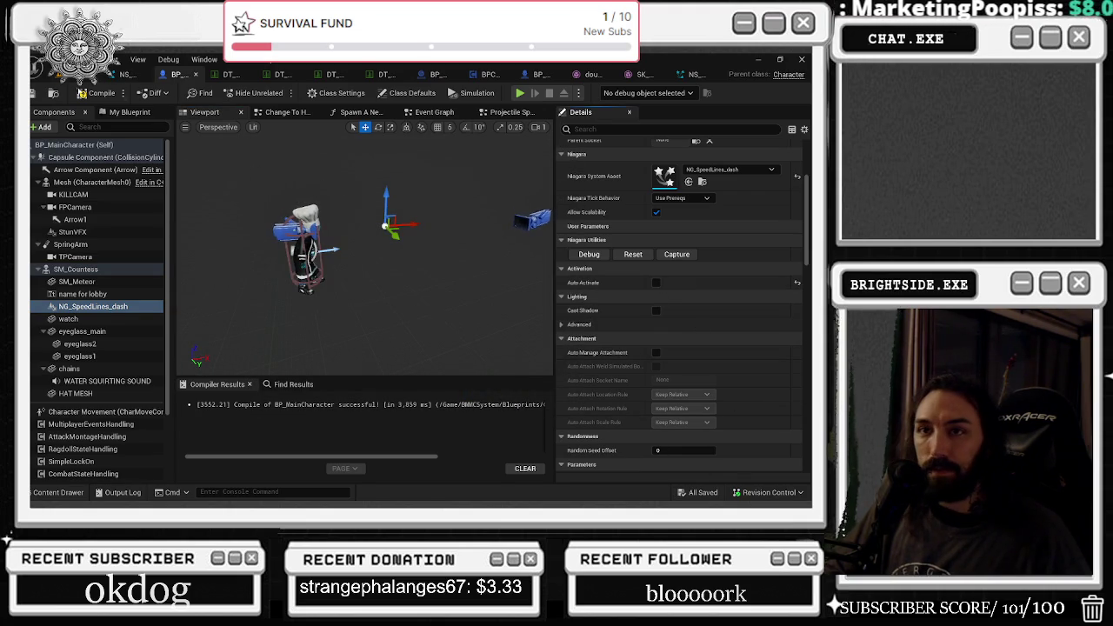
{"action": "left_click", "coordinate": [96, 93]}
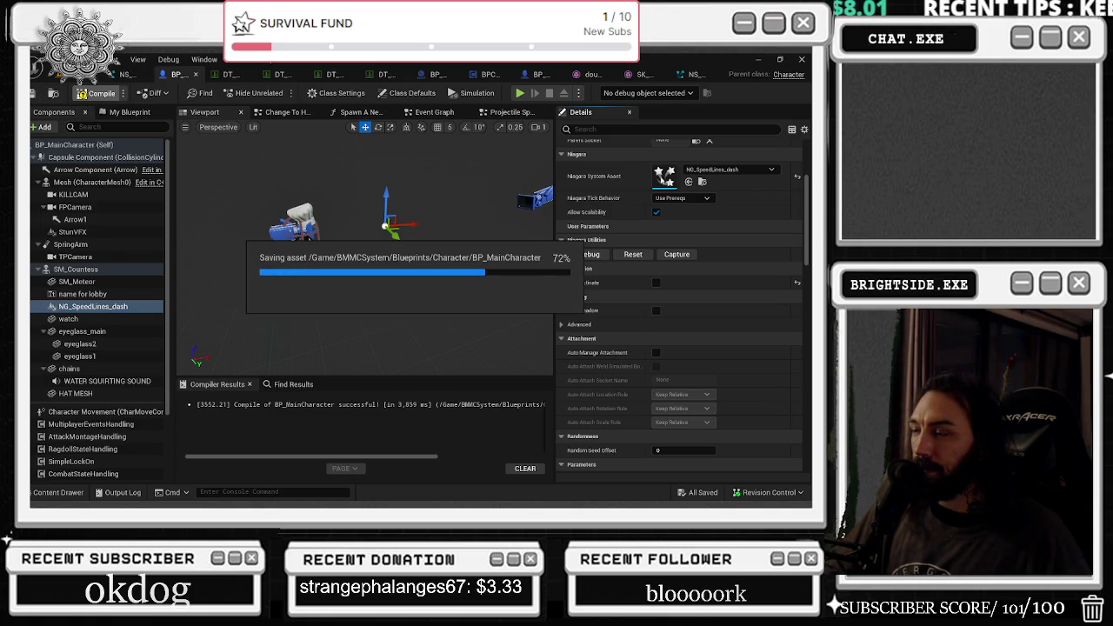
Open NG_SpeedLines_dash and inspect its Fountain emitter and parameters list.
{"action": "double_click", "coordinate": [660, 176]}
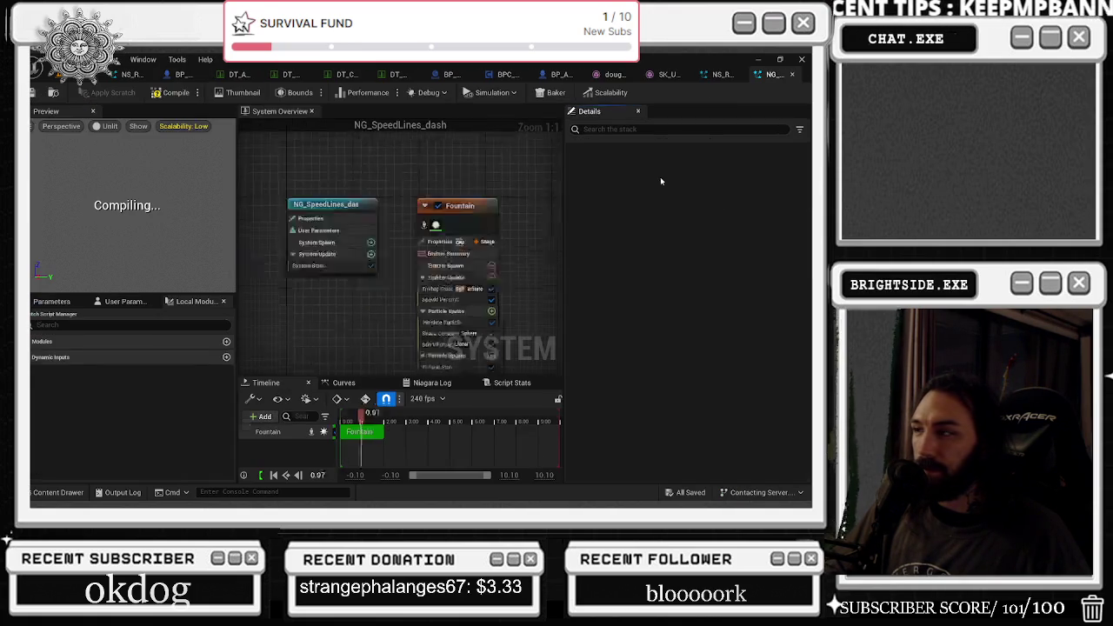
{"action": "left_click", "coordinate": [439, 165]}
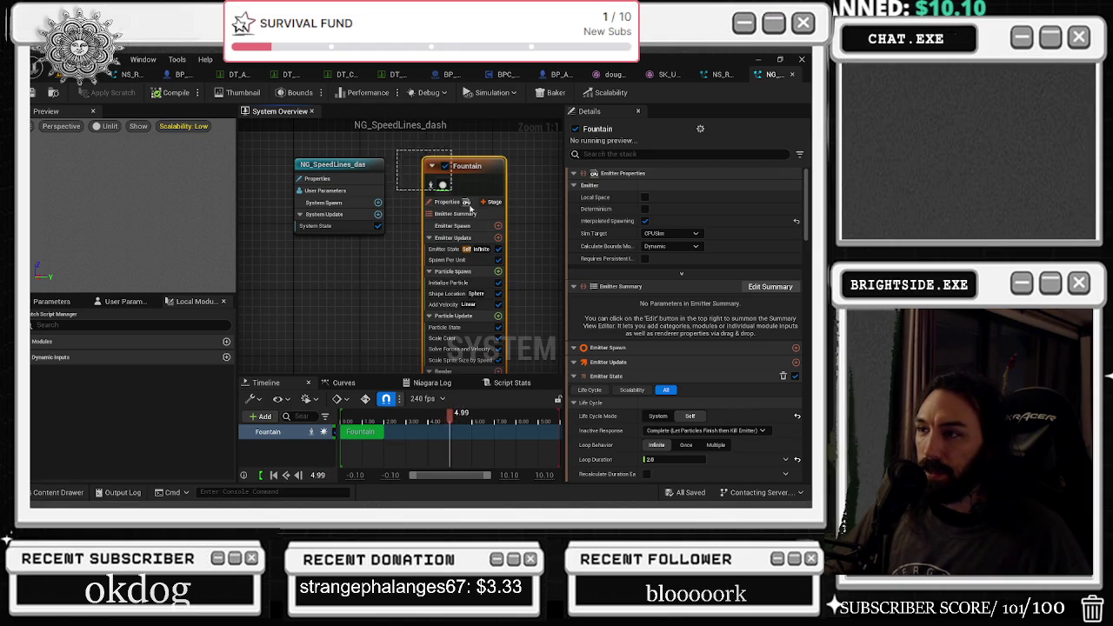
{"action": "left_click_drag", "start_coordinate": [504, 159], "coordinate": [477, 184]}
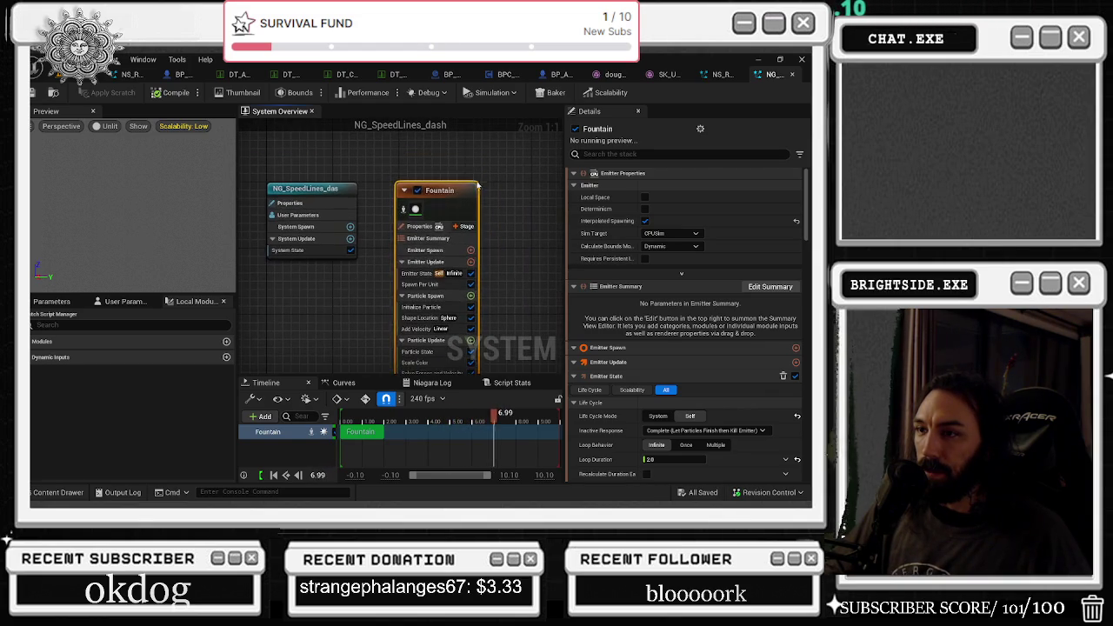
{"action": "left_click", "coordinate": [52, 301]}
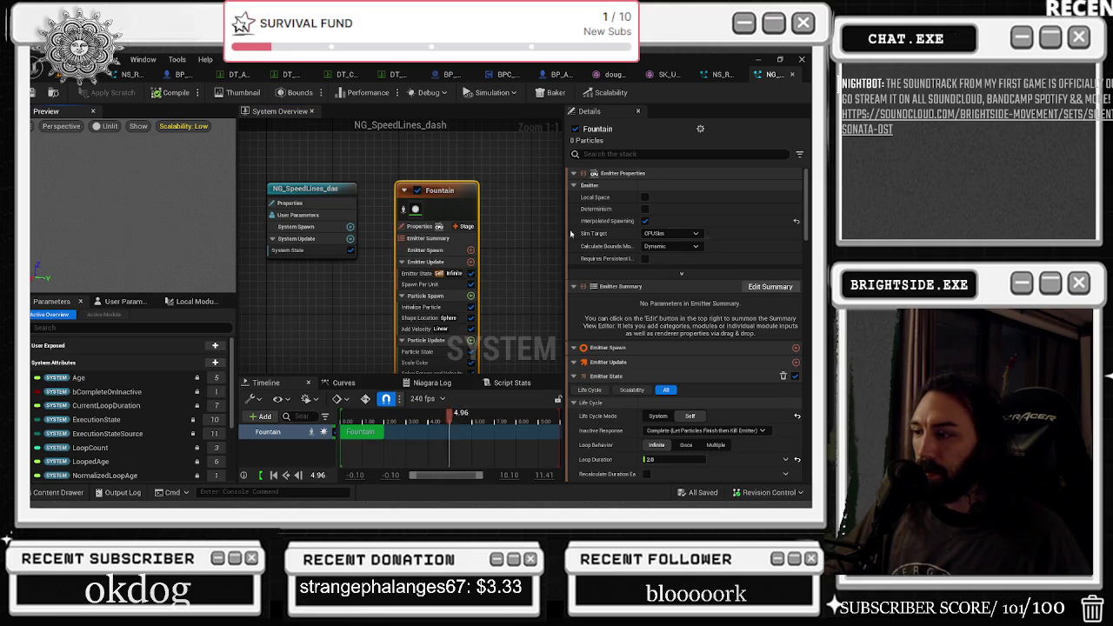
Show the system-level settings such as looping and duration, then close the effect editor.
{"action": "scroll", "coordinate": [725, 312], "scroll_direction": "down", "scroll_amount": 4}
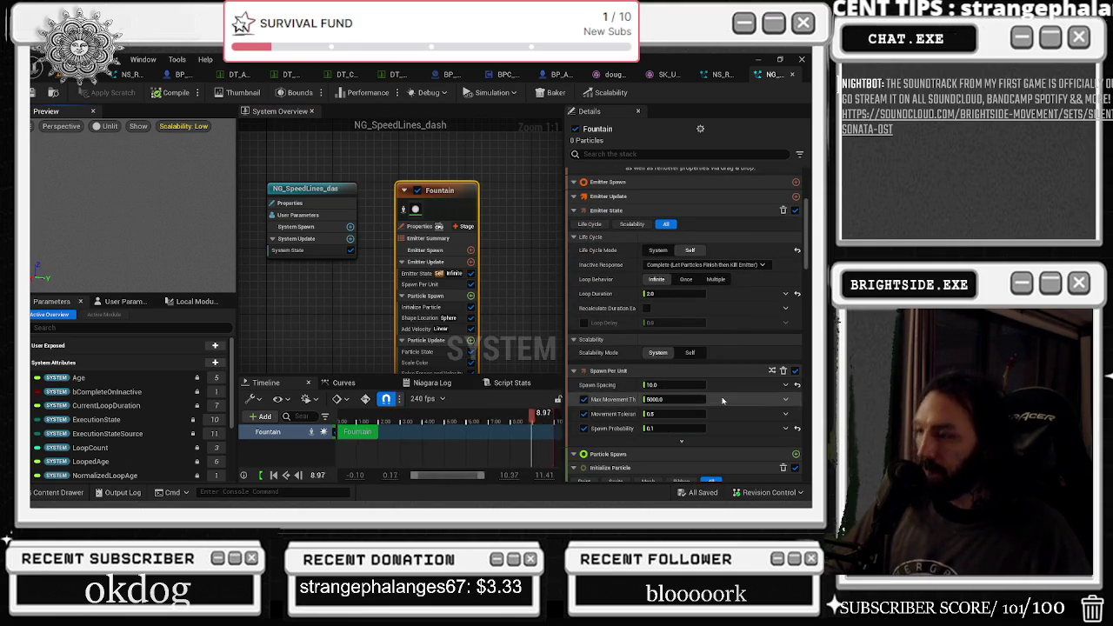
{"action": "scroll", "coordinate": [747, 383], "scroll_direction": "down", "scroll_amount": 2}
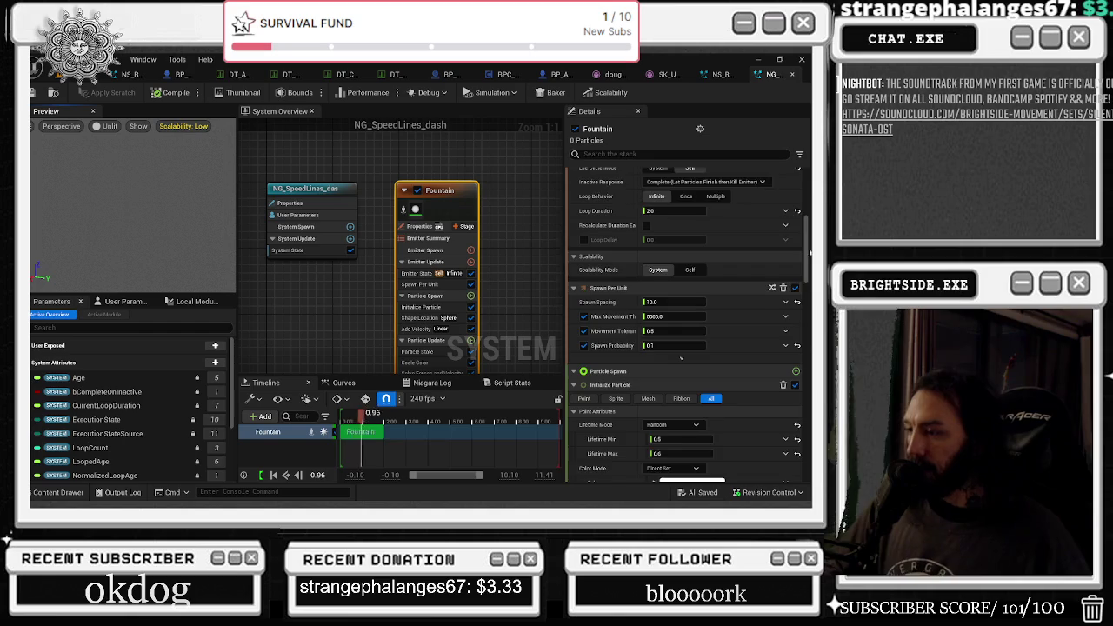
{"action": "scroll", "coordinate": [761, 340], "scroll_direction": "down", "scroll_amount": 1}
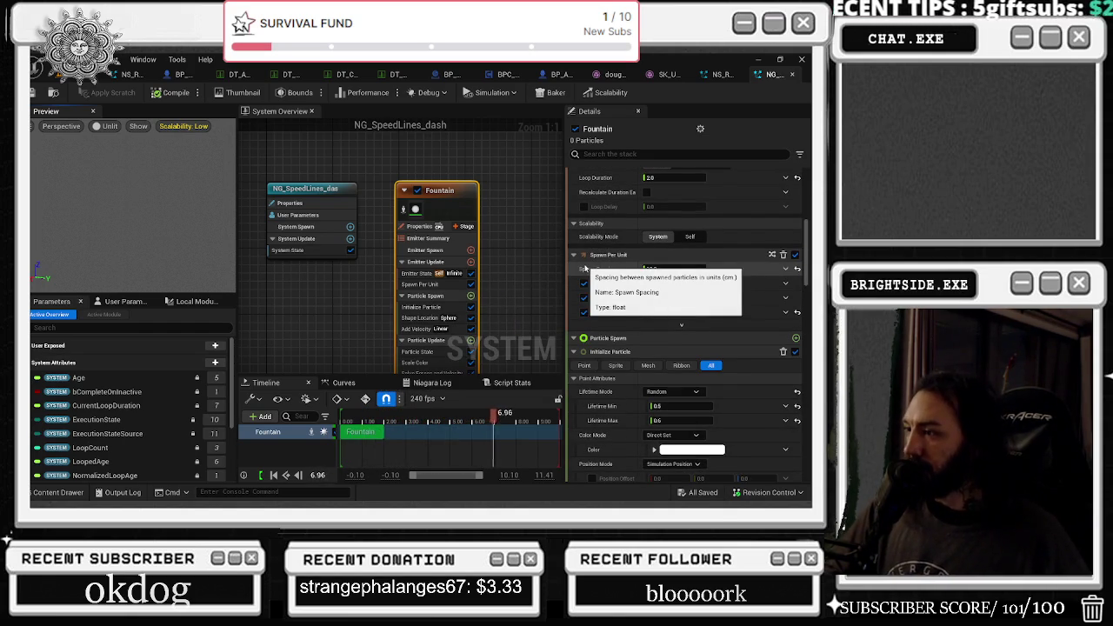
{"action": "scroll", "coordinate": [735, 282], "scroll_direction": "down", "scroll_amount": 2}
{"action": "scroll", "coordinate": [735, 282], "scroll_direction": "down", "scroll_amount": 2}
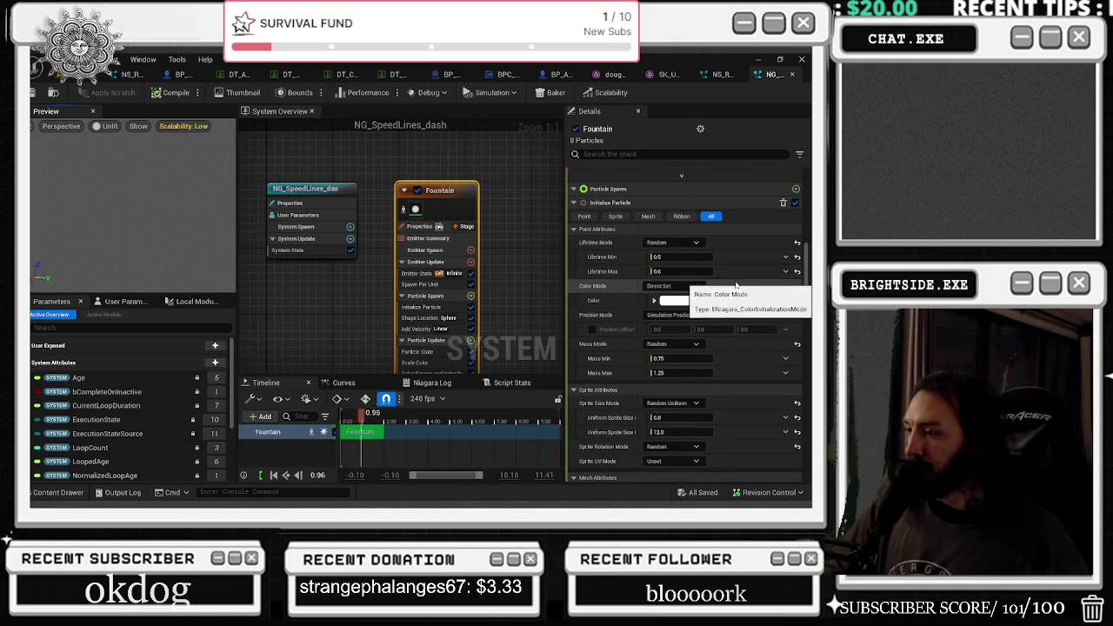
{"action": "scroll", "coordinate": [736, 285], "scroll_direction": "down", "scroll_amount": 3}
{"action": "scroll", "coordinate": [736, 285], "scroll_direction": "down", "scroll_amount": 5}
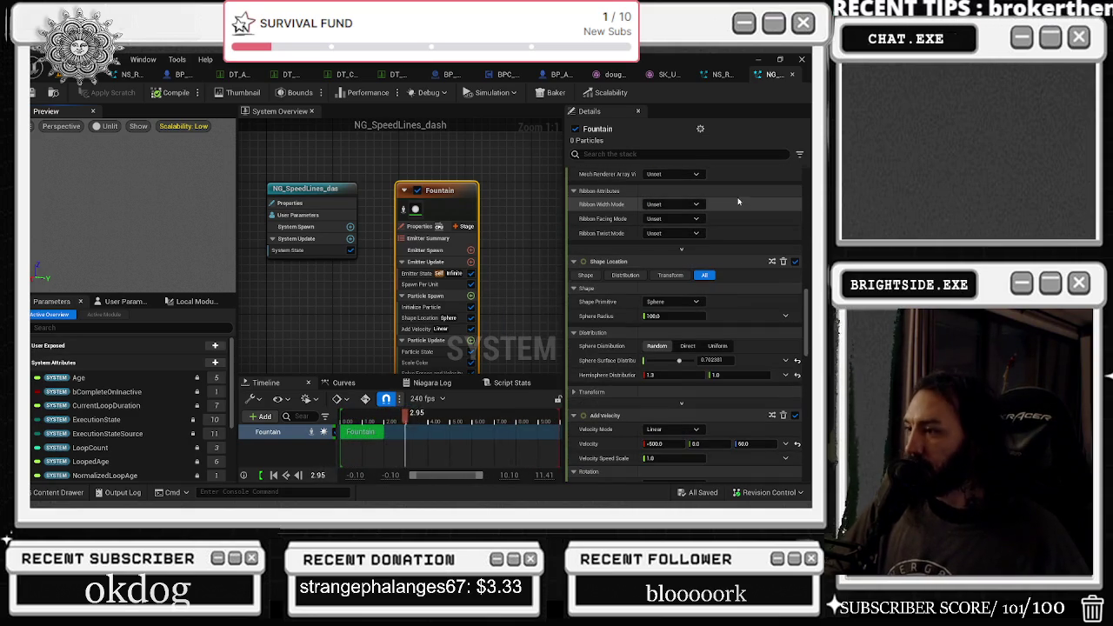
{"action": "scroll", "coordinate": [739, 217], "scroll_direction": "down", "scroll_amount": 3}
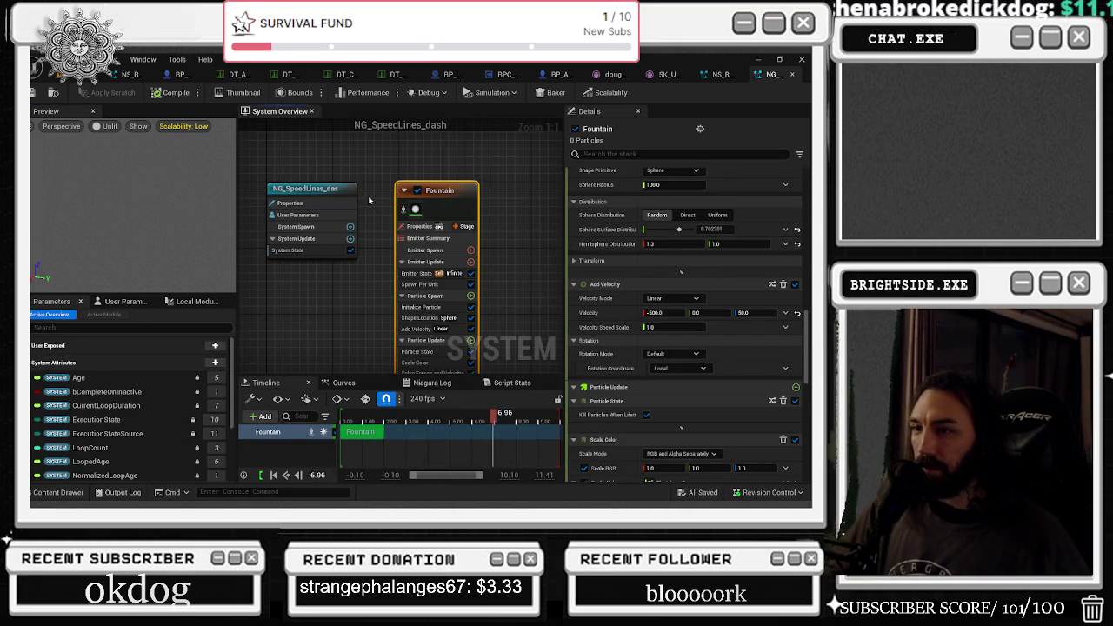
{"action": "left_click", "coordinate": [321, 229]}
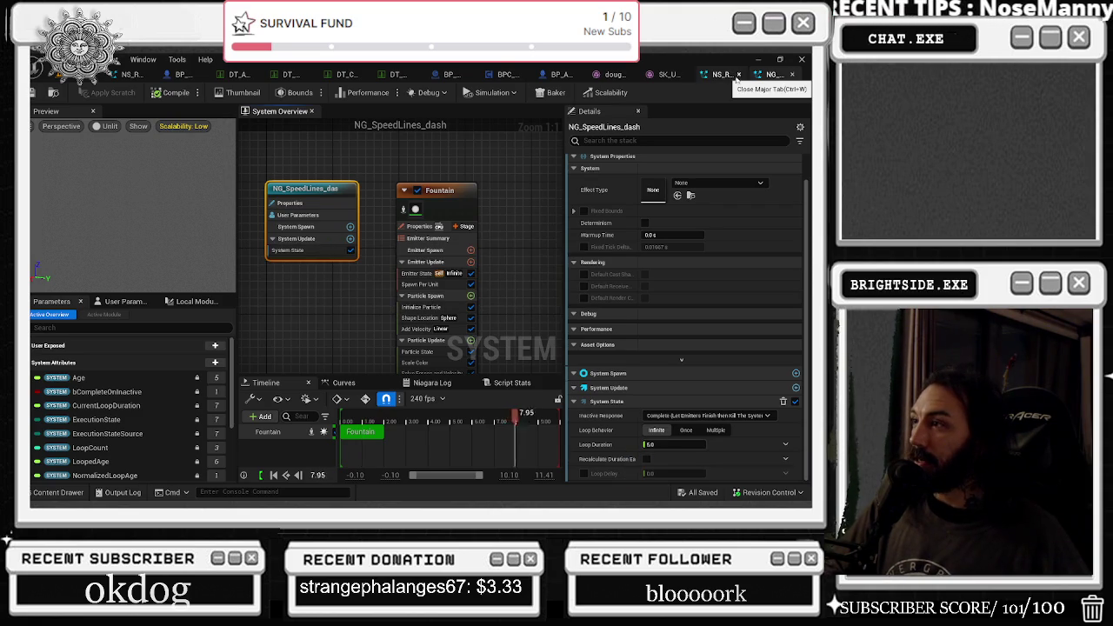
{"action": "left_click", "coordinate": [740, 74]}
Close the Niagara, skeleton, chef character, AI character, projectile spawner and NS_RadialBlast editor tabs.
{"action": "left_click", "coordinate": [792, 75]}
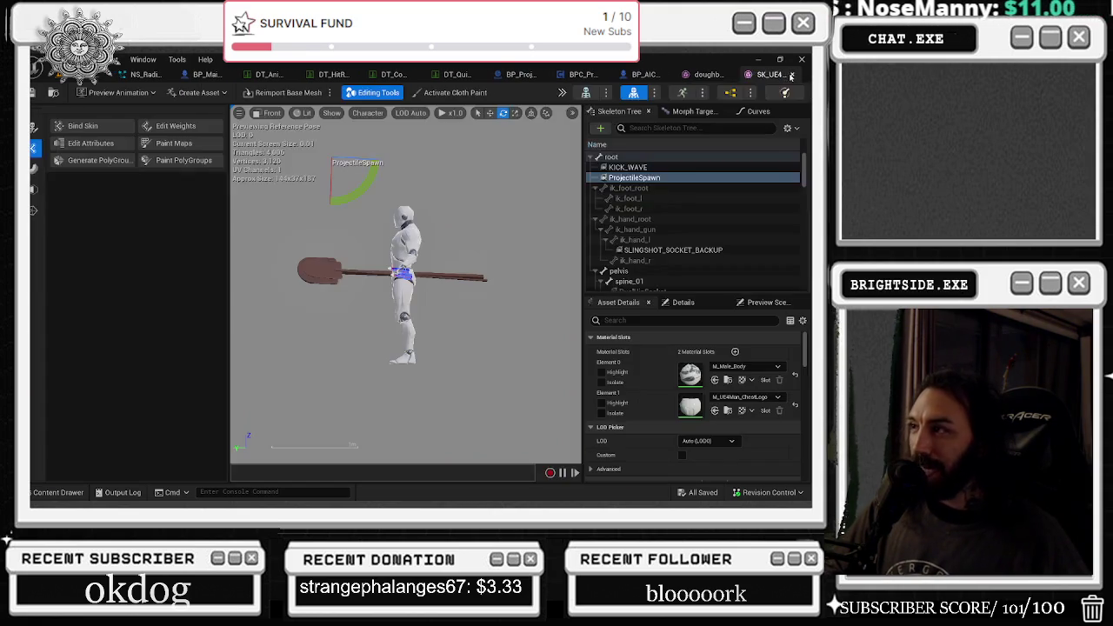
{"action": "left_click", "coordinate": [792, 75]}
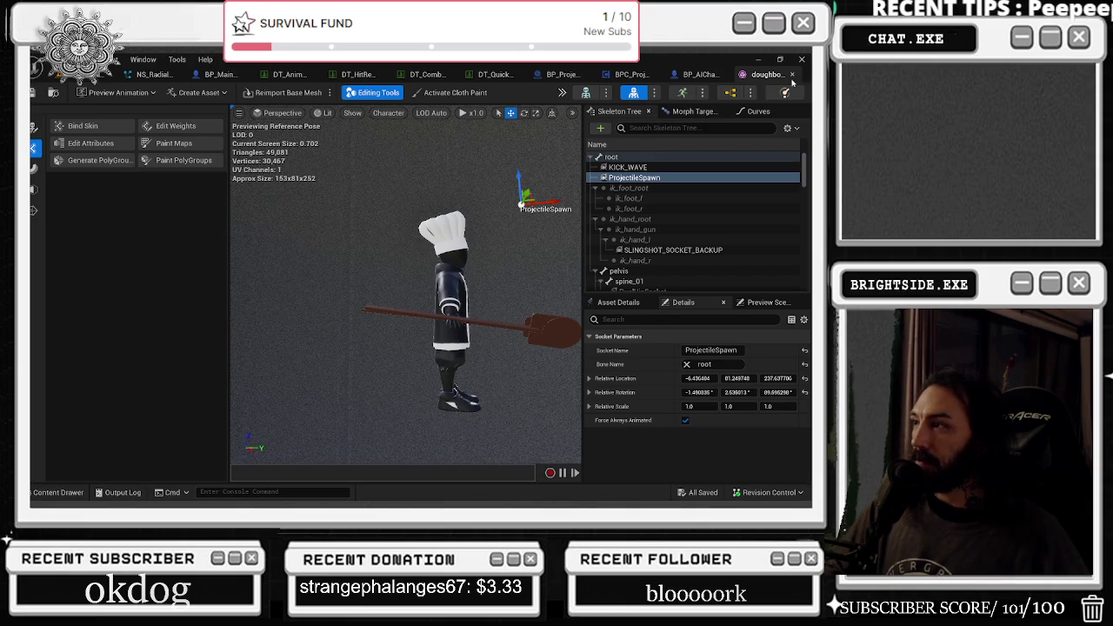
{"action": "left_click", "coordinate": [793, 76]}
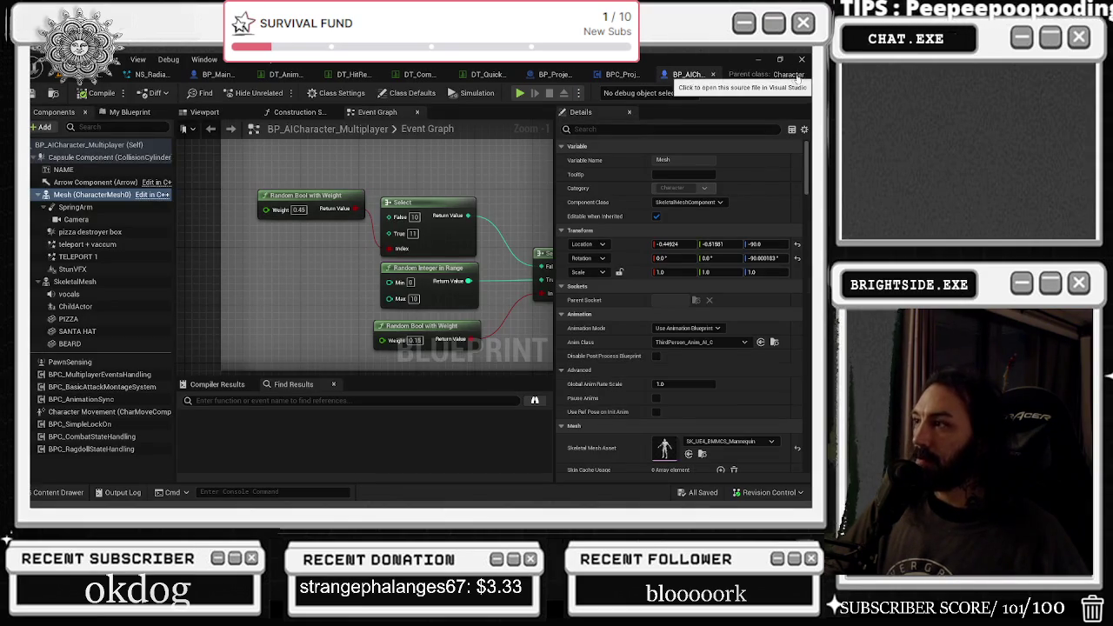
{"action": "left_click", "coordinate": [712, 74]}
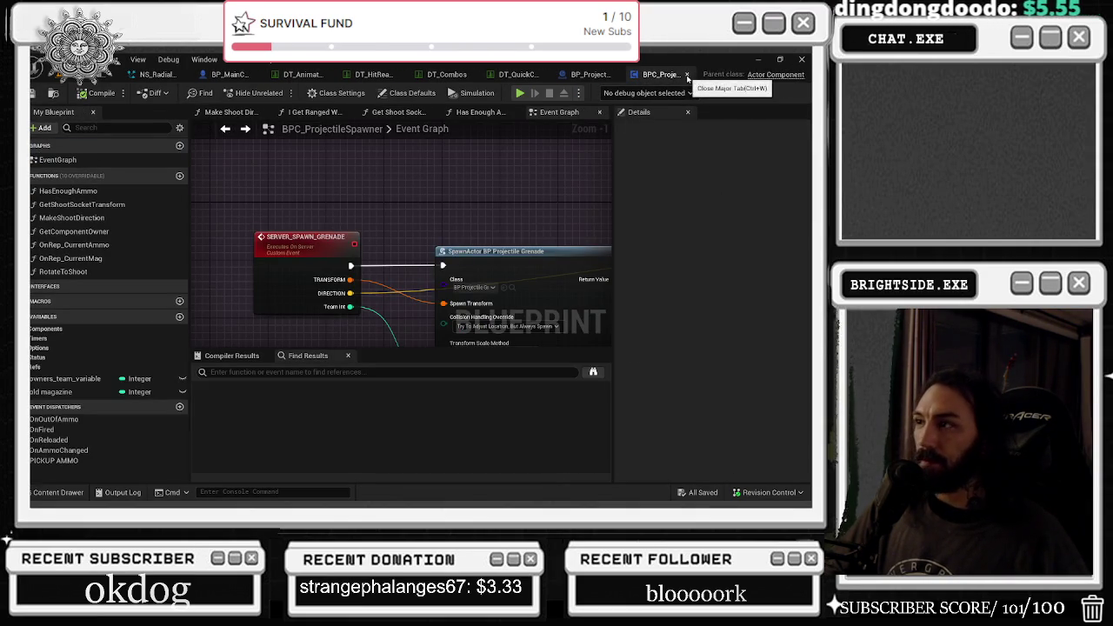
{"action": "left_click", "coordinate": [687, 76]}
{"action": "left_click", "coordinate": [693, 77]}
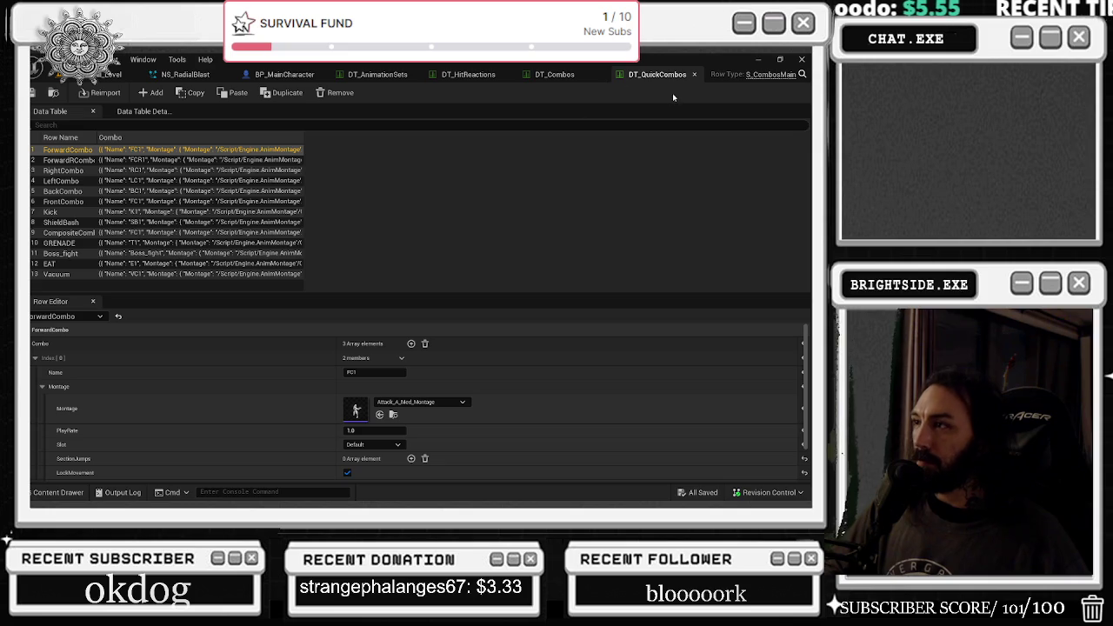
{"action": "left_click", "coordinate": [153, 76]}
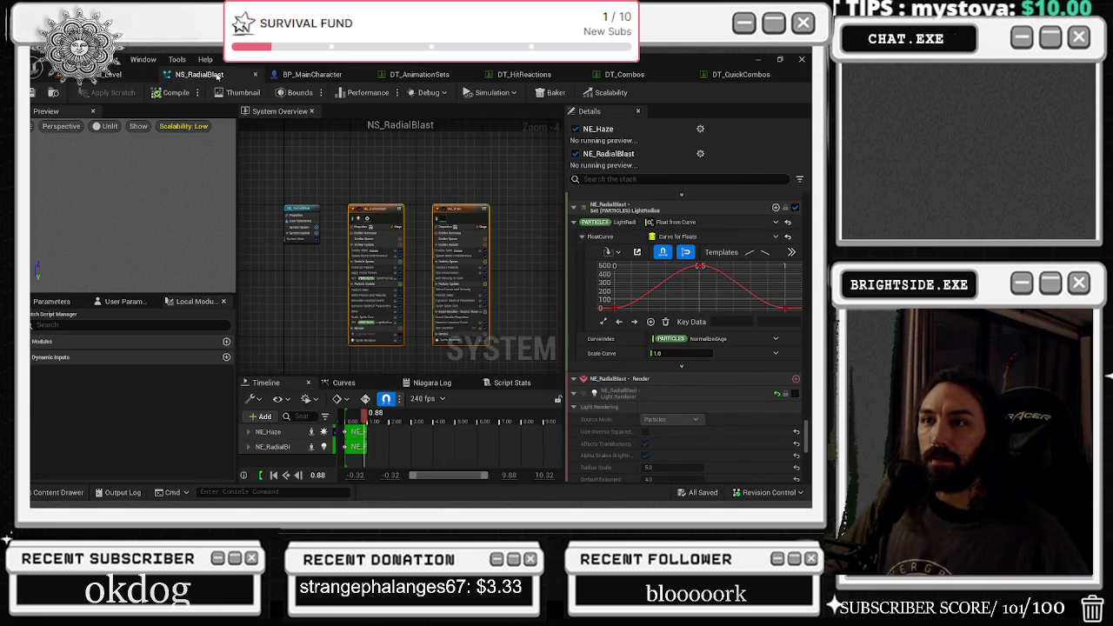
{"action": "left_click", "coordinate": [251, 74]}
{"action": "key", "text": "ctrl+space"}
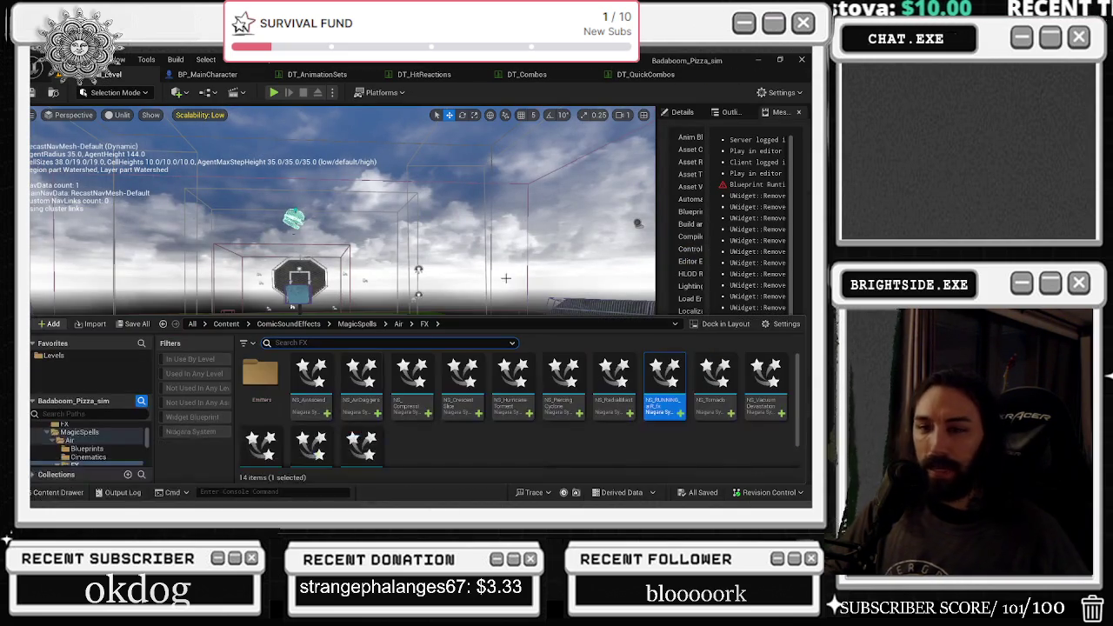
Search all project content for the speed pickup and open bp_Speed_for_drop on its Viewport tab.
{"action": "type", "text": "SPEEDD"}
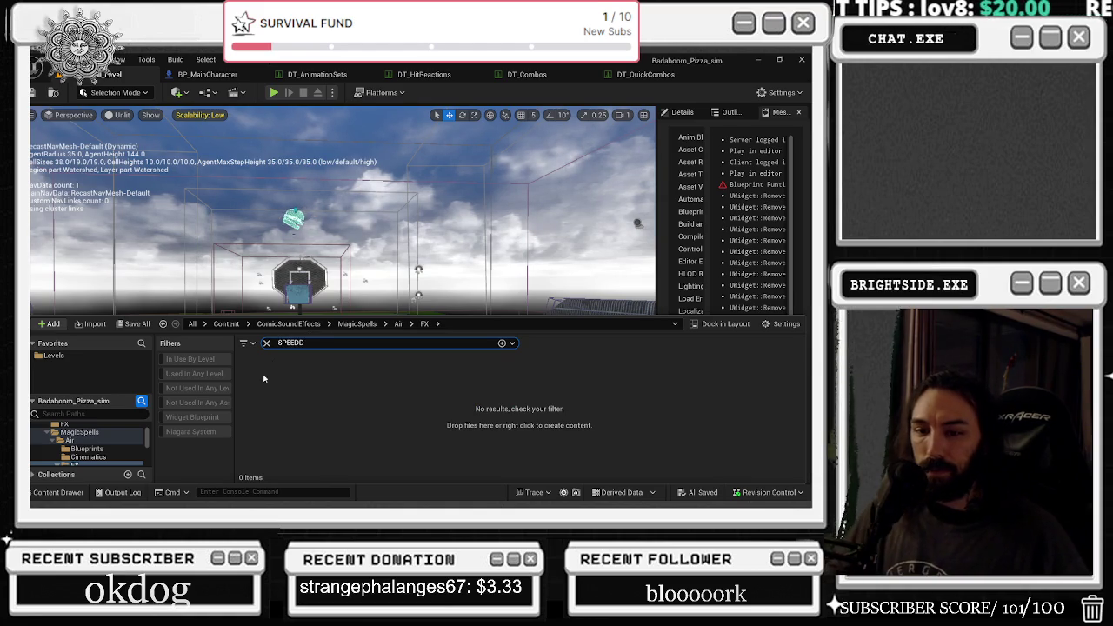
{"action": "scroll", "coordinate": [87, 444], "scroll_direction": "up", "scroll_amount": 5}
{"action": "left_click", "coordinate": [85, 428]}
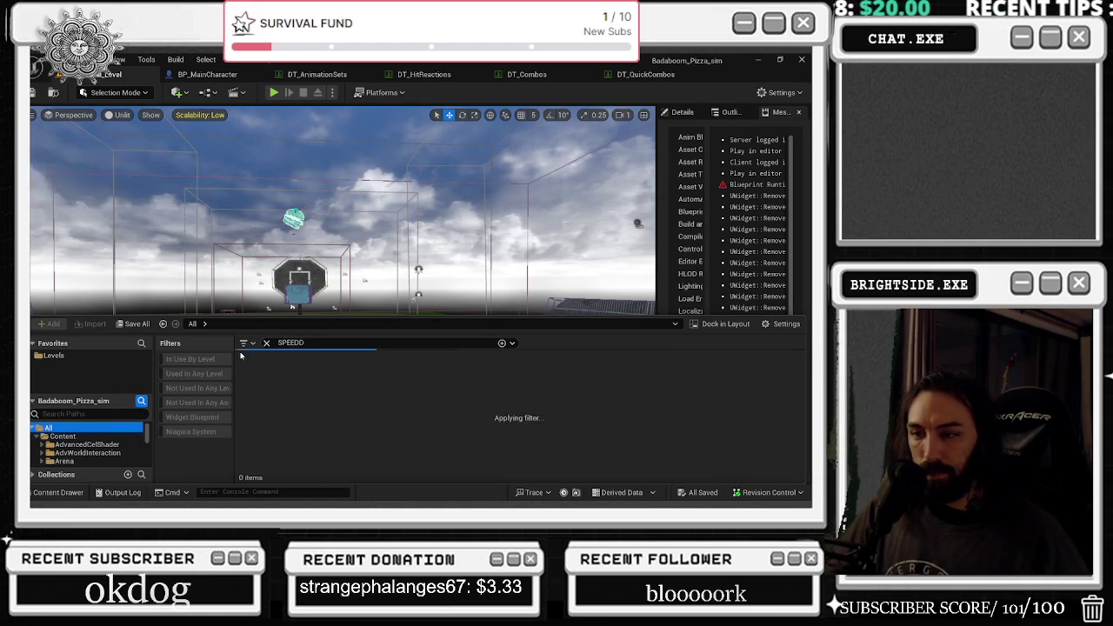
{"action": "type", "text": "D"}
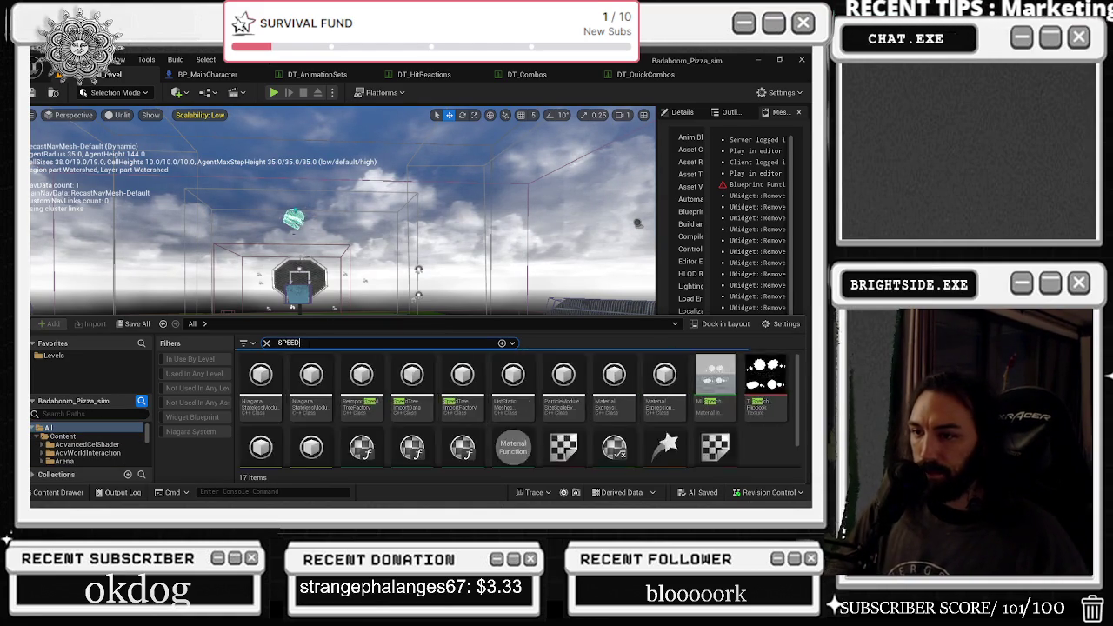
{"action": "scroll", "coordinate": [573, 383], "scroll_direction": "down", "scroll_amount": 2}
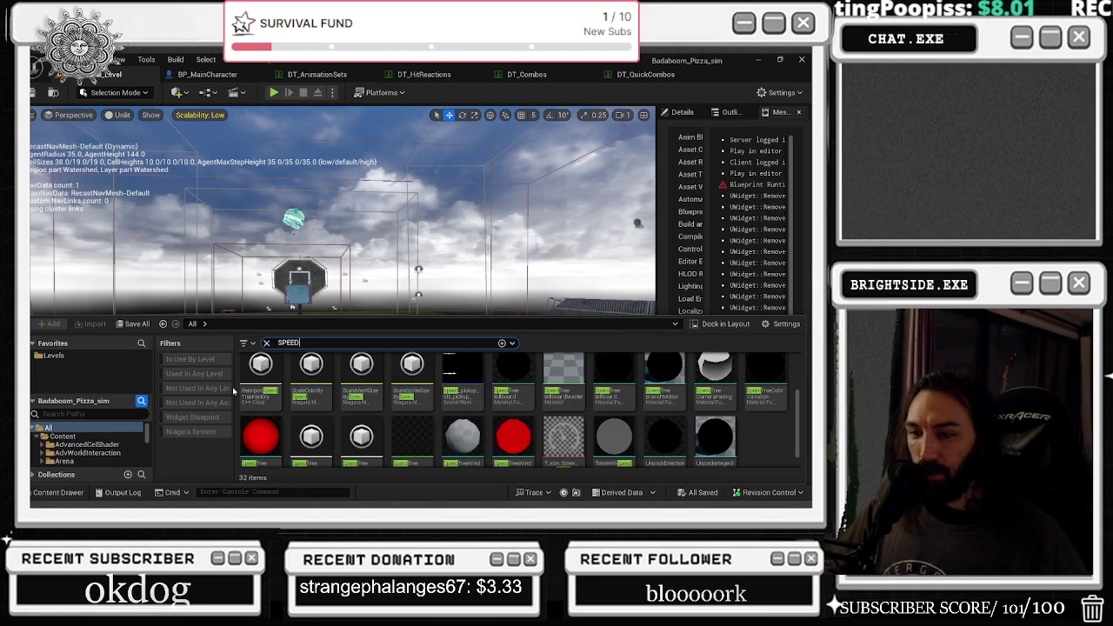
{"action": "scroll", "coordinate": [253, 387], "scroll_direction": "down", "scroll_amount": 2}
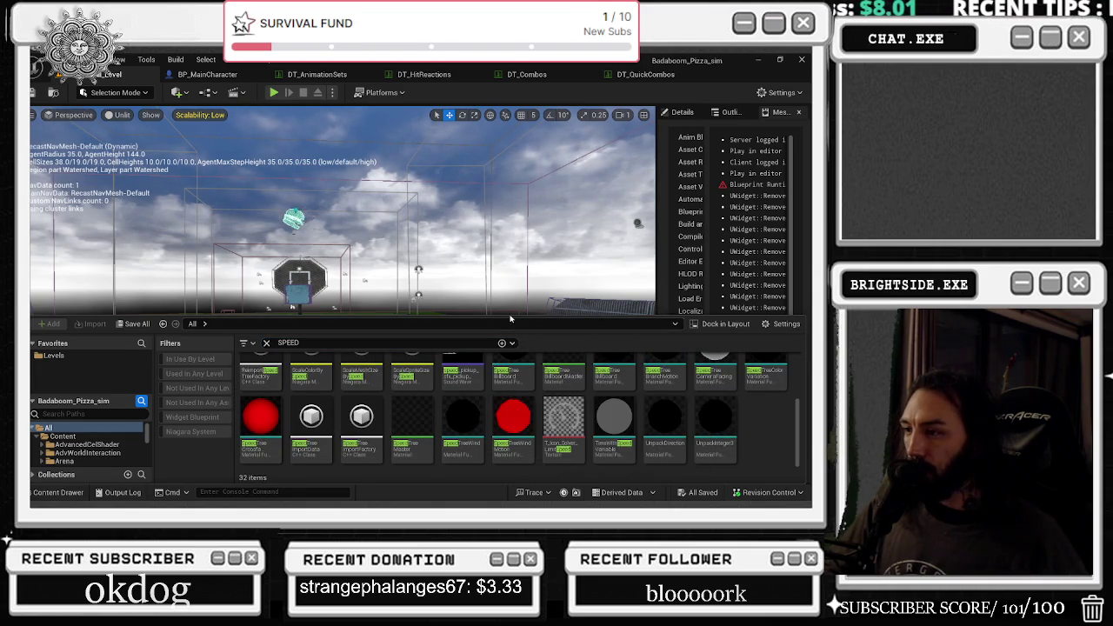
{"action": "left_click_drag", "start_coordinate": [508, 314], "coordinate": [511, 255]}
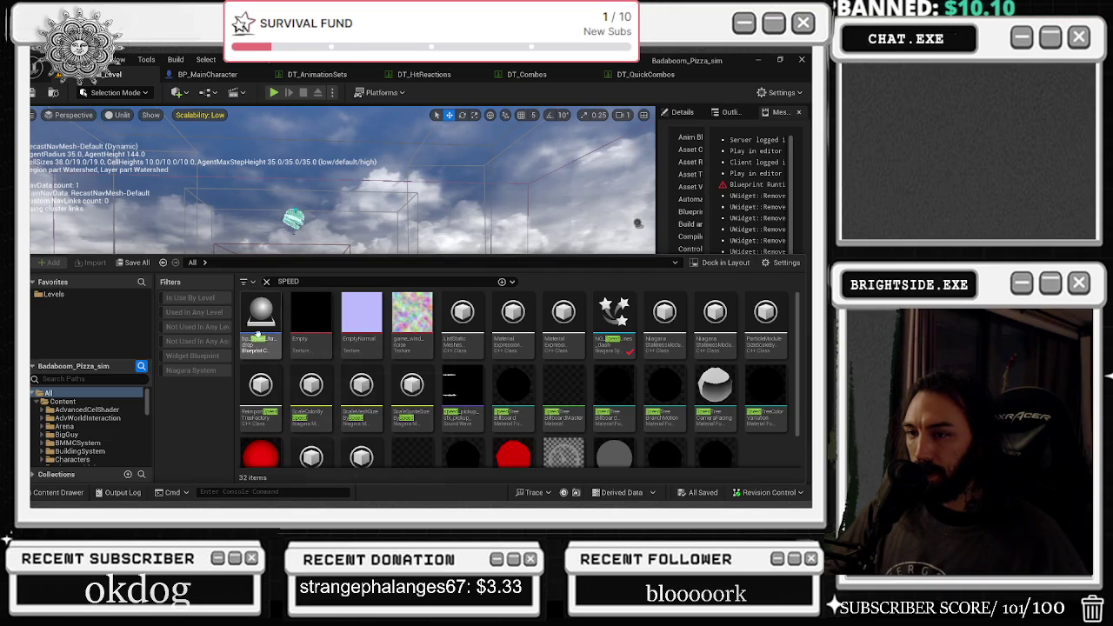
{"action": "double_click", "coordinate": [258, 334]}
{"action": "left_click", "coordinate": [207, 112]}
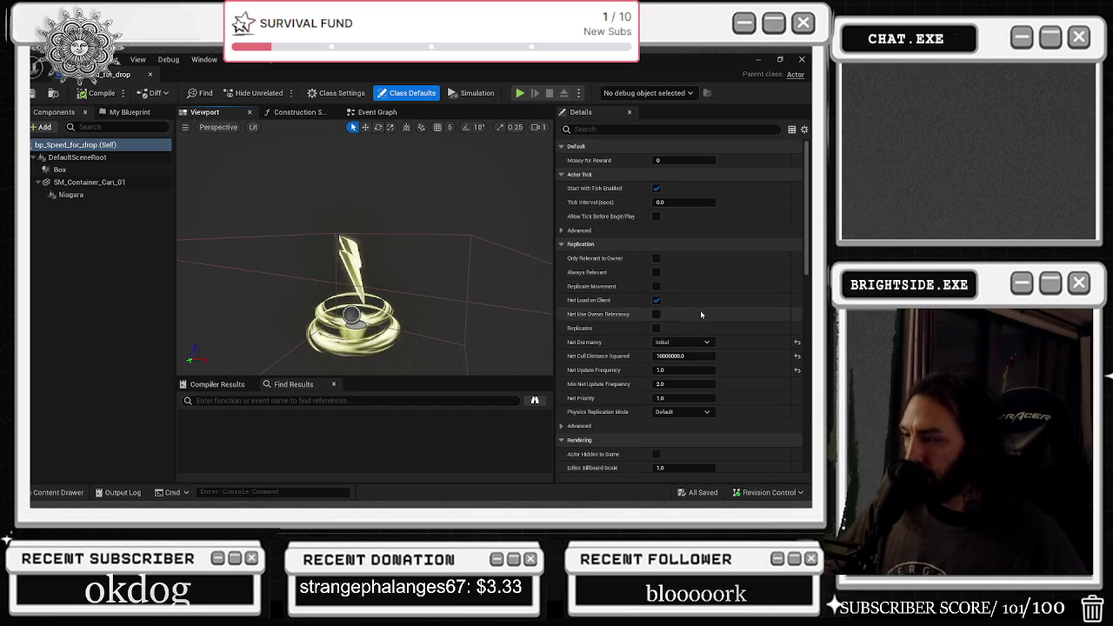
Tidy the pickup's Event Graph, moving Destroy Actor and Can Run and wiring SET to Force Net Update.
{"action": "left_click", "coordinate": [377, 112]}
{"action": "mouse_move", "coordinate": [342, 212]}
{"action": "left_mouse_down"}
{"action": "mouse_move", "coordinate": [271, 206]}
{"action": "mouse_move", "coordinate": [304, 188]}
{"action": "left_mouse_up"}
{"action": "left_click_drag", "start_coordinate": [426, 217], "coordinate": [426, 179]}
{"action": "mouse_move", "coordinate": [345, 235]}
{"action": "left_mouse_down"}
{"action": "mouse_move", "coordinate": [409, 196]}
{"action": "mouse_move", "coordinate": [365, 240]}
{"action": "mouse_move", "coordinate": [489, 234]}
{"action": "mouse_move", "coordinate": [426, 217]}
{"action": "mouse_move", "coordinate": [484, 200]}
{"action": "mouse_move", "coordinate": [494, 171]}
{"action": "mouse_move", "coordinate": [516, 226]}
{"action": "left_mouse_up"}
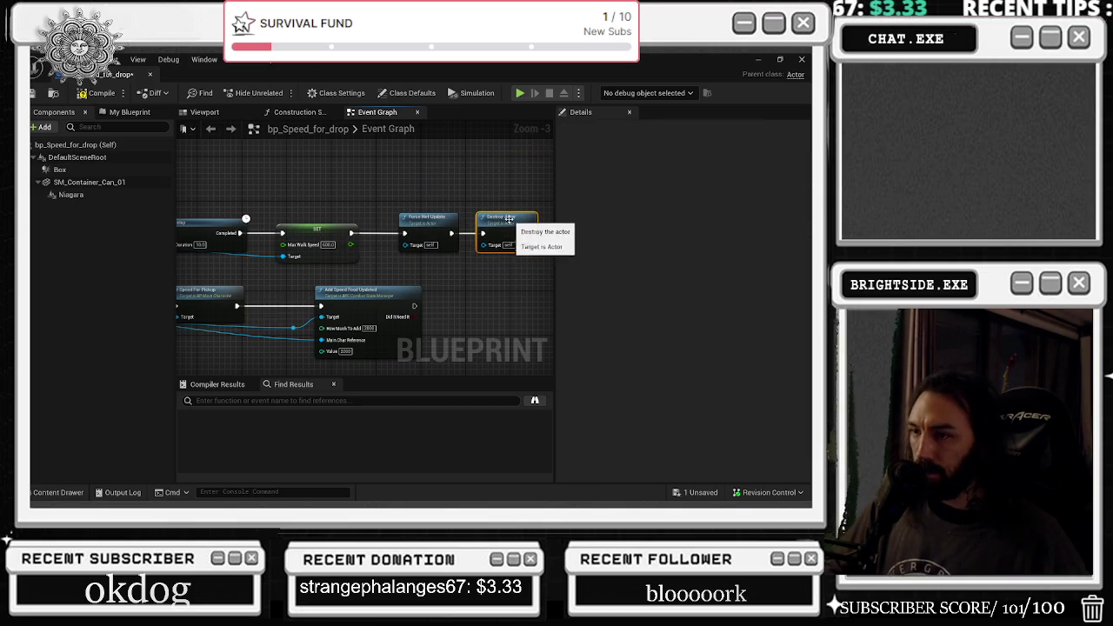
{"action": "left_click_drag", "start_coordinate": [309, 300], "coordinate": [465, 276]}
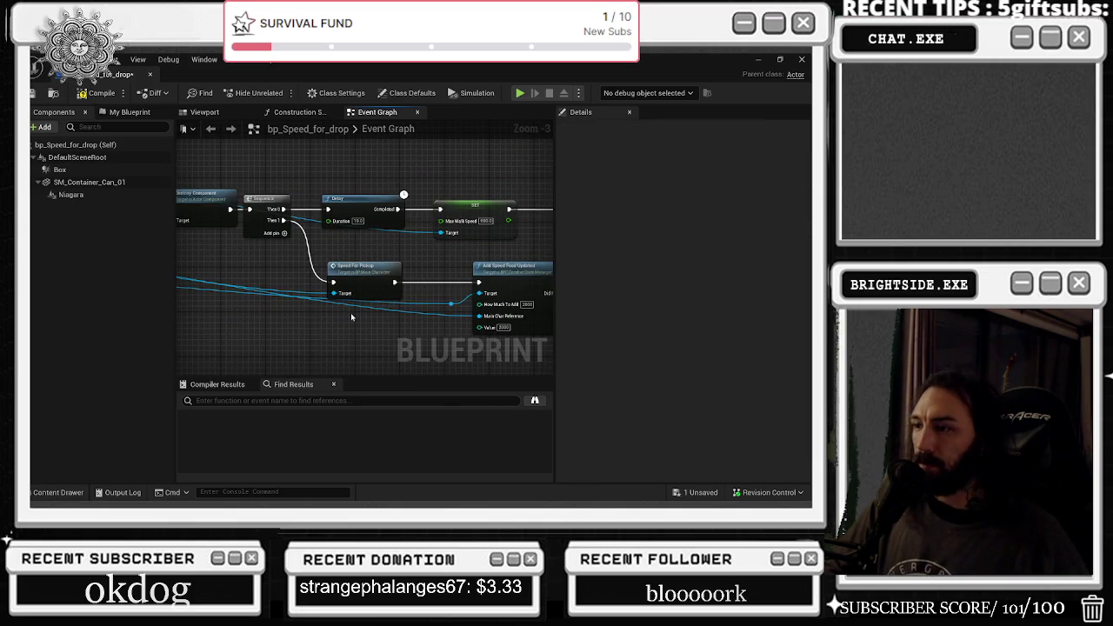
{"action": "scroll", "coordinate": [350, 313], "scroll_direction": "down", "scroll_amount": 4}
{"action": "scroll", "coordinate": [470, 242], "scroll_direction": "up", "scroll_amount": 5}
{"action": "left_click_drag", "start_coordinate": [470, 242], "coordinate": [200, 305]}
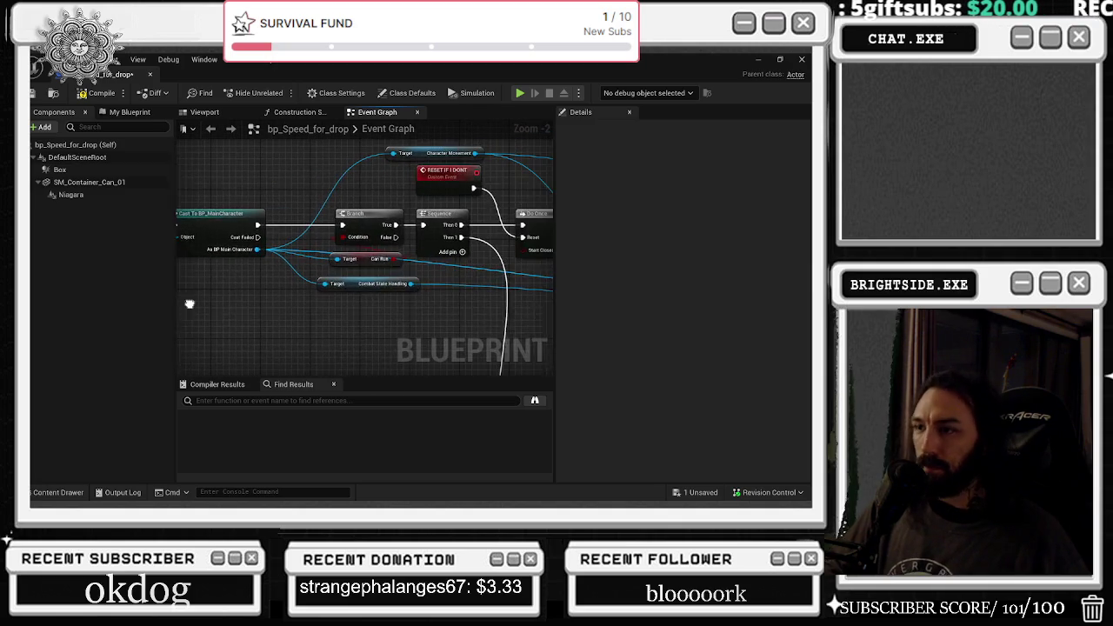
{"action": "left_click", "coordinate": [357, 259]}
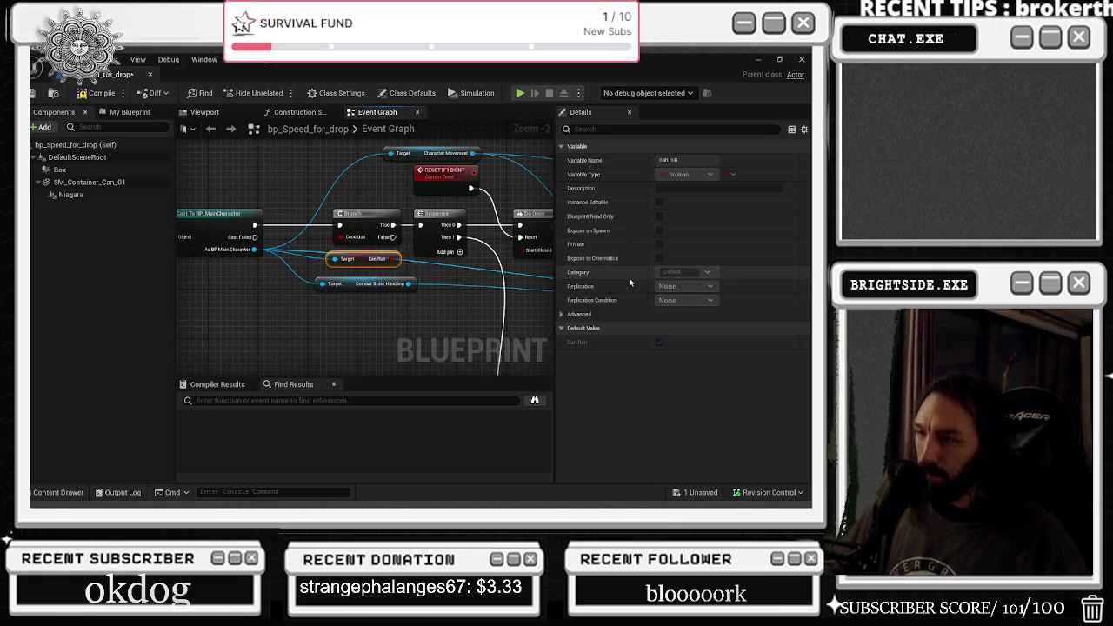
{"action": "left_click_drag", "start_coordinate": [471, 314], "coordinate": [397, 355]}
{"action": "left_click_drag", "start_coordinate": [301, 281], "coordinate": [257, 280]}
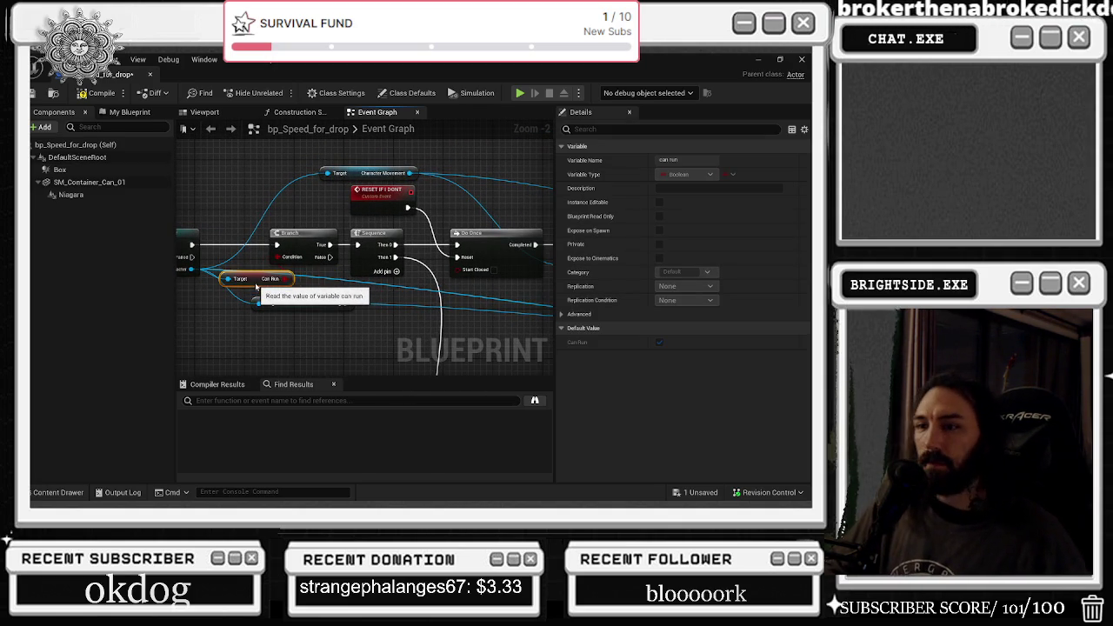
Compile bp_Speed_for_drop, then start a Play-in-Editor session from the level editor with Alt+P.
{"action": "left_click", "coordinate": [90, 93]}
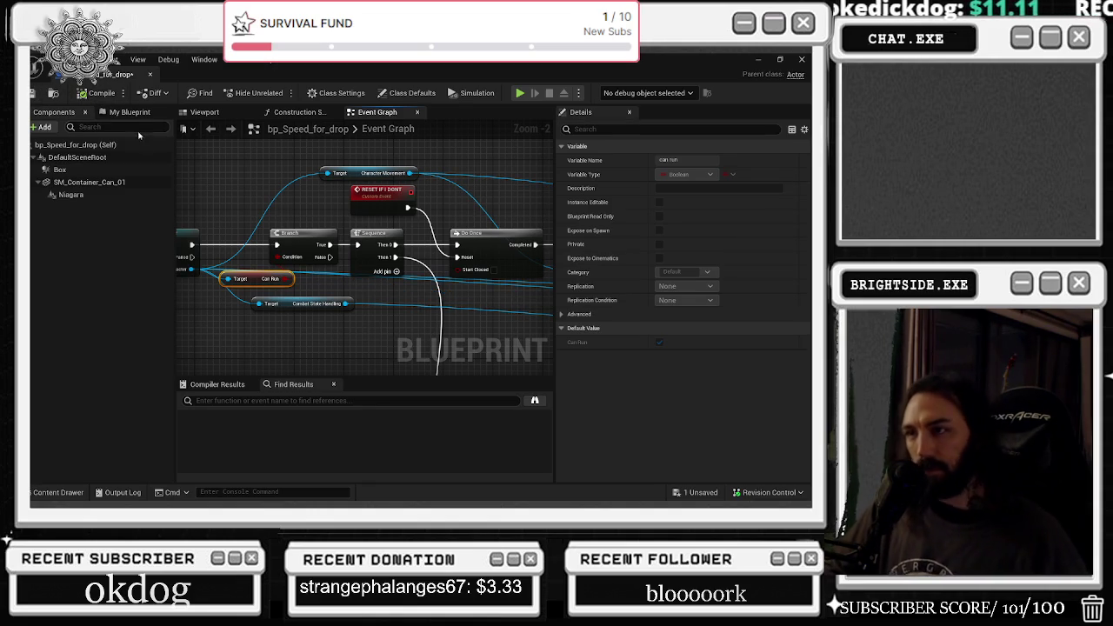
{"action": "left_click", "coordinate": [382, 174]}
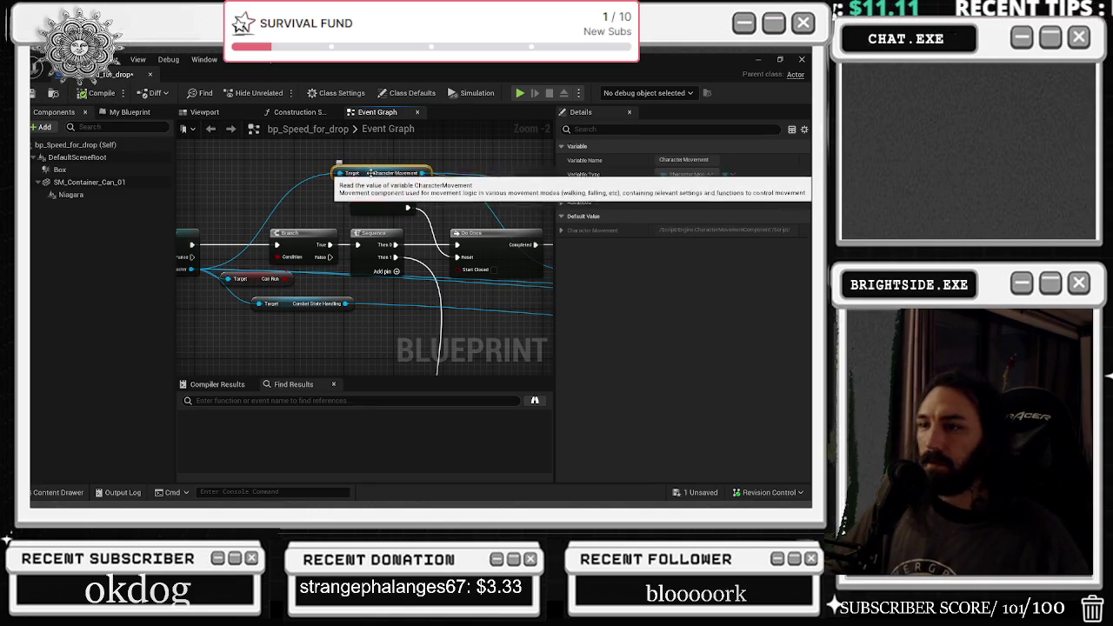
{"action": "left_click", "coordinate": [288, 305]}
{"action": "mouse_move", "coordinate": [288, 304]}
{"action": "left_mouse_down"}
{"action": "mouse_move", "coordinate": [231, 284]}
{"action": "mouse_move", "coordinate": [192, 78]}
{"action": "left_mouse_up"}
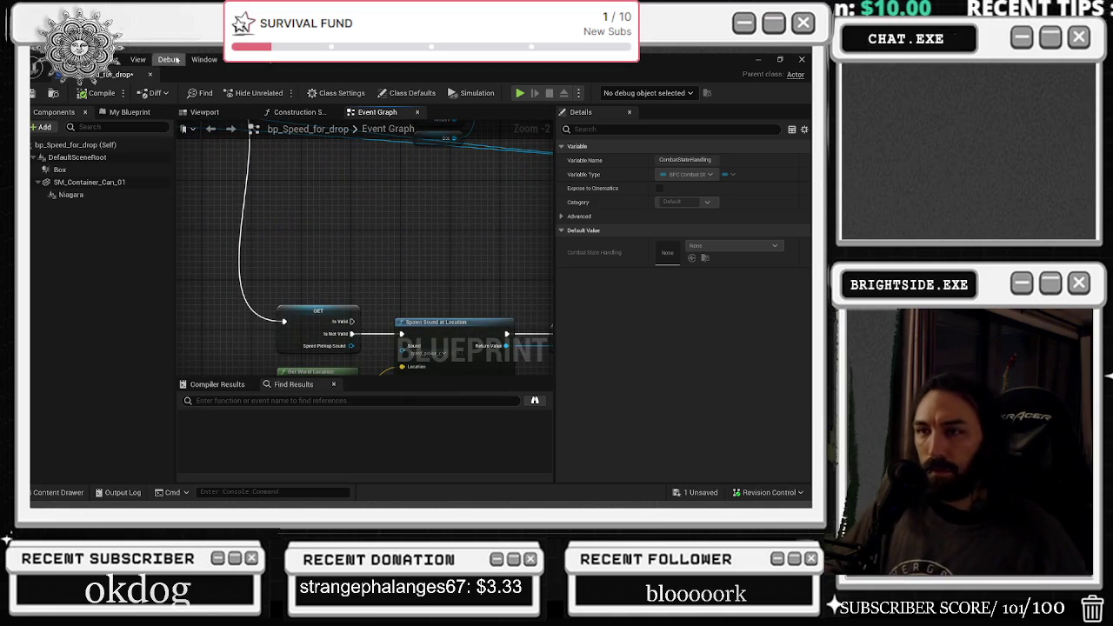
{"action": "left_click", "coordinate": [151, 75]}
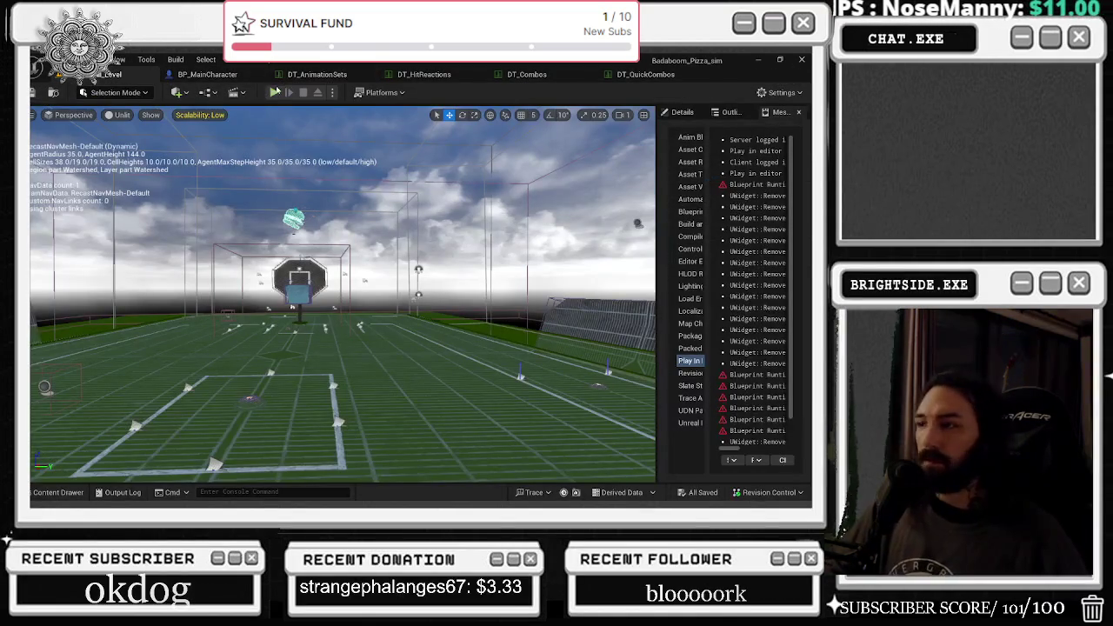
{"action": "key", "text": "alt+p"}
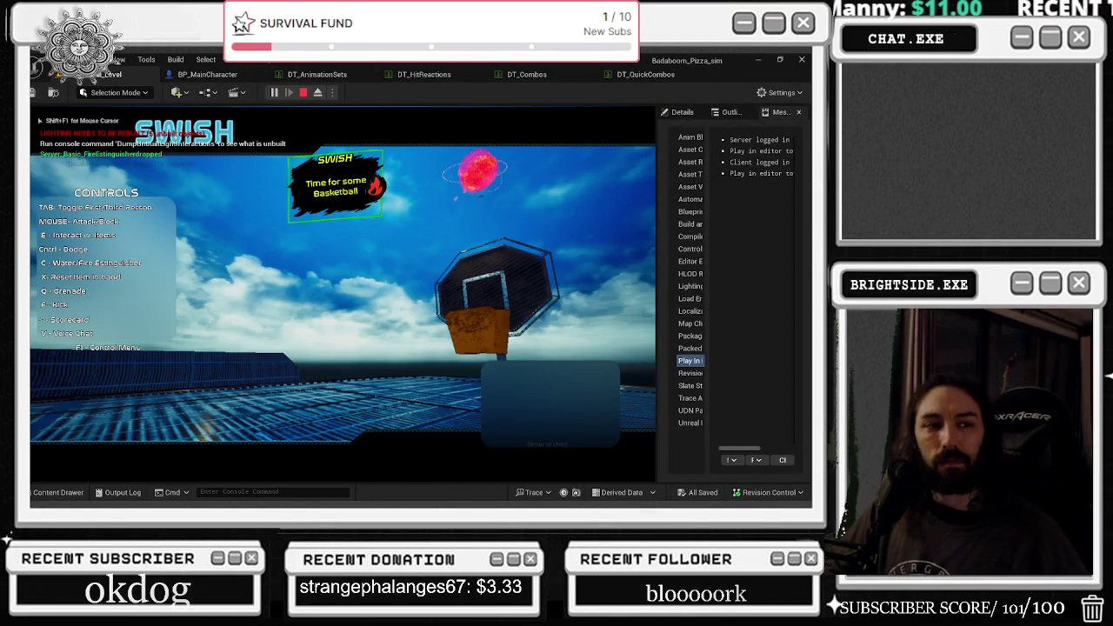
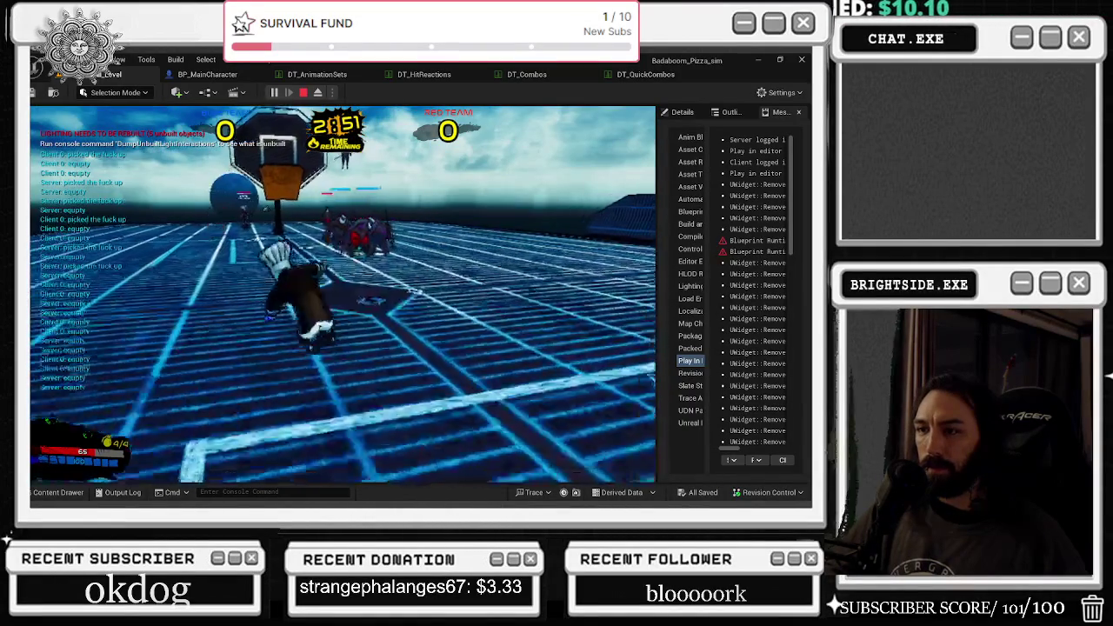
Stop the play-in-editor session and search the Content Drawer for SLIDE.
{"action": "key", "text": "Escape"}
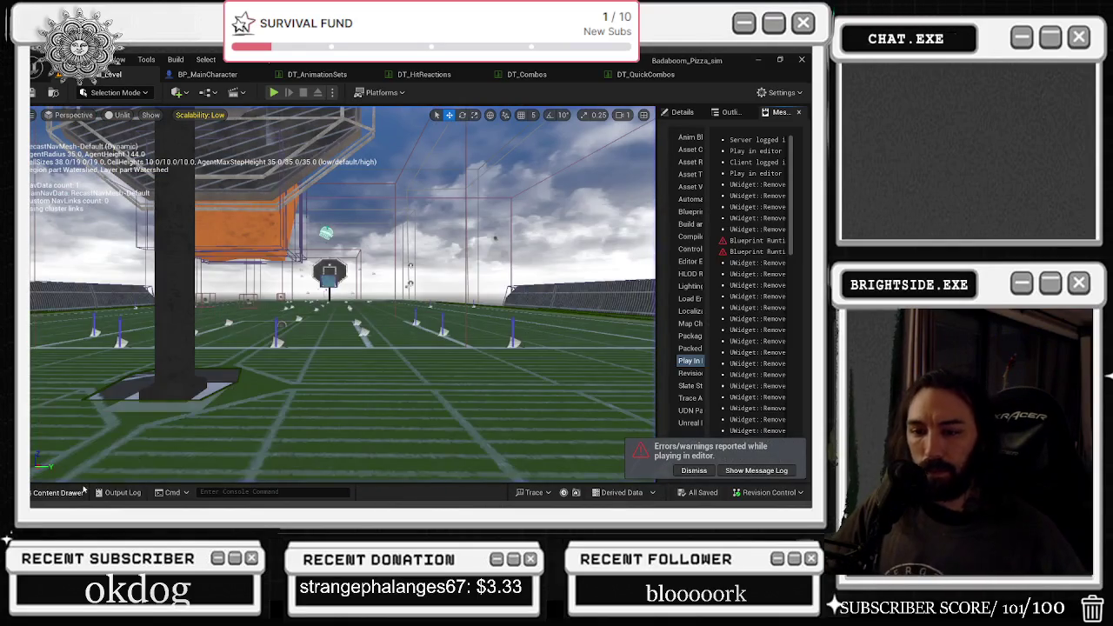
{"action": "left_click", "coordinate": [84, 490]}
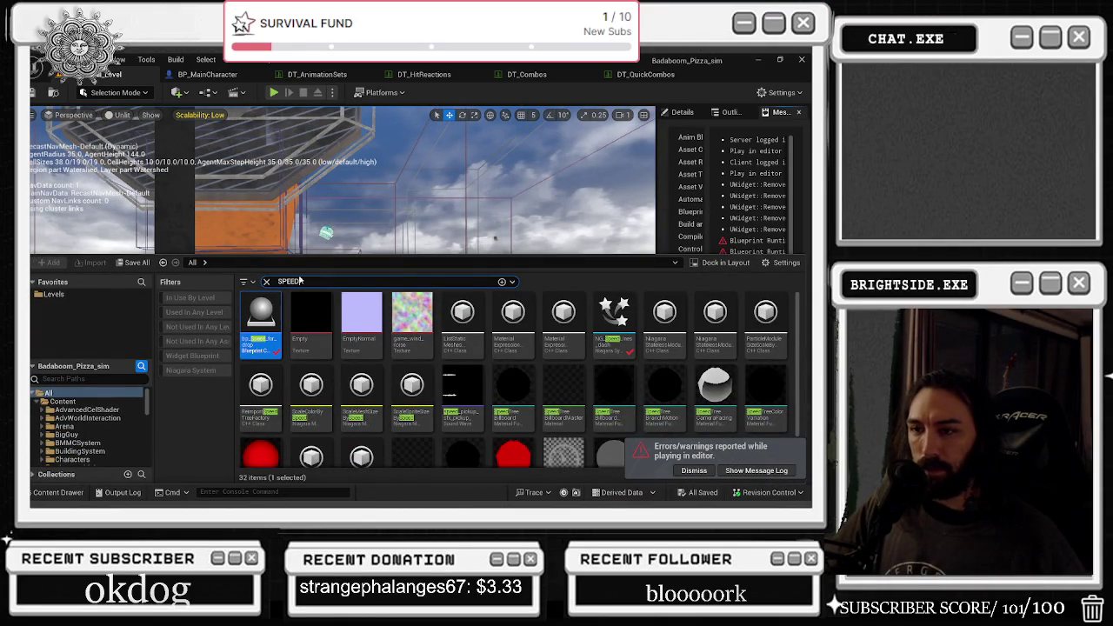
{"action": "key", "text": "BackSpace"}
{"action": "key", "text": "BackSpace"}
{"action": "key", "text": "BackSpace"}
{"action": "type", "text": "sIDE"}
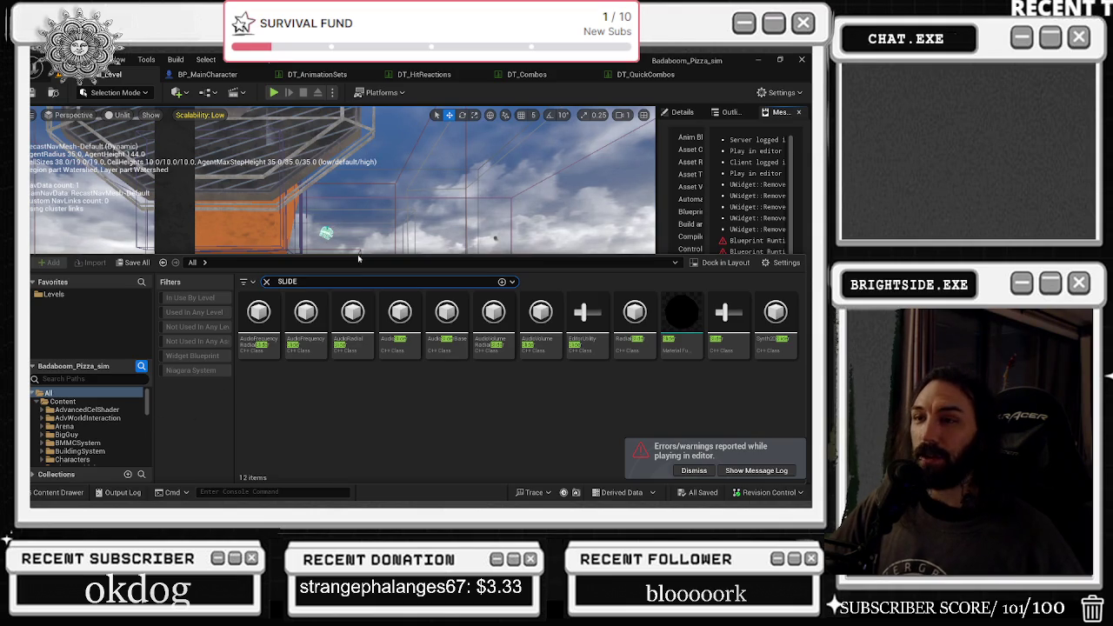
Clear the asset search and return to the BP_MainCharacter Blueprint viewport.
{"action": "key", "text": "ctrl+a"}
{"action": "key", "text": "BackSpace"}
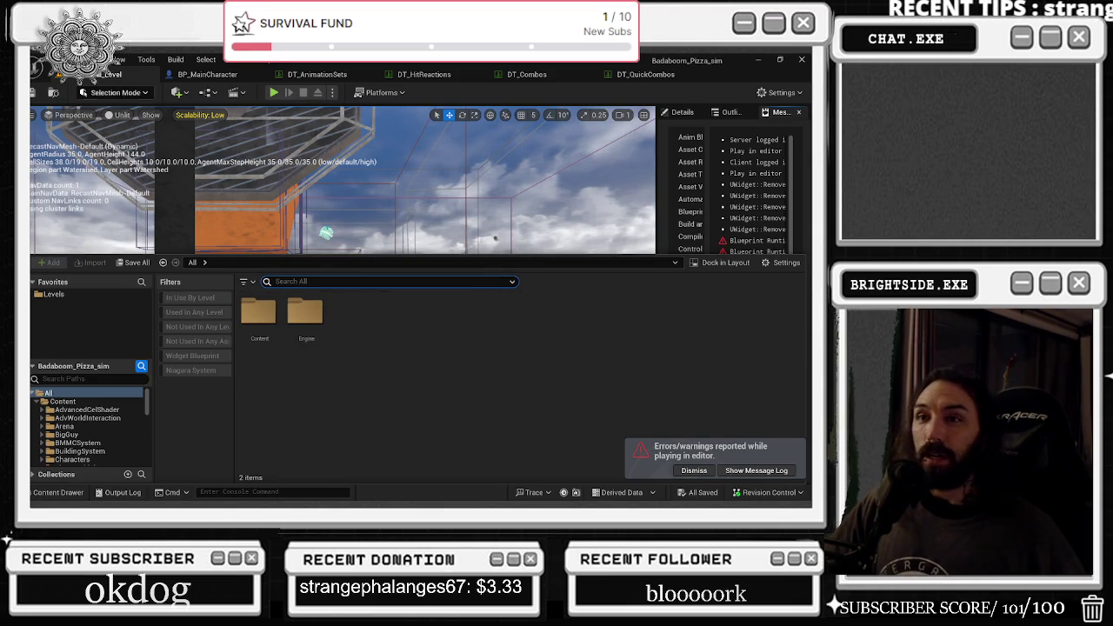
{"action": "left_click", "coordinate": [207, 74]}
{"action": "mouse_move", "coordinate": [400, 215]}
{"action": "left_mouse_down"}
{"action": "mouse_move", "coordinate": [413, 213]}
{"action": "mouse_move", "coordinate": [391, 217]}
{"action": "mouse_move", "coordinate": [392, 239]}
{"action": "left_mouse_up"}
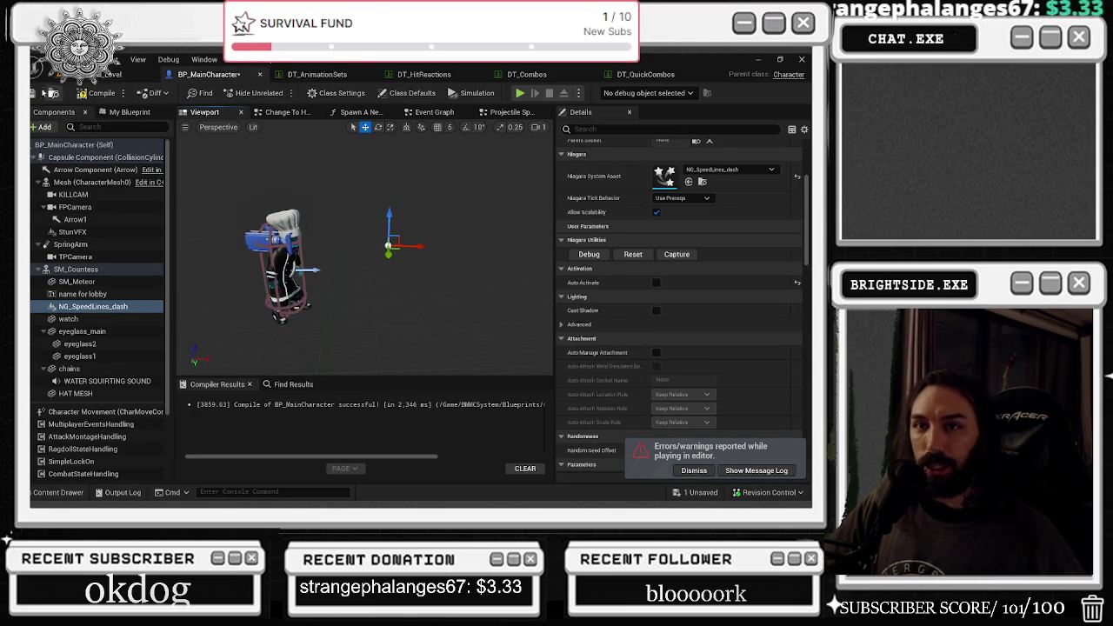
Compile BP_MainCharacter, then bring up the DT_AnimationSets data table.
{"action": "left_click", "coordinate": [95, 93]}
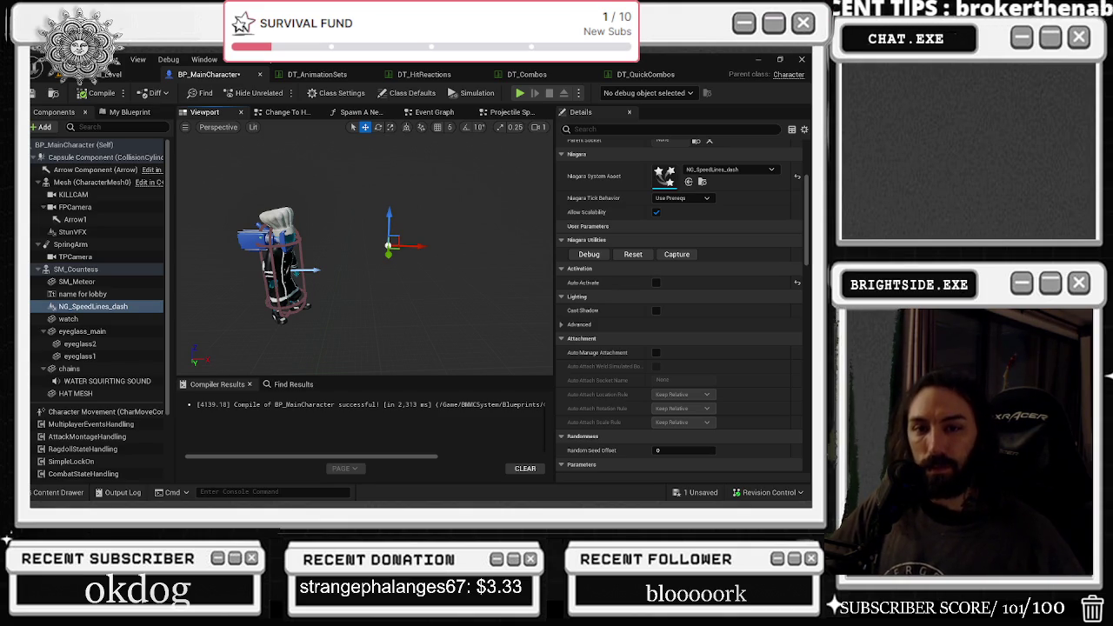
{"action": "left_click", "coordinate": [315, 74]}
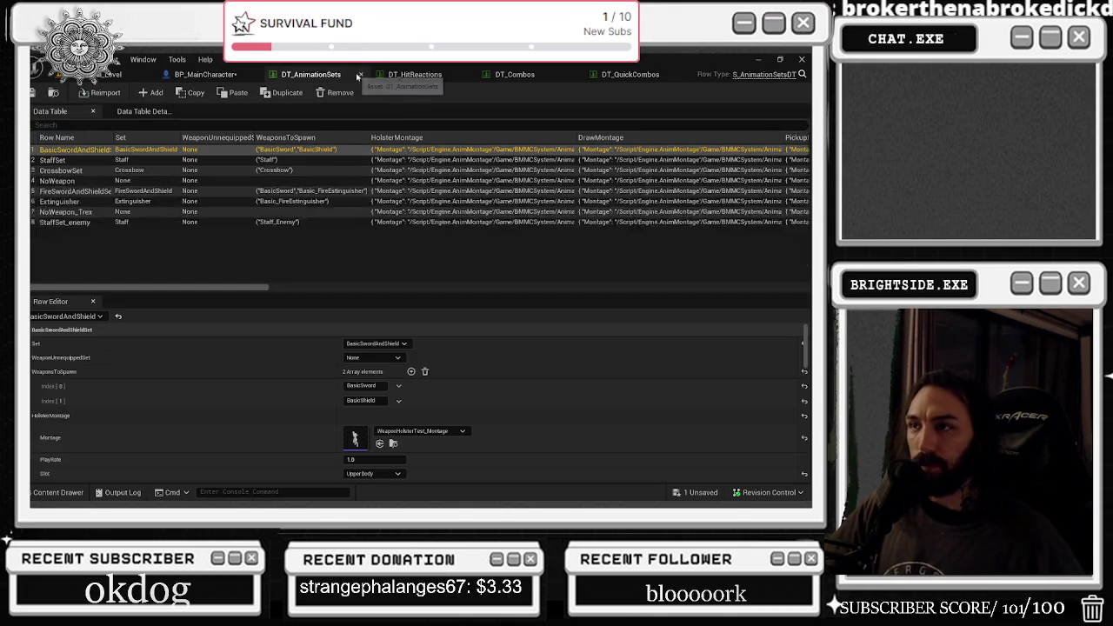
Open DT_Combos and look through ForwardCombo's BasicSwordAndShield combo steps FC1 to FC4.
{"action": "left_click", "coordinate": [500, 74]}
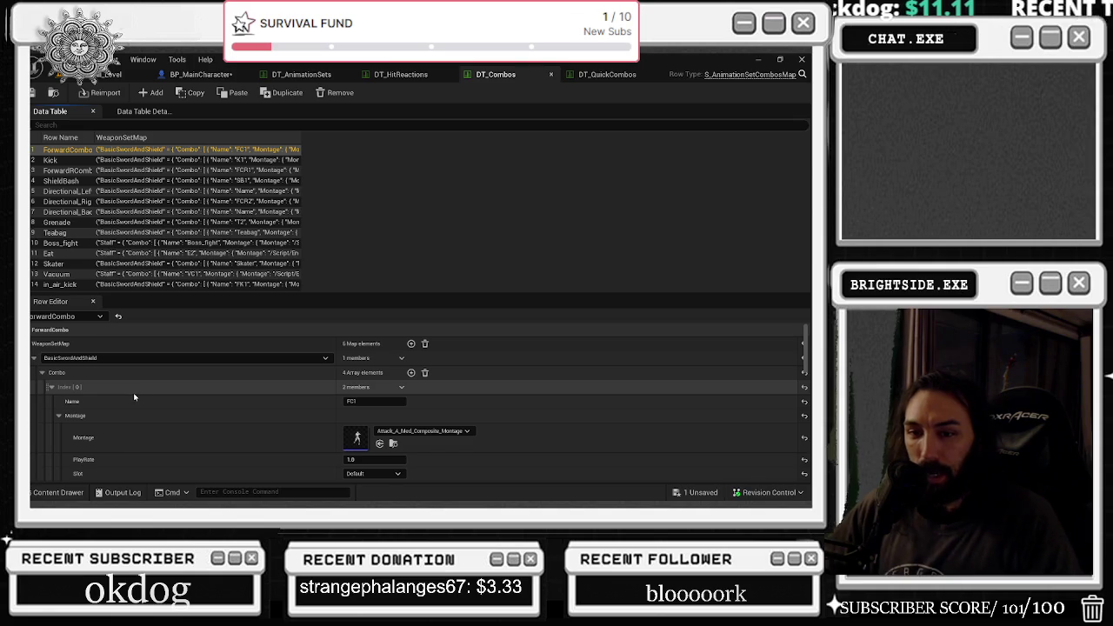
{"action": "scroll", "coordinate": [203, 379], "scroll_direction": "down", "scroll_amount": 1}
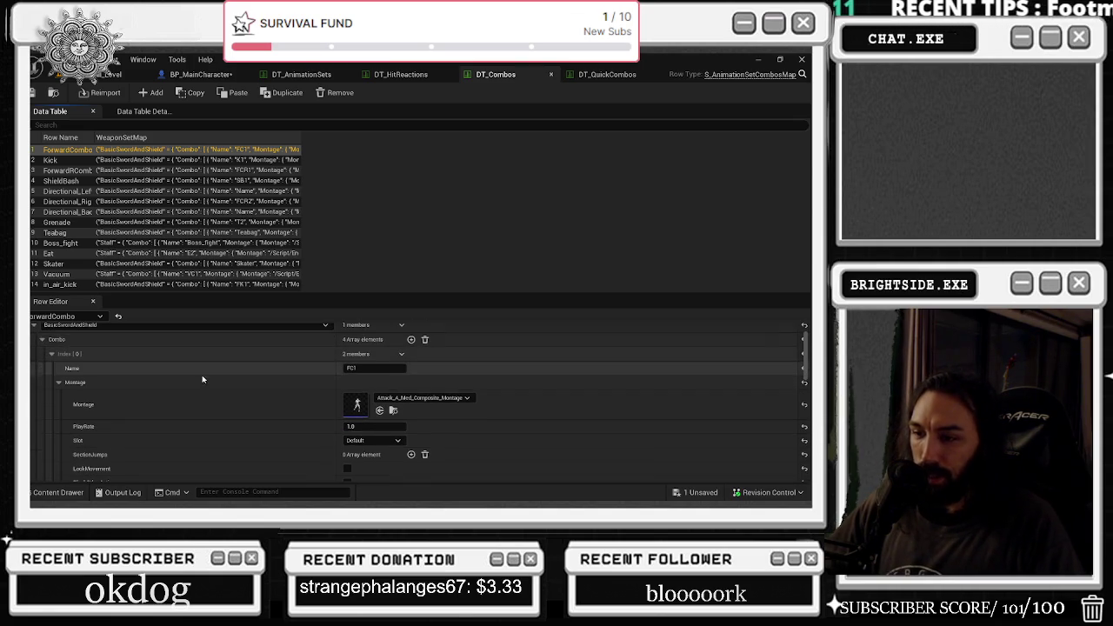
{"action": "scroll", "coordinate": [249, 379], "scroll_direction": "down", "scroll_amount": 3}
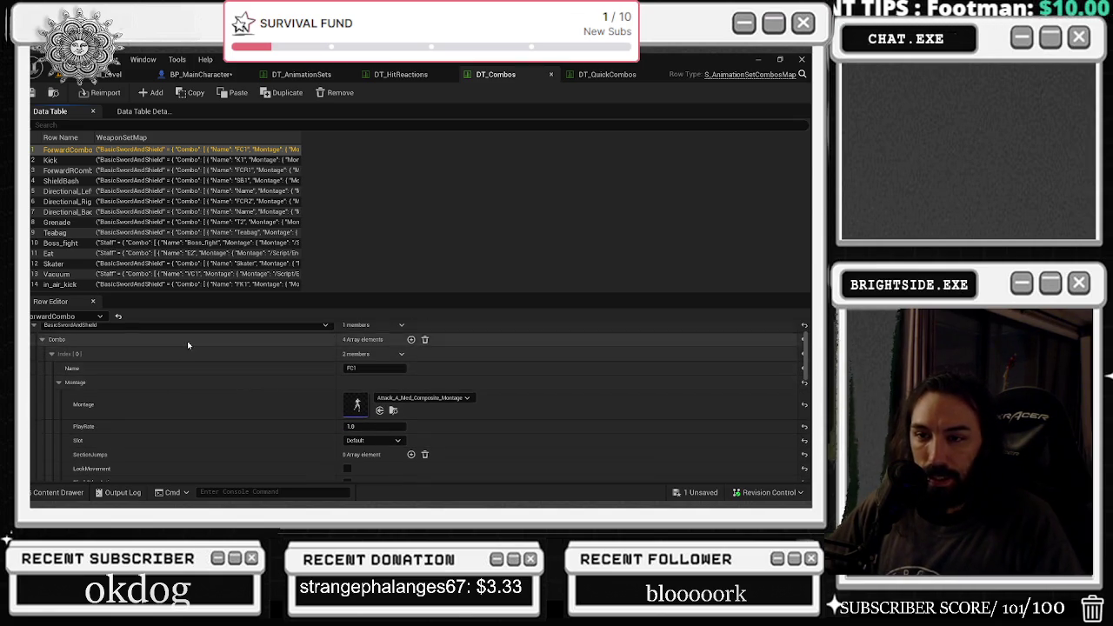
{"action": "scroll", "coordinate": [246, 379], "scroll_direction": "down", "scroll_amount": 4}
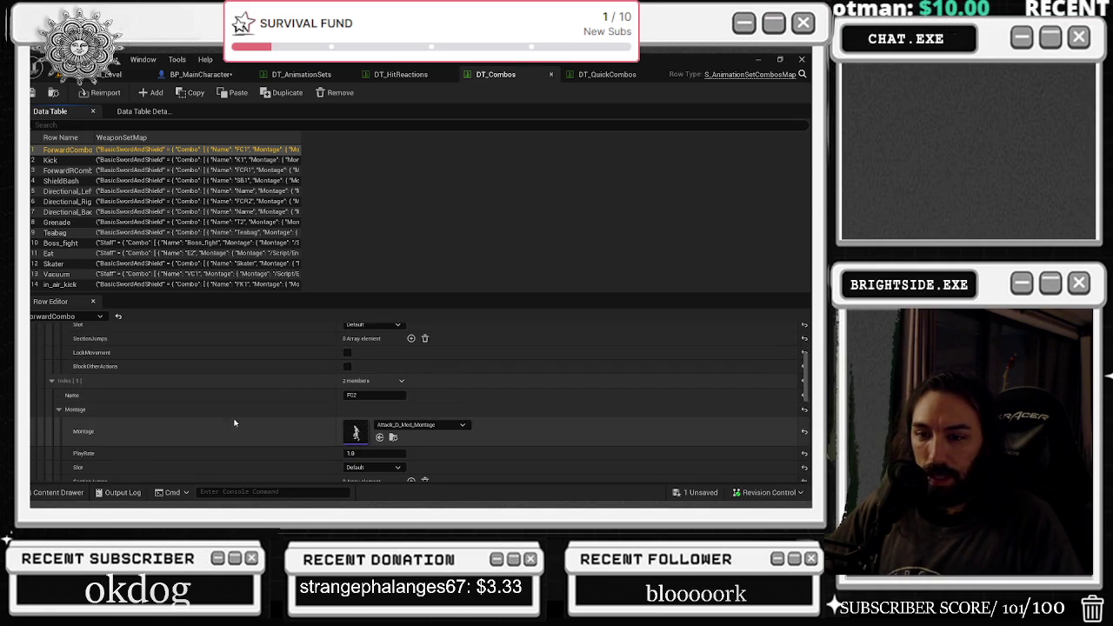
{"action": "scroll", "coordinate": [220, 425], "scroll_direction": "down", "scroll_amount": 1}
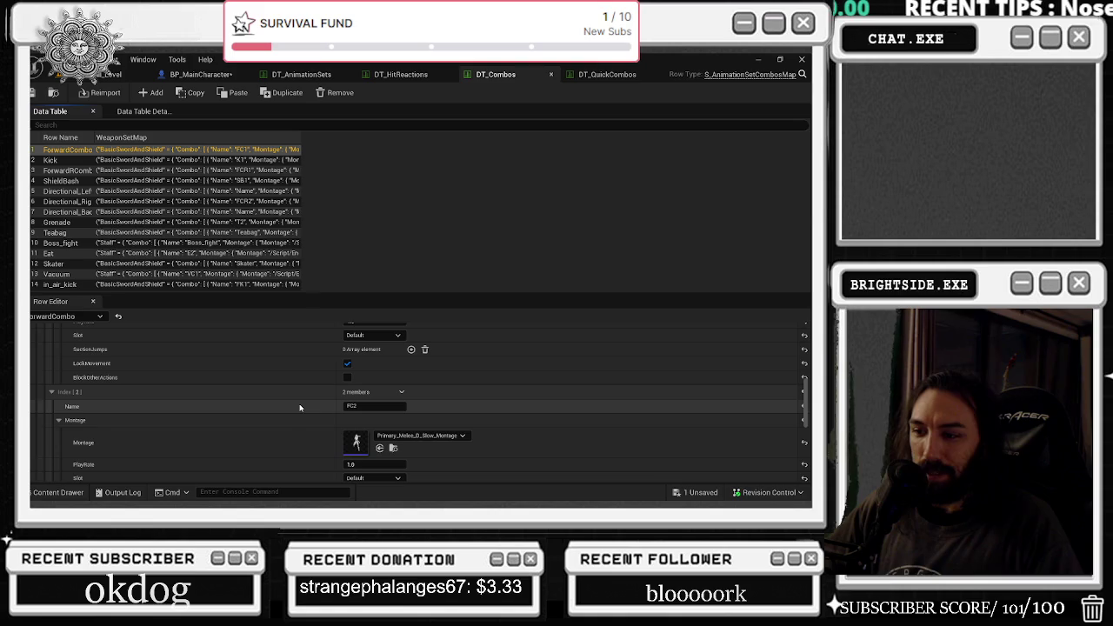
{"action": "scroll", "coordinate": [299, 405], "scroll_direction": "down", "scroll_amount": 2}
{"action": "scroll", "coordinate": [303, 384], "scroll_direction": "up", "scroll_amount": 2}
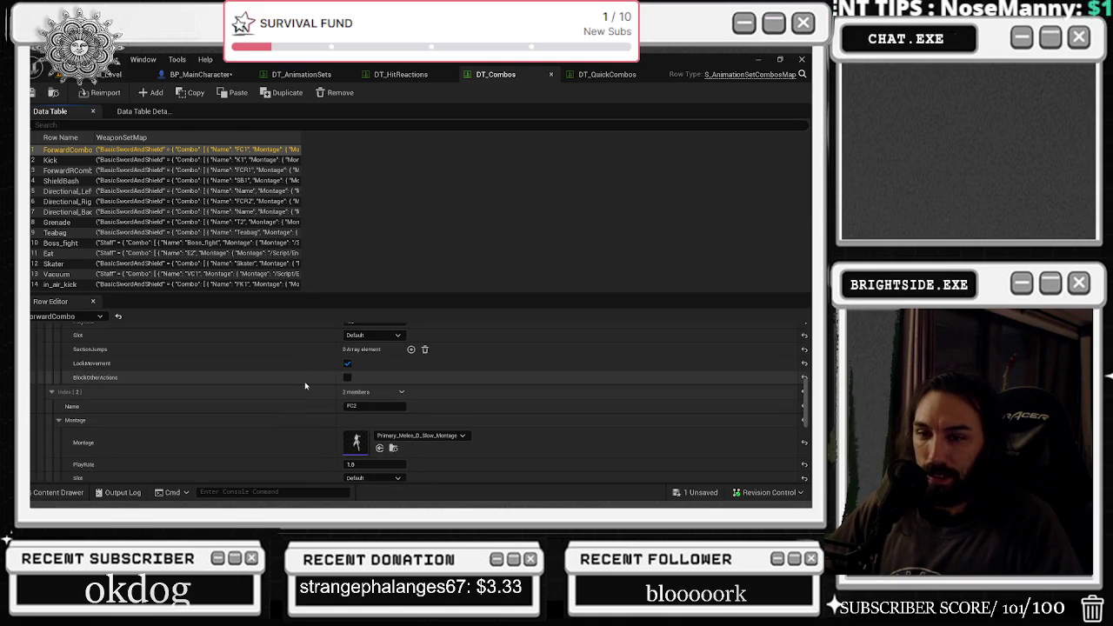
{"action": "scroll", "coordinate": [305, 386], "scroll_direction": "up", "scroll_amount": 2}
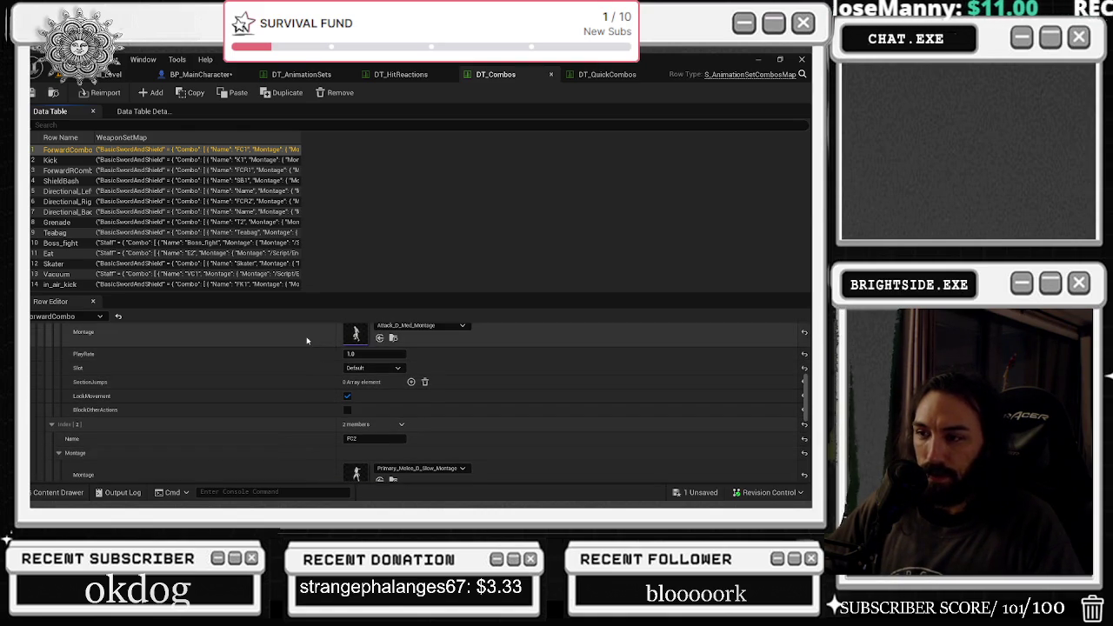
{"action": "scroll", "coordinate": [296, 355], "scroll_direction": "down", "scroll_amount": 2}
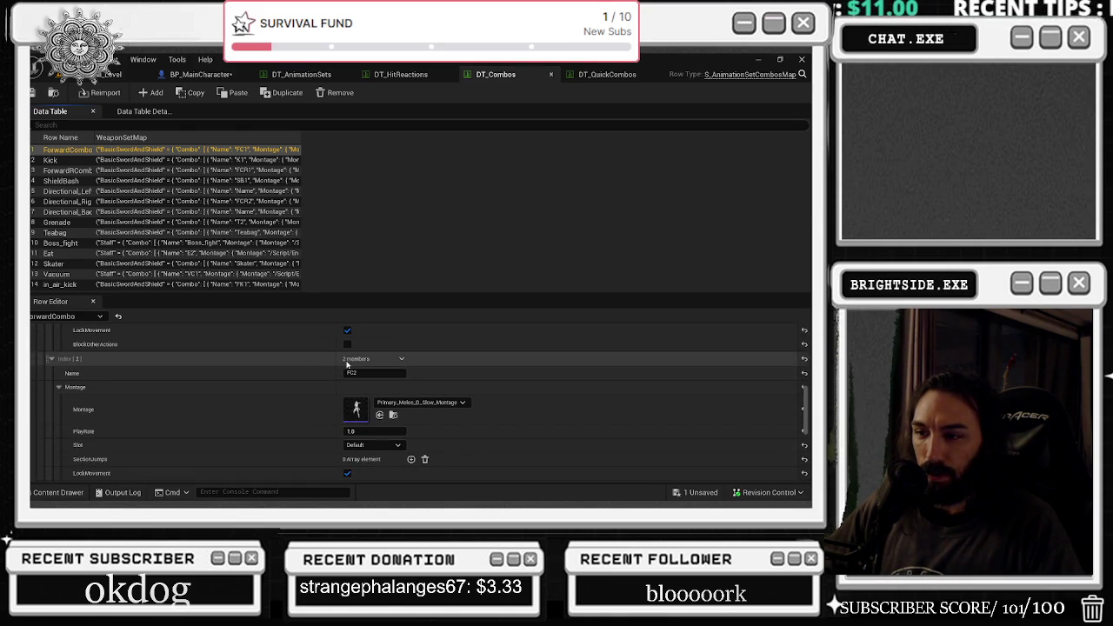
{"action": "scroll", "coordinate": [495, 381], "scroll_direction": "down", "scroll_amount": 2}
{"action": "scroll", "coordinate": [502, 381], "scroll_direction": "up", "scroll_amount": 1}
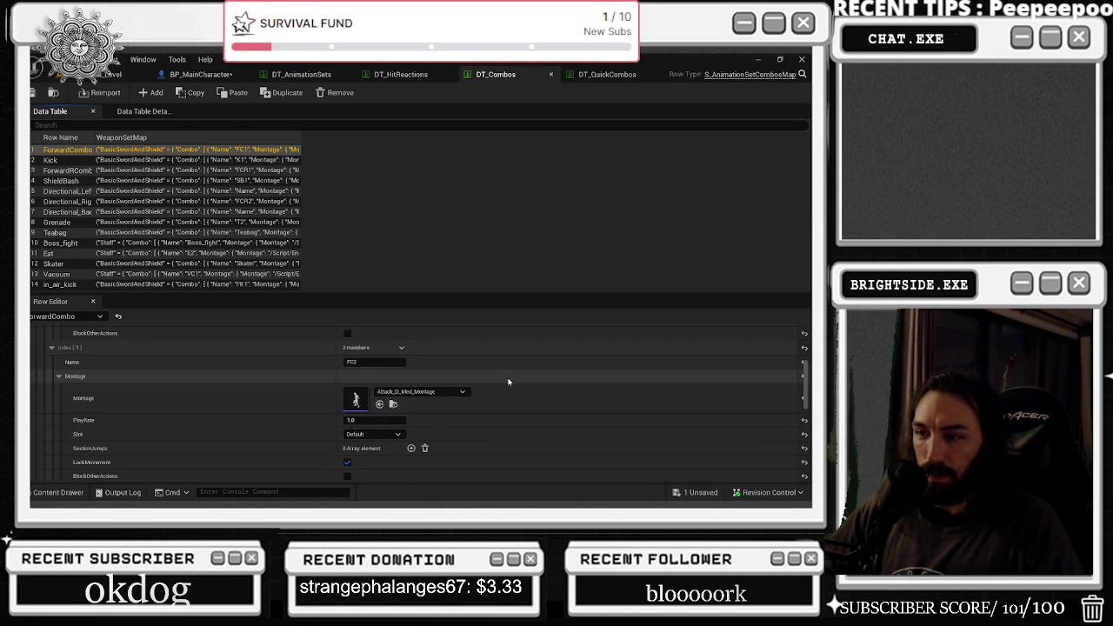
{"action": "scroll", "coordinate": [509, 381], "scroll_direction": "up", "scroll_amount": 1}
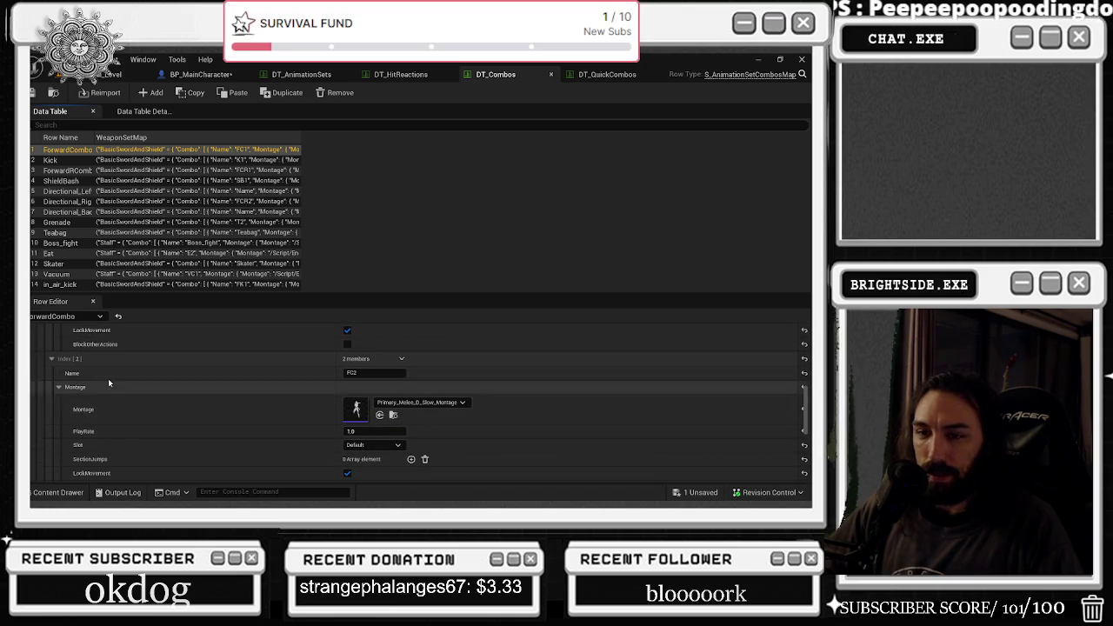
Collapse the reviewed Index [2] and Index [1] combo steps.
{"action": "left_click", "coordinate": [53, 358]}
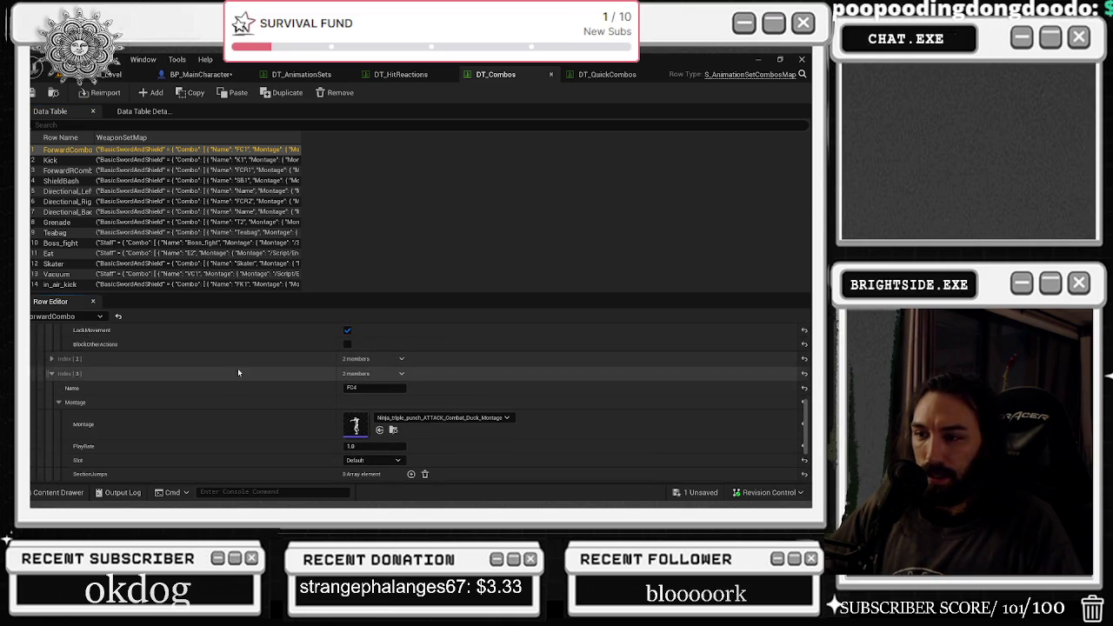
{"action": "scroll", "coordinate": [233, 374], "scroll_direction": "up", "scroll_amount": 3}
{"action": "scroll", "coordinate": [235, 374], "scroll_direction": "up", "scroll_amount": 2}
{"action": "left_click", "coordinate": [140, 355]}
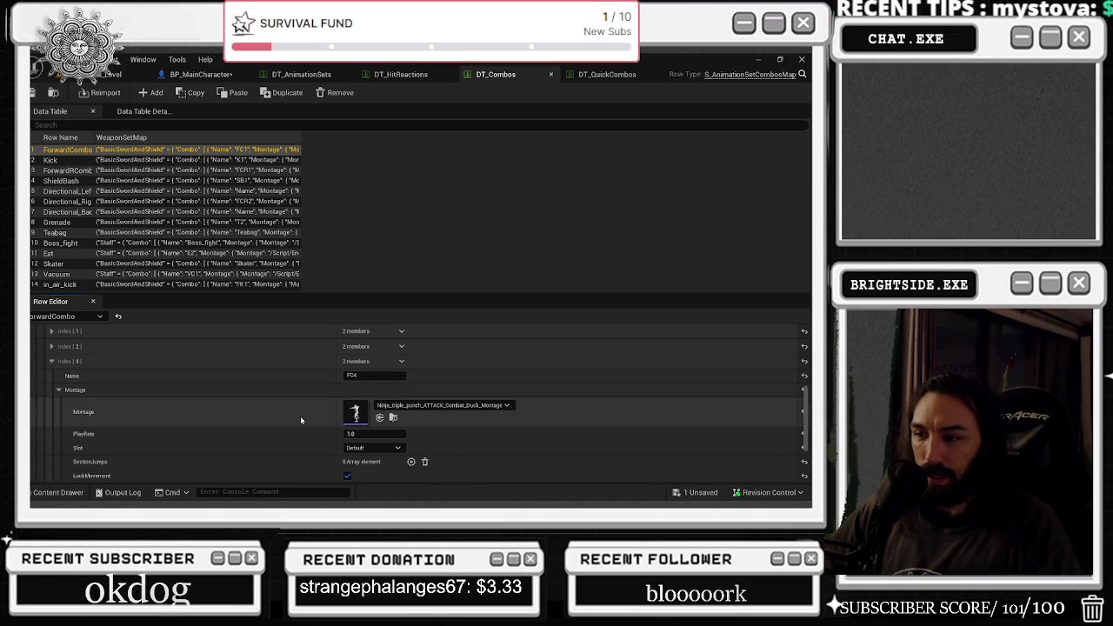
{"action": "scroll", "coordinate": [300, 415], "scroll_direction": "down", "scroll_amount": 1}
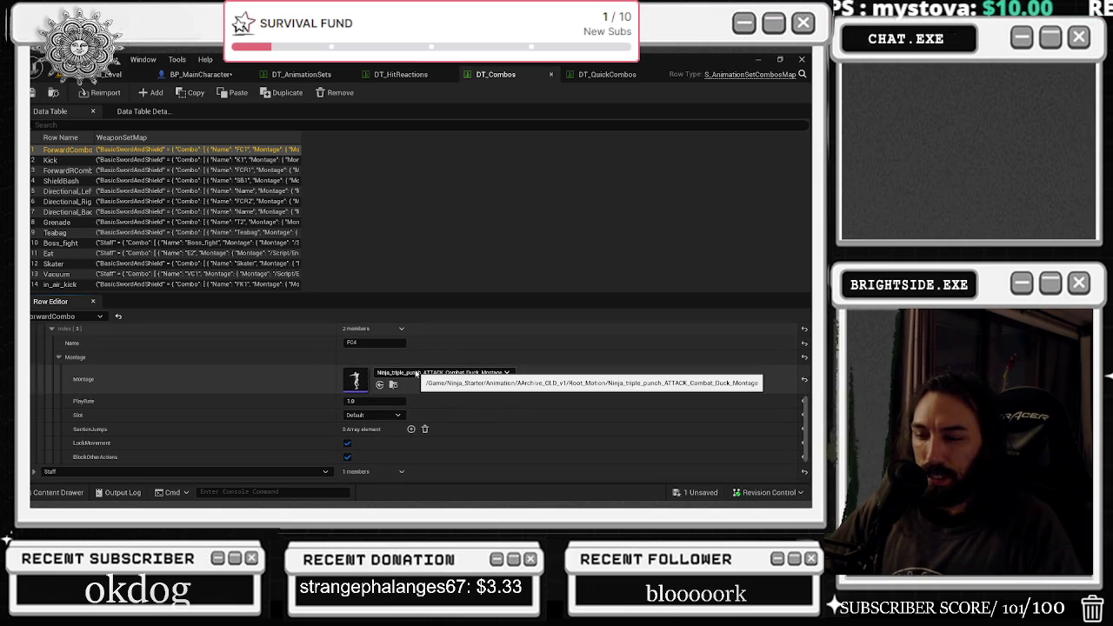
{"action": "scroll", "coordinate": [261, 391], "scroll_direction": "down", "scroll_amount": 1}
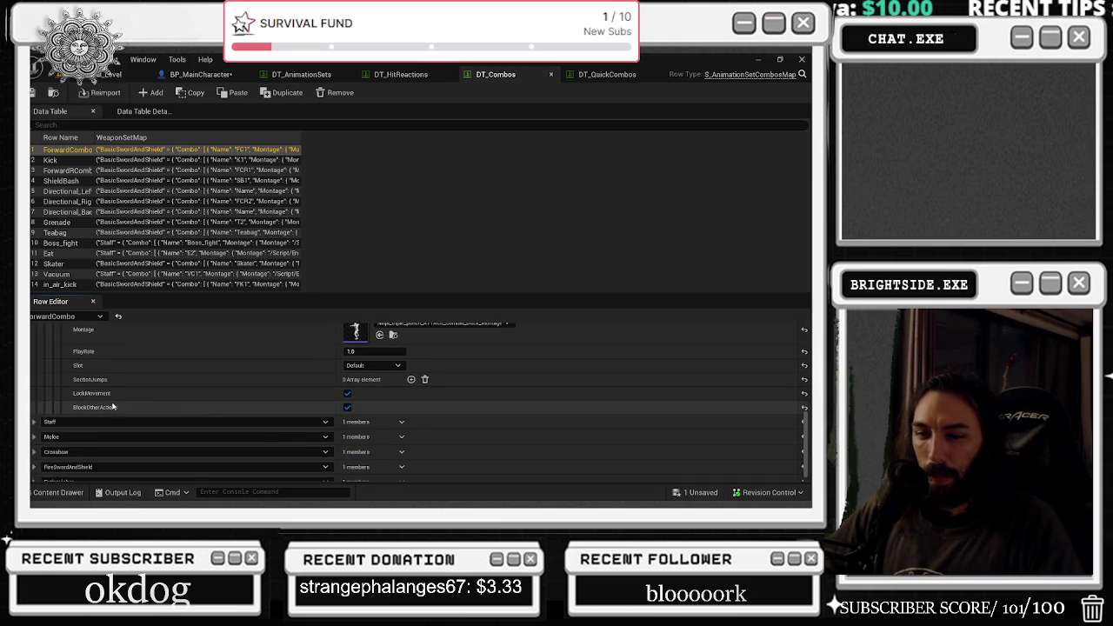
{"action": "scroll", "coordinate": [174, 397], "scroll_direction": "up", "scroll_amount": 1}
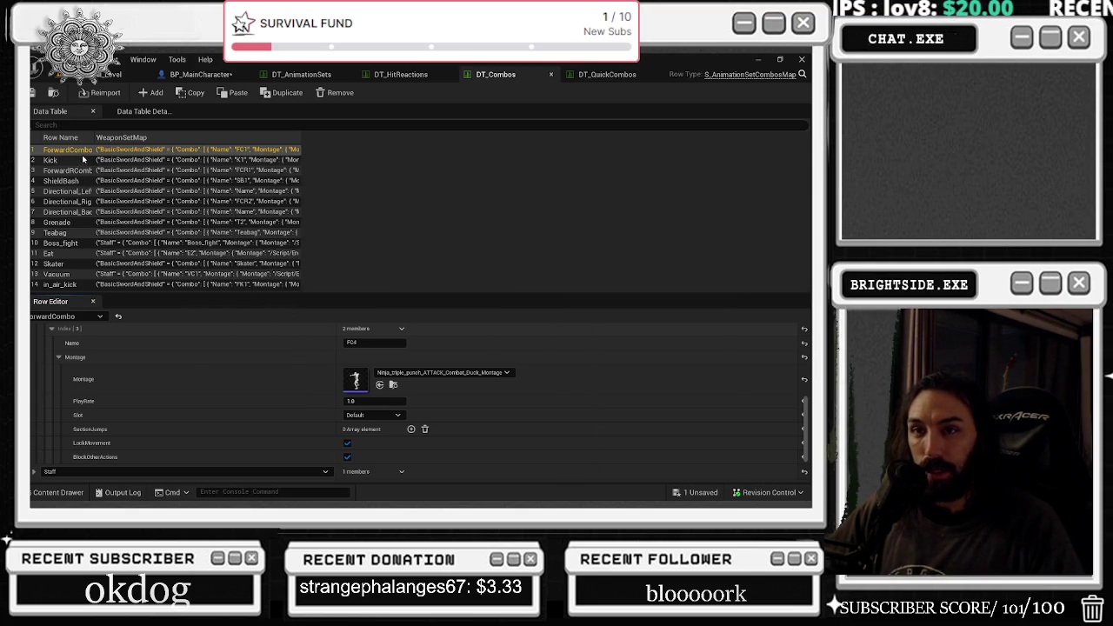
Glance at the Kick row, then return to ForwardCombo and collapse its WeaponSetMap entries.
{"action": "left_click", "coordinate": [75, 164]}
{"action": "scroll", "coordinate": [310, 384], "scroll_direction": "up", "scroll_amount": 3}
{"action": "left_click", "coordinate": [86, 152]}
{"action": "scroll", "coordinate": [191, 352], "scroll_direction": "up", "scroll_amount": 5}
{"action": "left_click", "coordinate": [35, 347]}
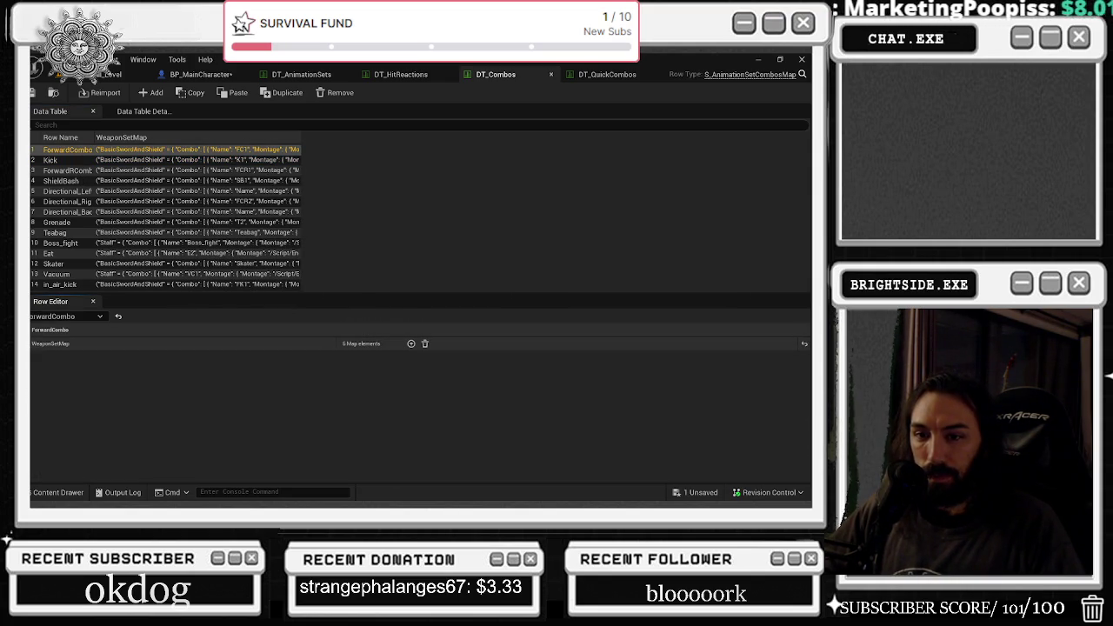
Expand the Staff weapon set's first combo step and its montage settings instead of BasicSwordAndShield.
{"action": "left_click", "coordinate": [33, 343]}
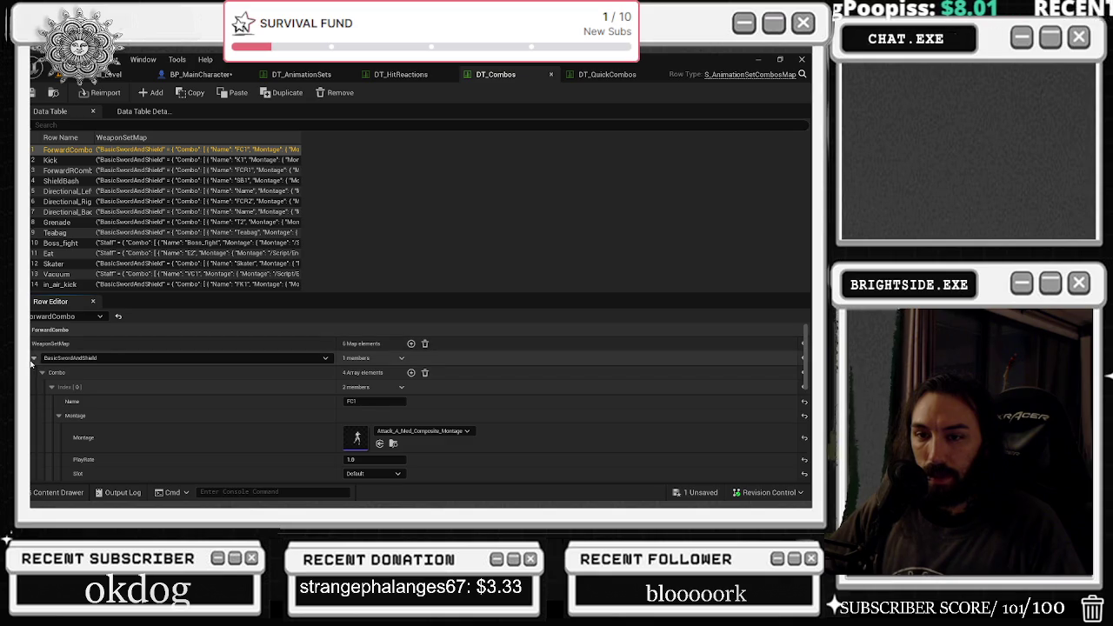
{"action": "left_click", "coordinate": [33, 358]}
{"action": "left_click", "coordinate": [33, 373]}
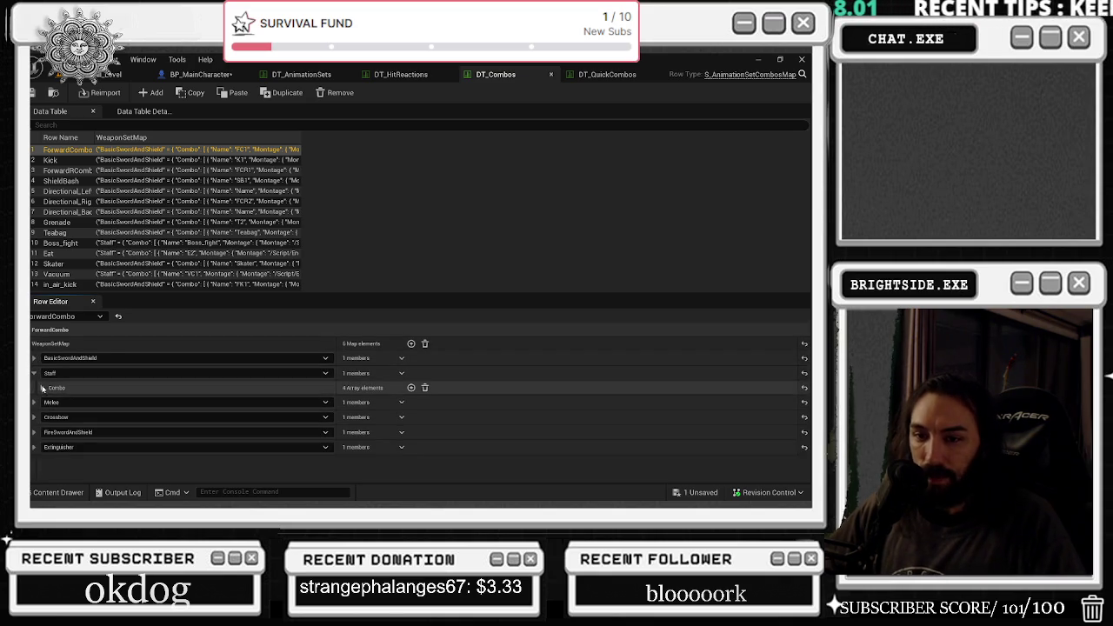
{"action": "left_click", "coordinate": [42, 388]}
{"action": "left_click", "coordinate": [52, 402]}
{"action": "scroll", "coordinate": [72, 402], "scroll_direction": "down", "scroll_amount": 1}
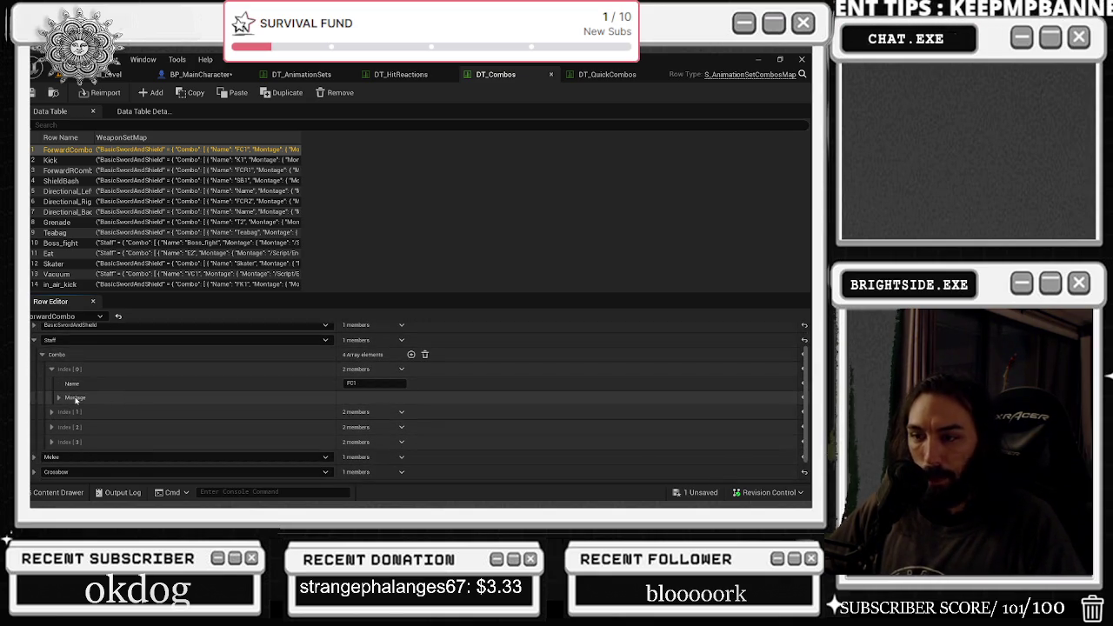
{"action": "left_click", "coordinate": [59, 398]}
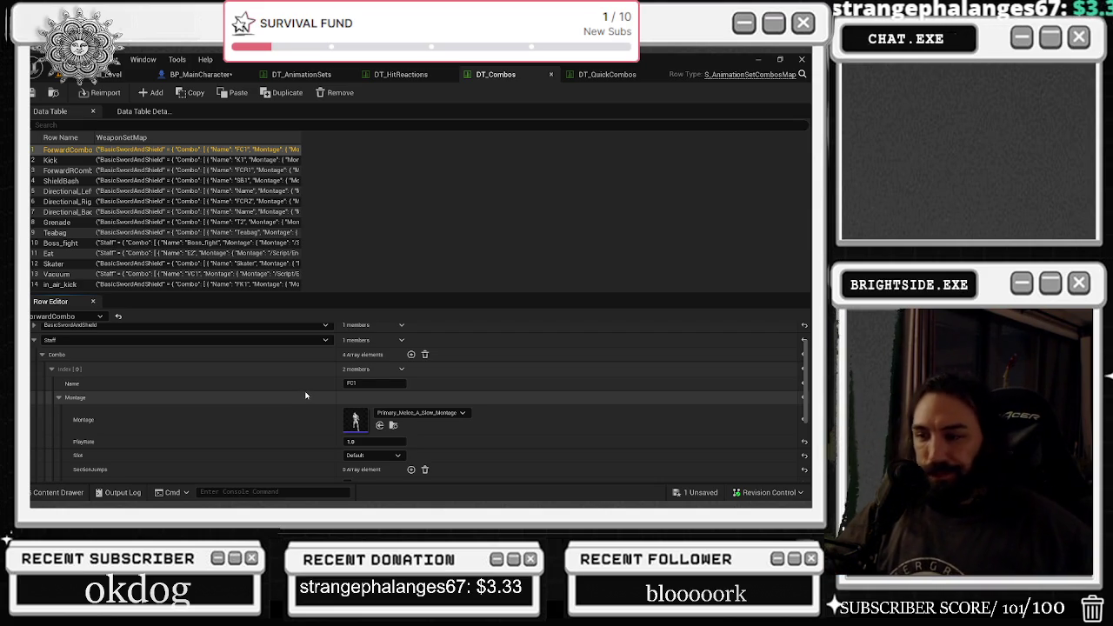
Expand the second Staff combo step and its montage settings.
{"action": "scroll", "coordinate": [326, 384], "scroll_direction": "down", "scroll_amount": 1}
{"action": "scroll", "coordinate": [349, 381], "scroll_direction": "down", "scroll_amount": 1}
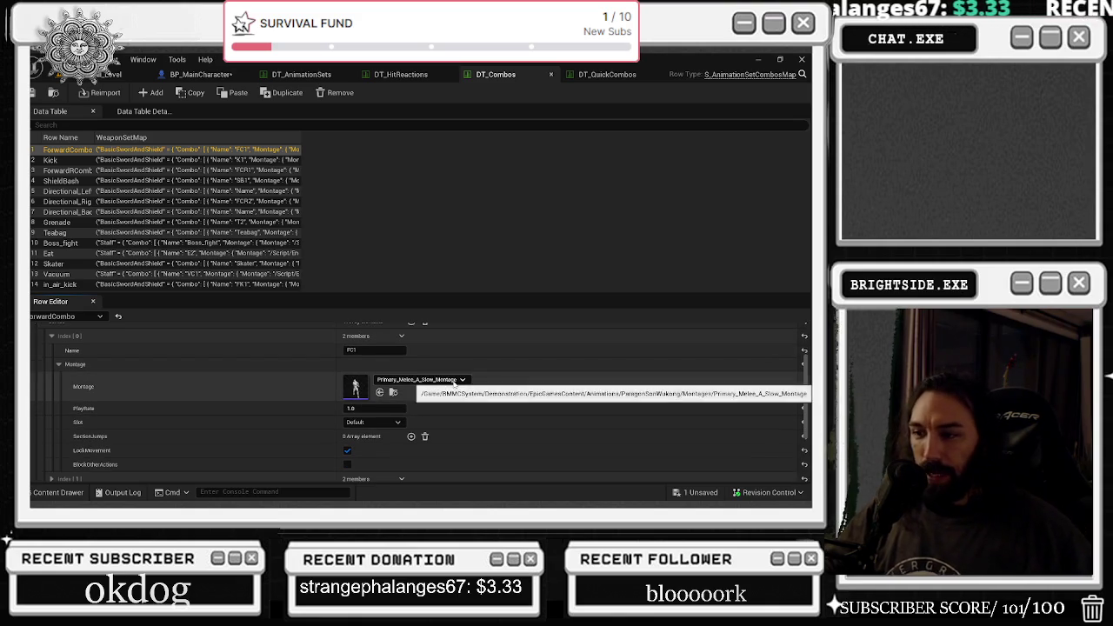
{"action": "scroll", "coordinate": [452, 385], "scroll_direction": "down", "scroll_amount": 2}
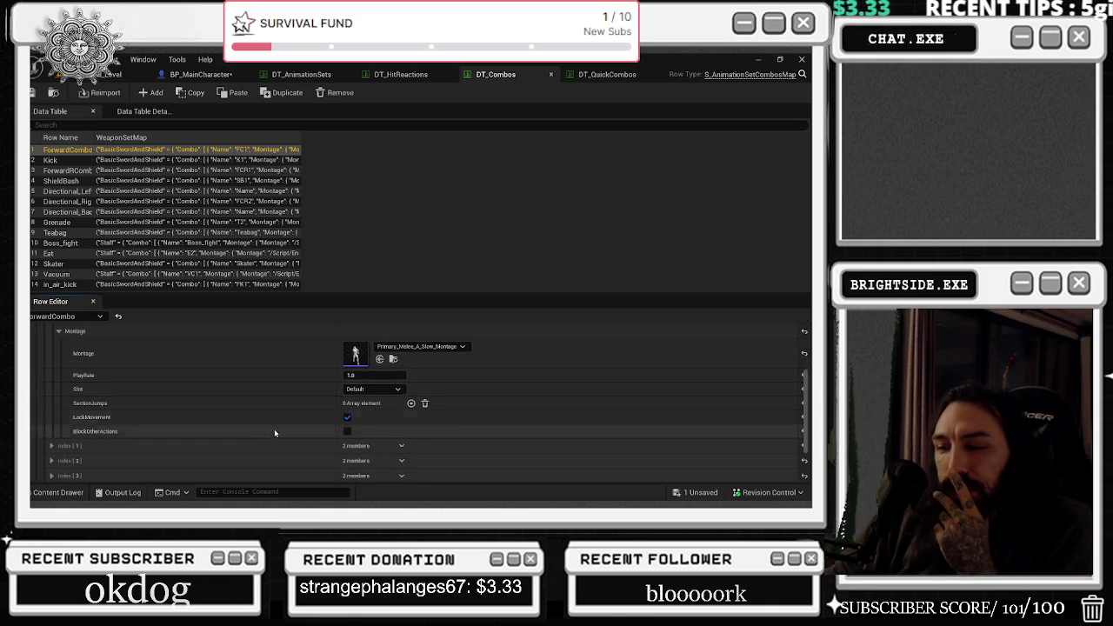
{"action": "scroll", "coordinate": [261, 429], "scroll_direction": "down", "scroll_amount": 1}
{"action": "left_click", "coordinate": [53, 428]}
{"action": "scroll", "coordinate": [229, 420], "scroll_direction": "down", "scroll_amount": 1}
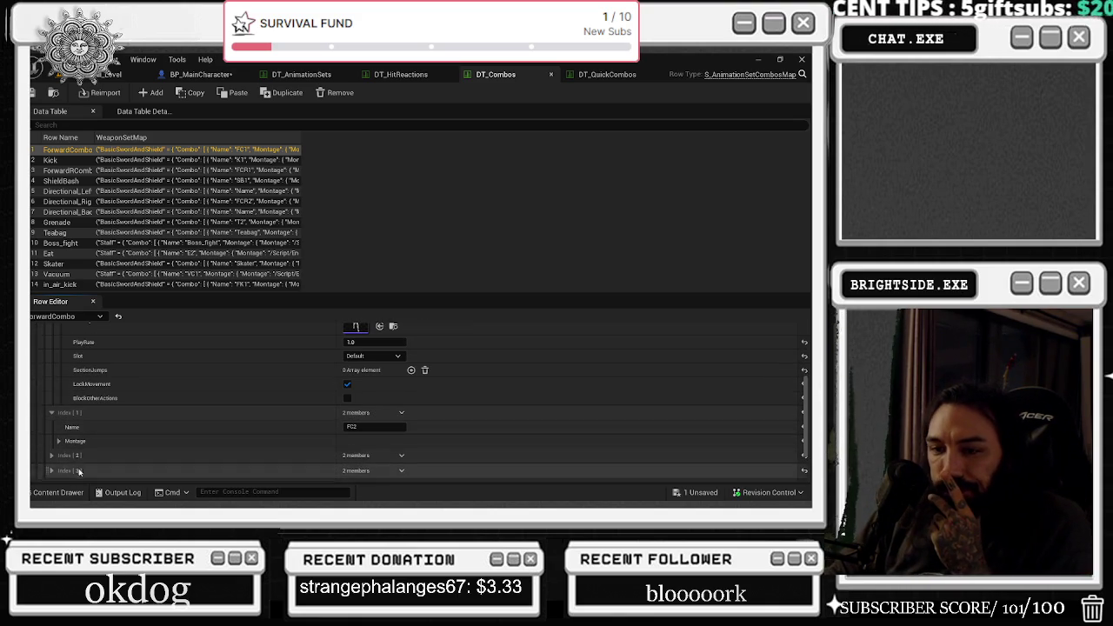
{"action": "left_click", "coordinate": [59, 440]}
Expand the FC3 entry's Montage and open Ninja_triple_staff_ATTACK_Montage.
{"action": "scroll", "coordinate": [325, 441], "scroll_direction": "down", "scroll_amount": 1}
{"action": "scroll", "coordinate": [330, 439], "scroll_direction": "down", "scroll_amount": 1}
{"action": "scroll", "coordinate": [382, 430], "scroll_direction": "down", "scroll_amount": 1}
{"action": "scroll", "coordinate": [435, 408], "scroll_direction": "down", "scroll_amount": 1}
{"action": "scroll", "coordinate": [261, 426], "scroll_direction": "down", "scroll_amount": 1}
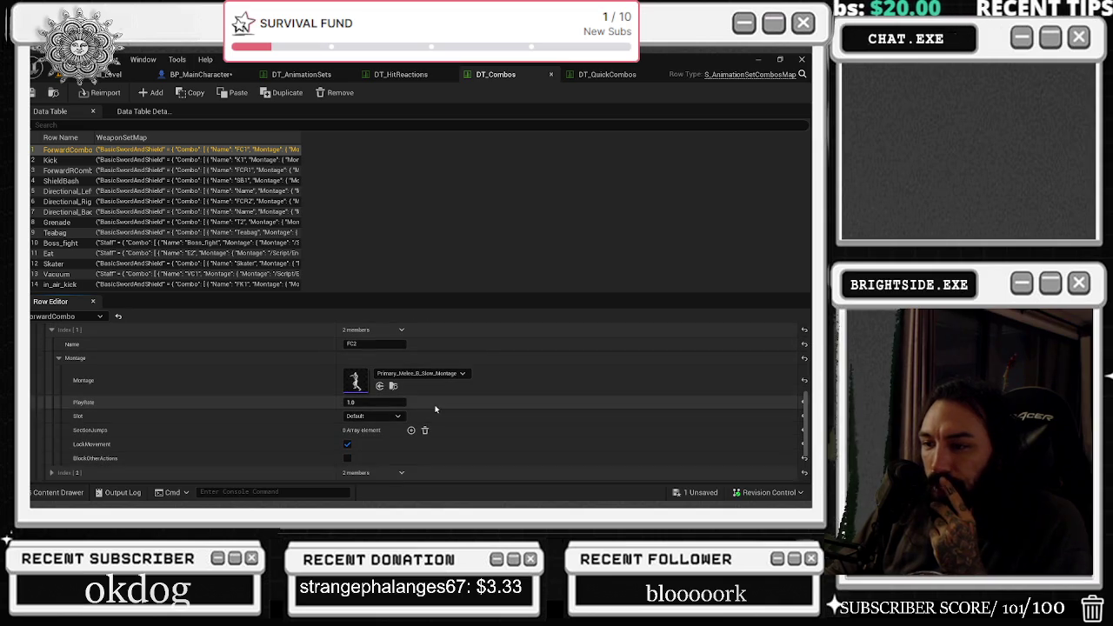
{"action": "scroll", "coordinate": [75, 461], "scroll_direction": "down", "scroll_amount": 1}
{"action": "left_click", "coordinate": [57, 457]}
{"action": "scroll", "coordinate": [61, 435], "scroll_direction": "down", "scroll_amount": 2}
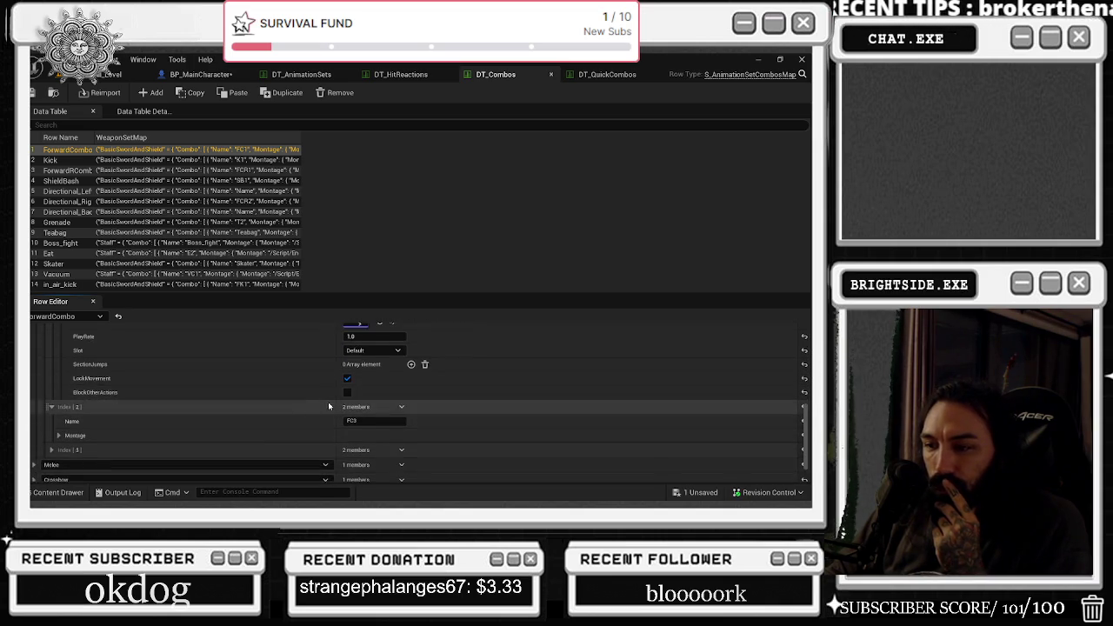
{"action": "left_click", "coordinate": [74, 420]}
{"action": "scroll", "coordinate": [174, 414], "scroll_direction": "down", "scroll_amount": 1}
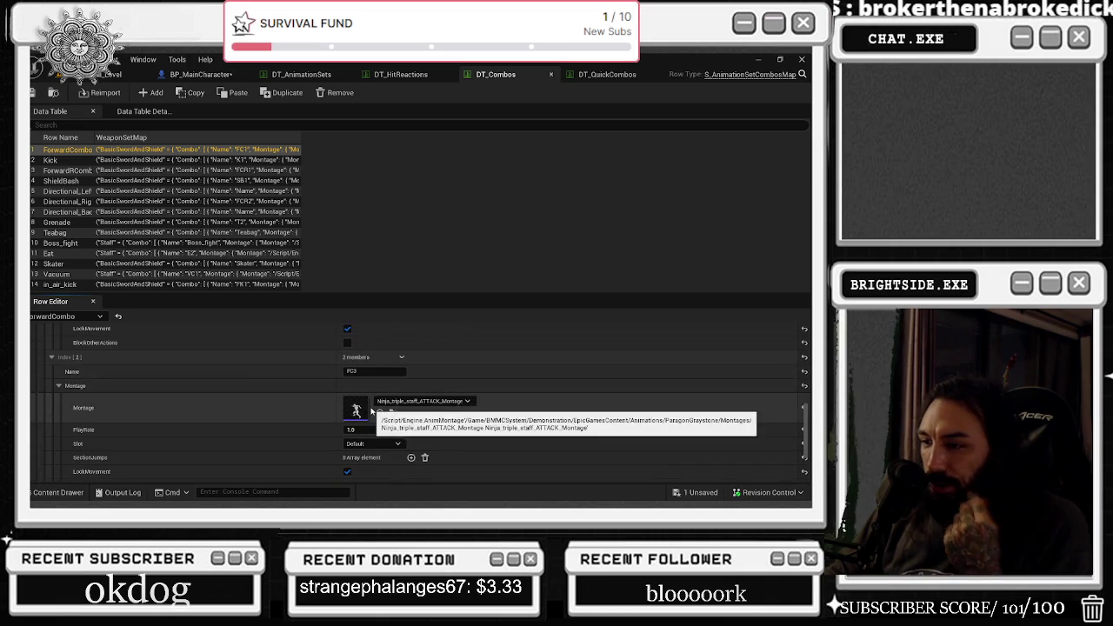
{"action": "double_click", "coordinate": [344, 412]}
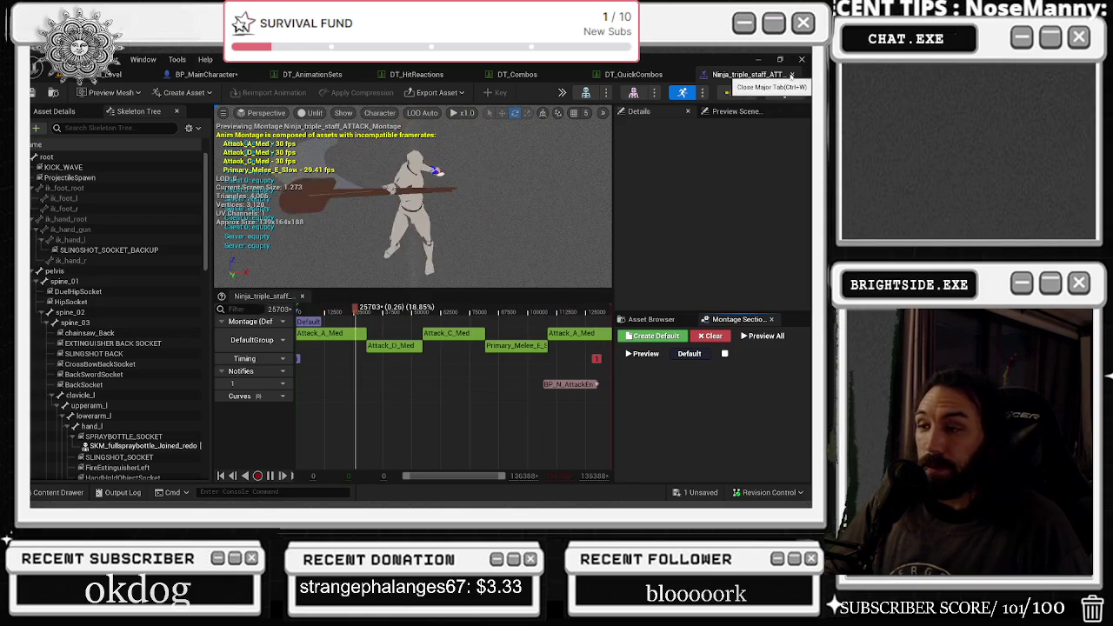
Close the staff attack montage editor and switch to DT_AnimationSets.
{"action": "left_click", "coordinate": [633, 74]}
{"action": "left_click", "coordinate": [315, 75]}
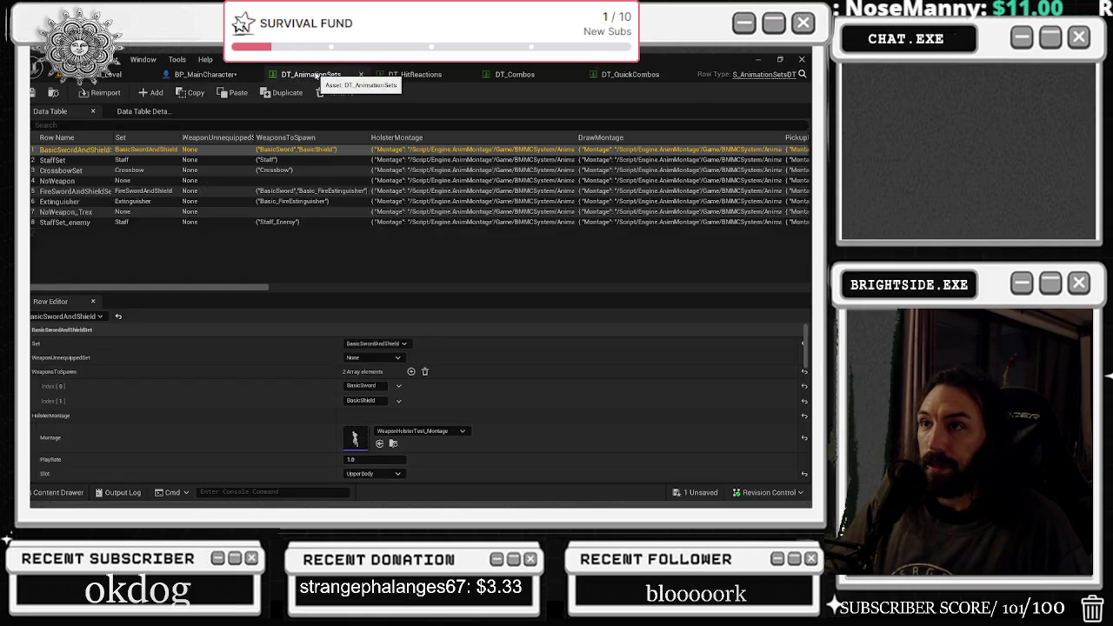
Return to DT_Combos, expand FC4's Montage, and open Primary_Melee_SPIN_STAFF_Montage.
{"action": "left_click", "coordinate": [418, 75]}
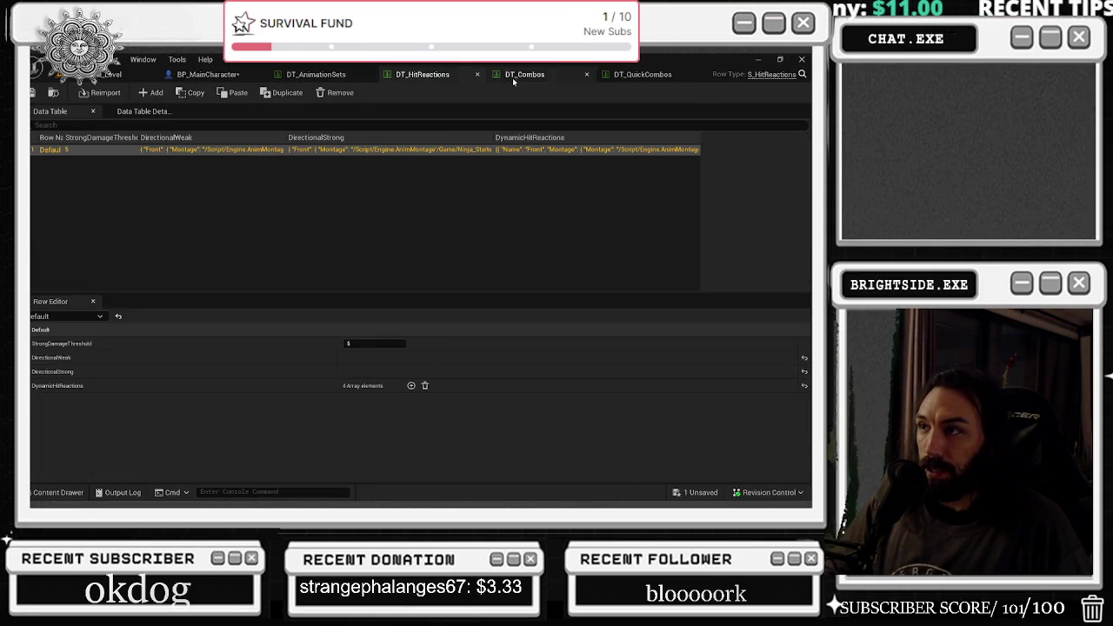
{"action": "left_click", "coordinate": [523, 76]}
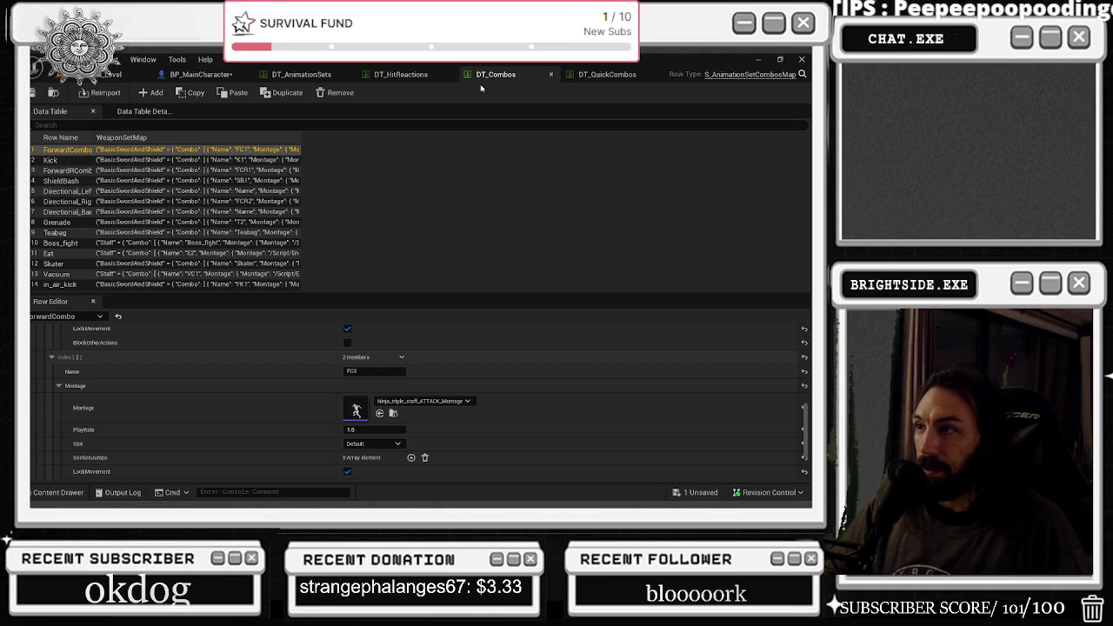
{"action": "scroll", "coordinate": [218, 387], "scroll_direction": "down", "scroll_amount": 3}
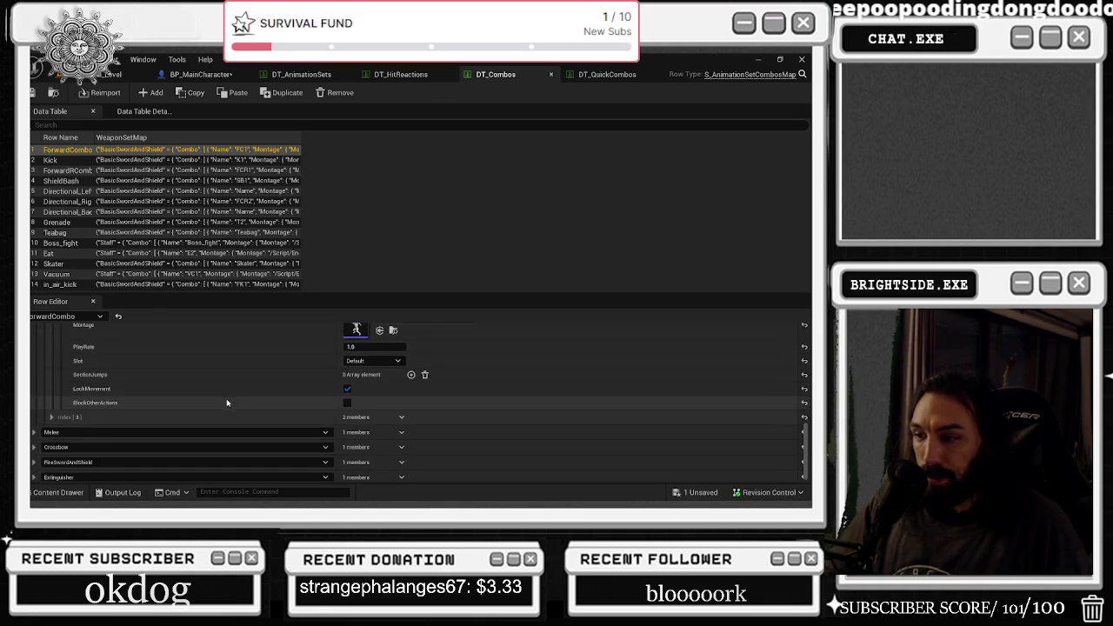
{"action": "left_click", "coordinate": [52, 416]}
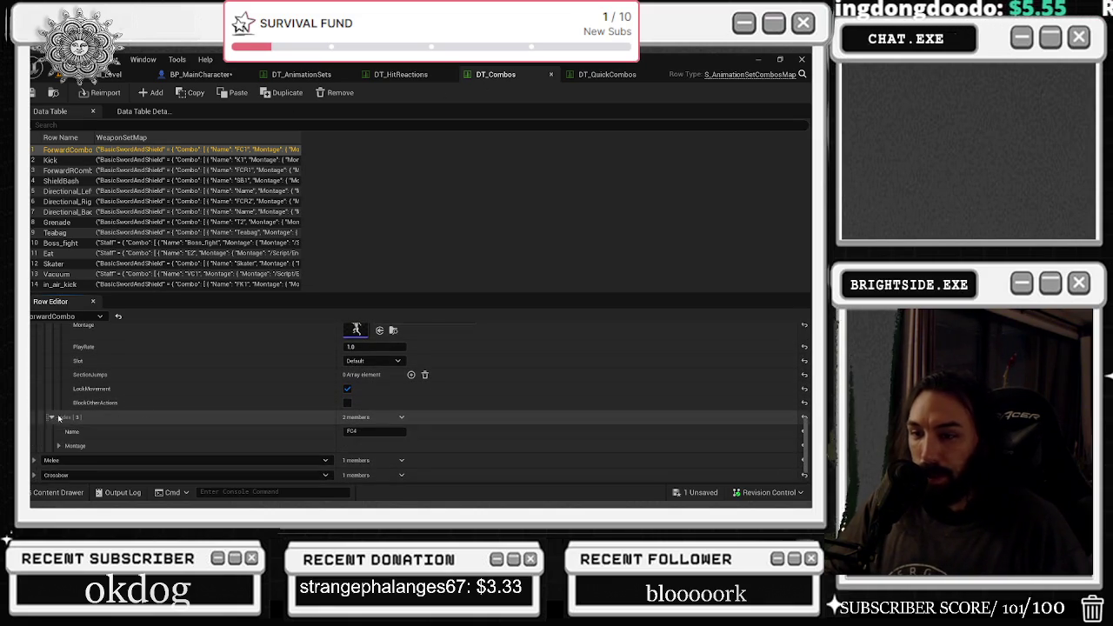
{"action": "scroll", "coordinate": [53, 416], "scroll_direction": "down", "scroll_amount": 1}
{"action": "left_click", "coordinate": [57, 415]}
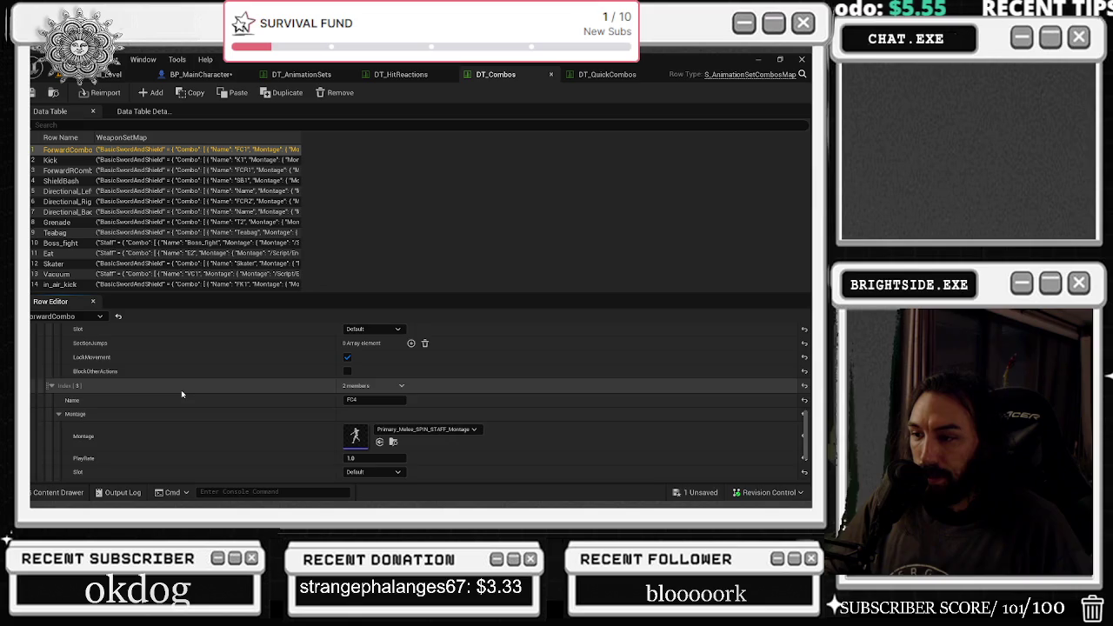
{"action": "scroll", "coordinate": [181, 389], "scroll_direction": "down", "scroll_amount": 1}
{"action": "double_click", "coordinate": [356, 420]}
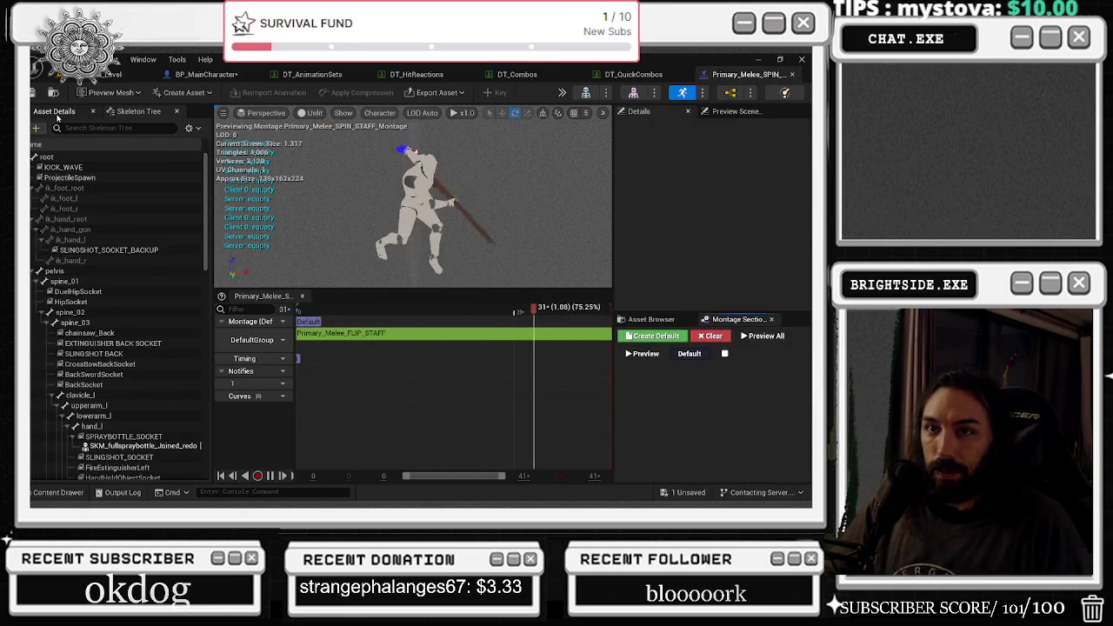
Set the spin staff montage's Blend In to 0.25 and Blend Out to 0.12, then go back to DT_Combos.
{"action": "left_click", "coordinate": [54, 111]}
{"action": "left_click", "coordinate": [130, 203]}
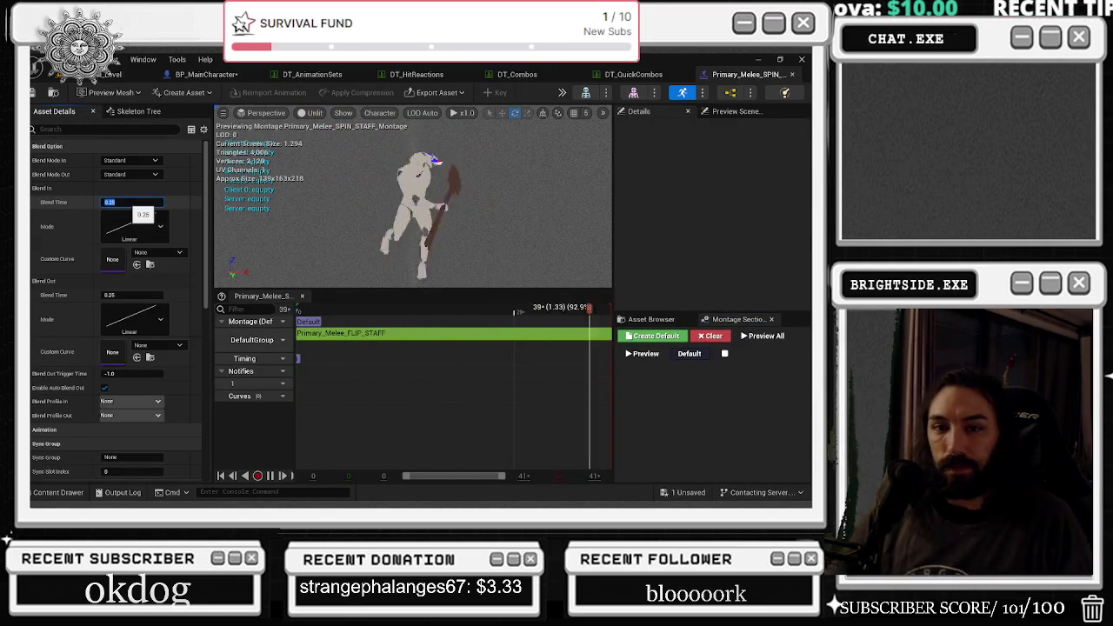
{"action": "key", "text": "BackSpace"}
{"action": "key", "text": "BackSpace"}
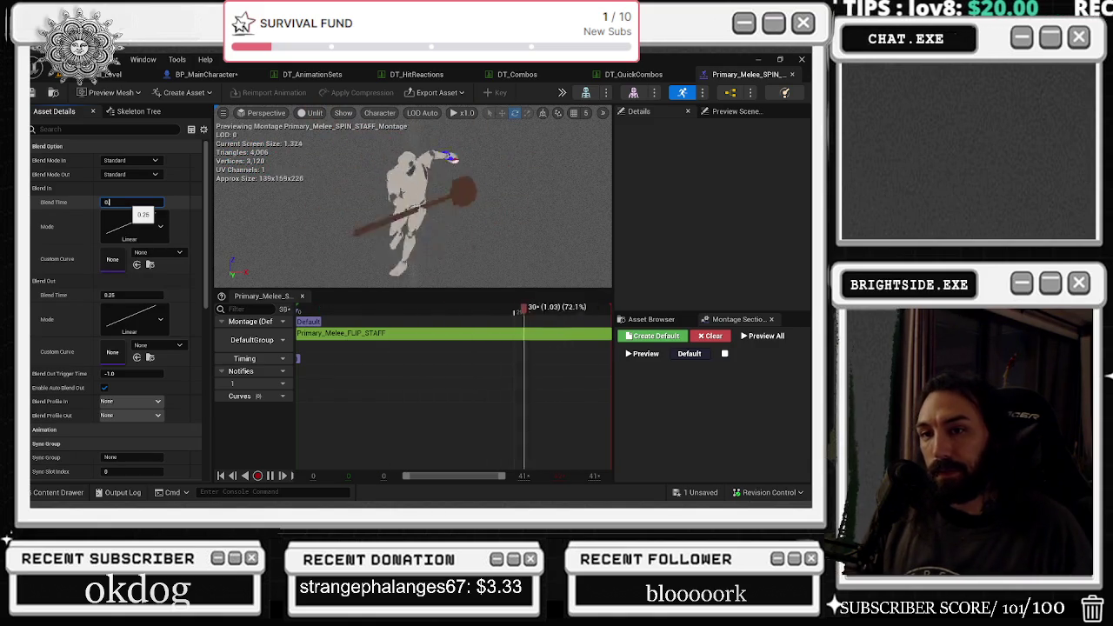
{"action": "type", "text": "25"}
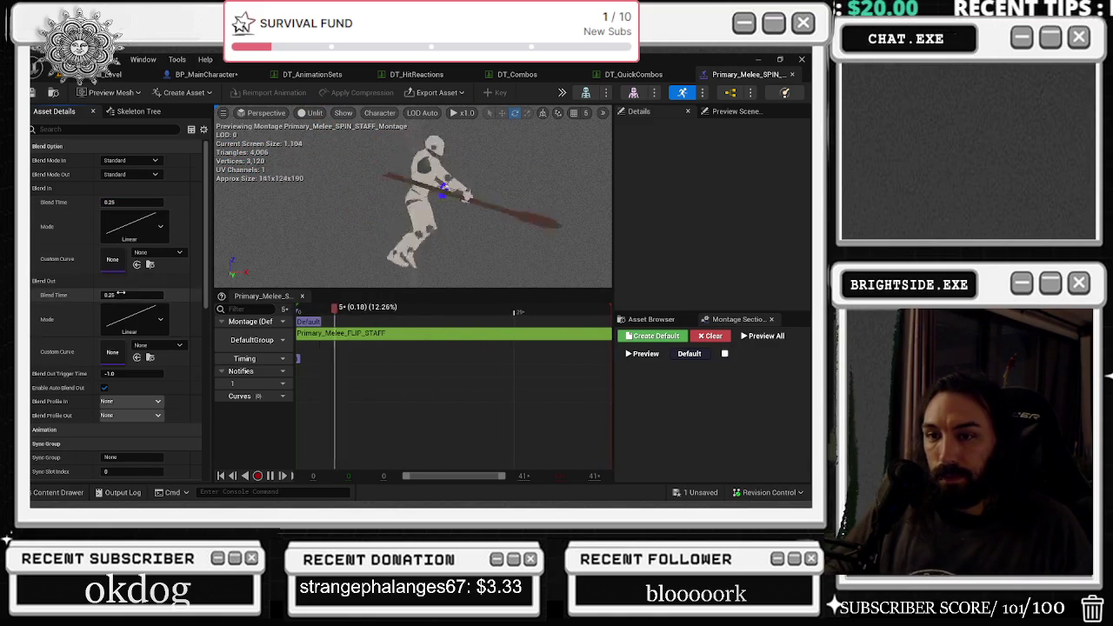
{"action": "left_click", "coordinate": [112, 295]}
{"action": "type", "text": "0.13"}
{"action": "key", "text": "Return"}
{"action": "type", "text": "0.12"}
{"action": "key", "text": "Return"}
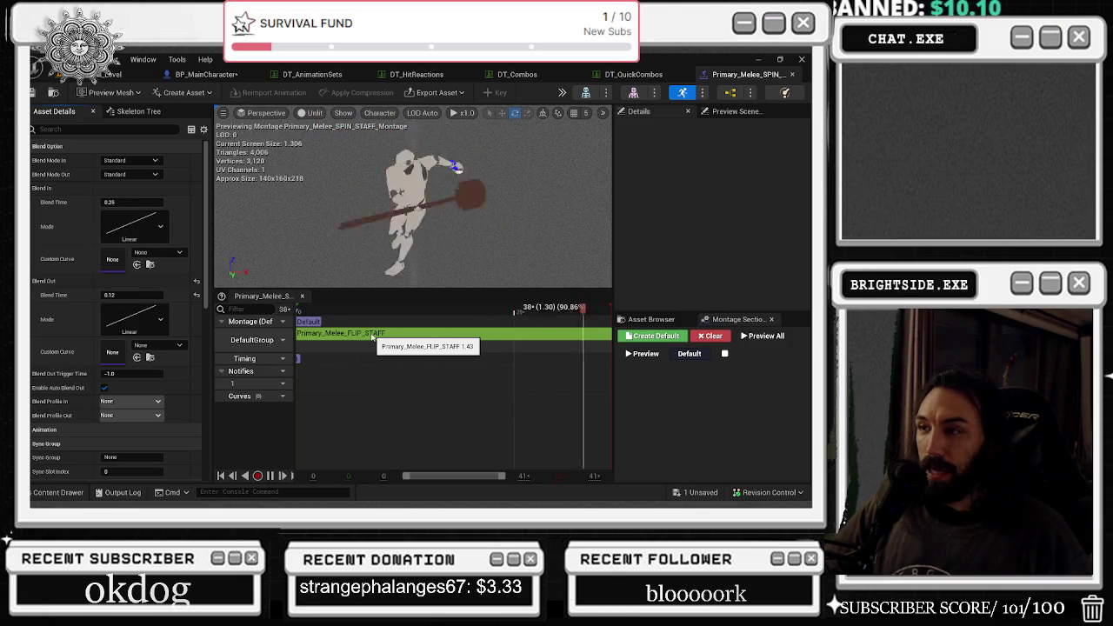
{"action": "left_click", "coordinate": [534, 73]}
{"action": "scroll", "coordinate": [269, 410], "scroll_direction": "down", "scroll_amount": 5}
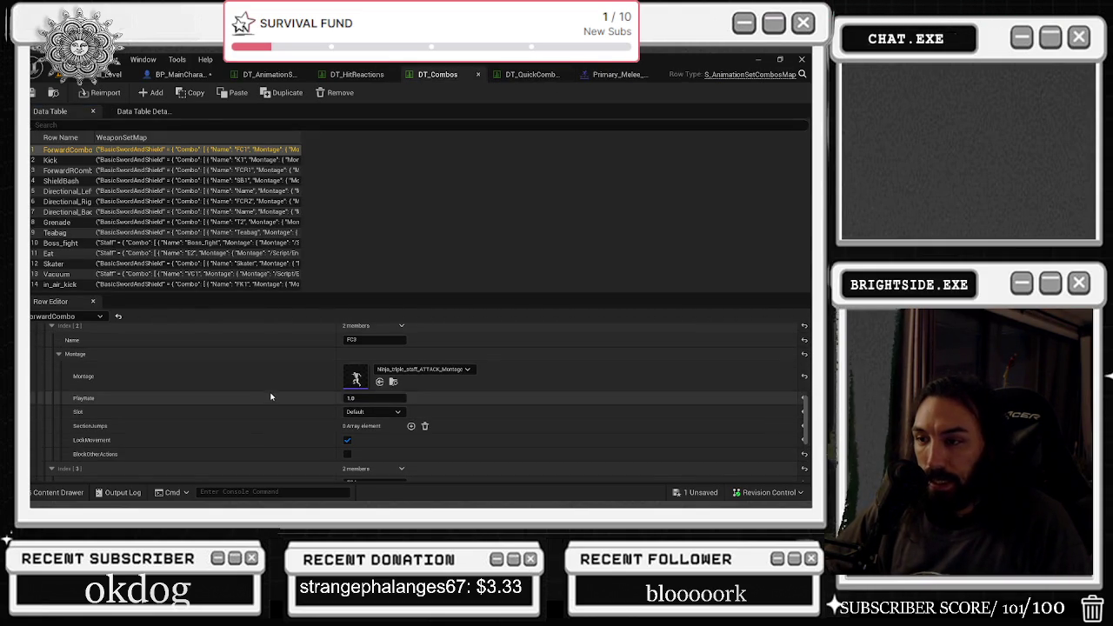
Open Ninja_triple_staff_ATTACK_Montage, then play and scrub through its preview.
{"action": "double_click", "coordinate": [357, 380]}
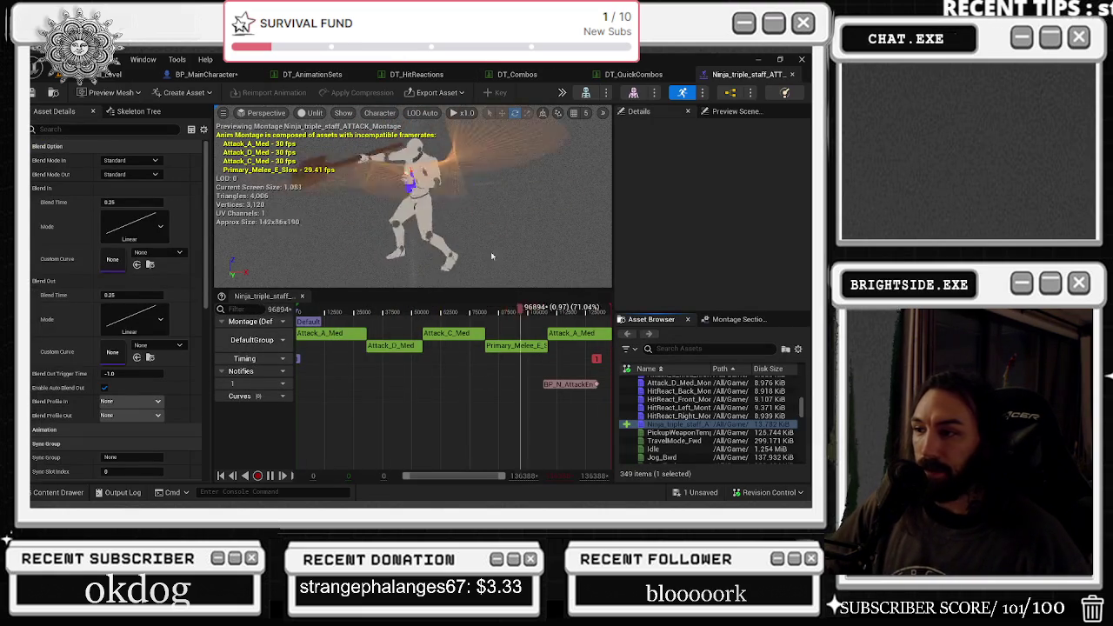
{"action": "left_click", "coordinate": [520, 311]}
{"action": "key", "text": "space"}
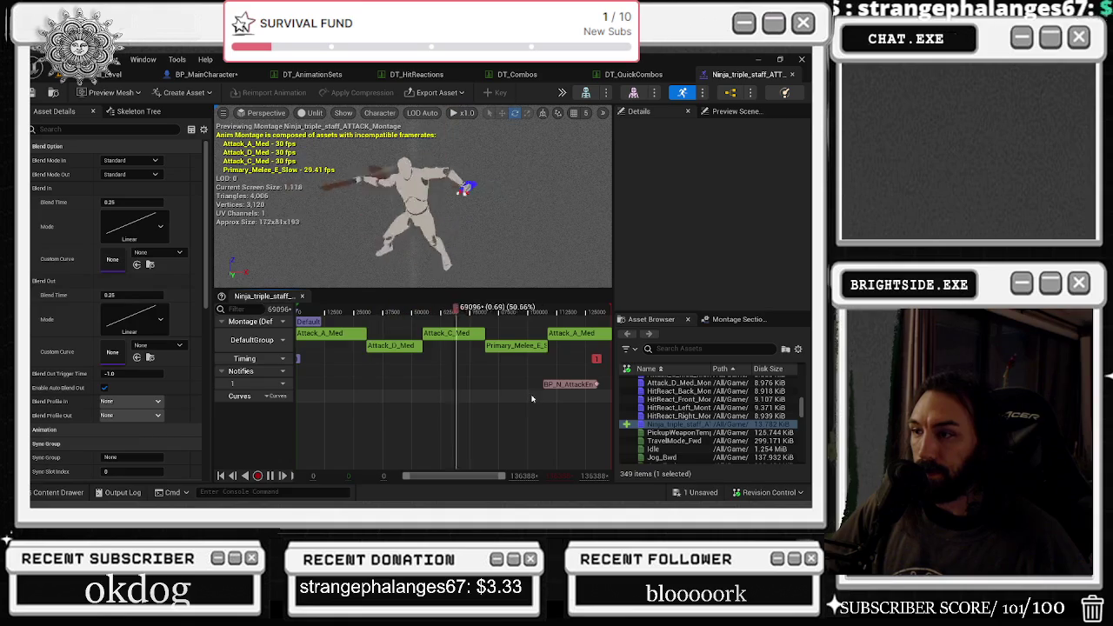
{"action": "left_click", "coordinate": [499, 311]}
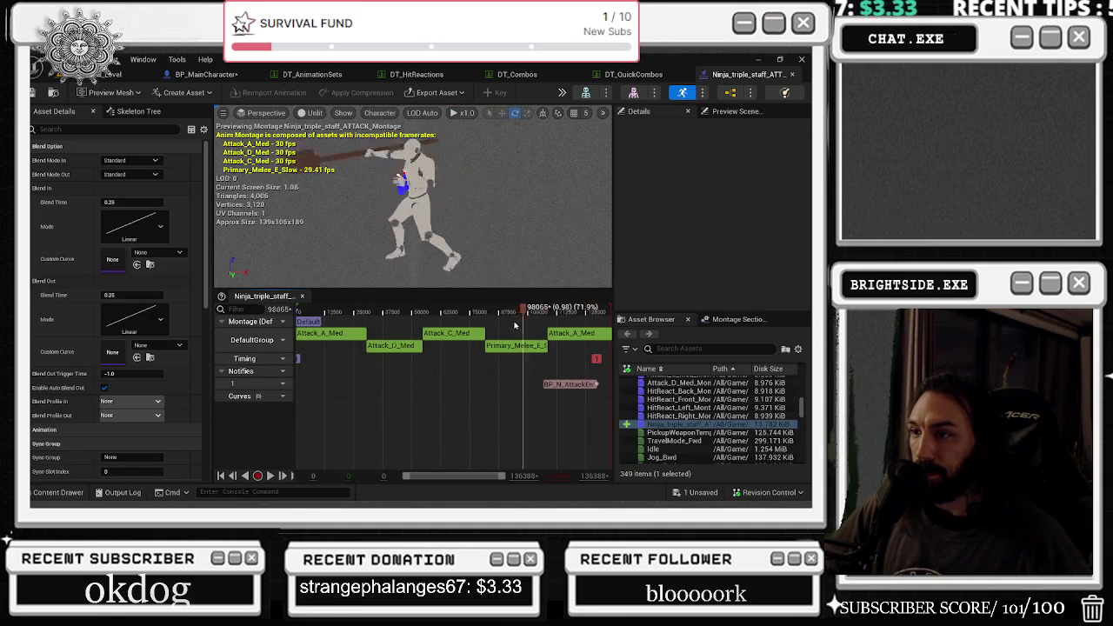
{"action": "mouse_move", "coordinate": [451, 324]}
{"action": "left_mouse_down"}
{"action": "mouse_move", "coordinate": [507, 321]}
{"action": "mouse_move", "coordinate": [284, 306]}
{"action": "left_mouse_up"}
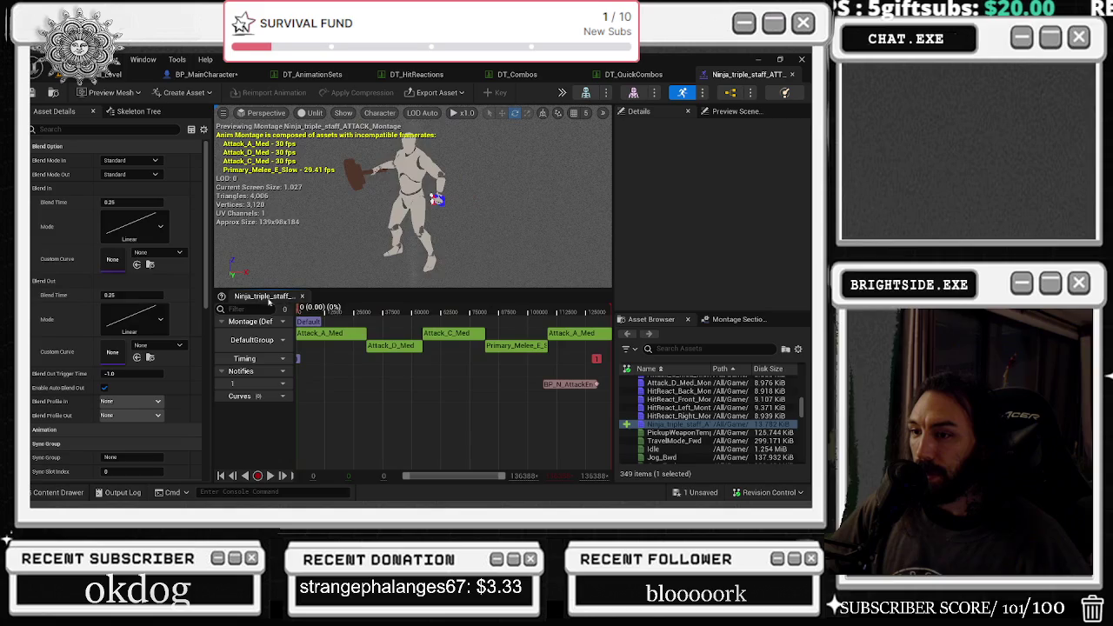
{"action": "left_click_drag", "start_coordinate": [192, 302], "coordinate": [411, 298]}
{"action": "key", "text": "space"}
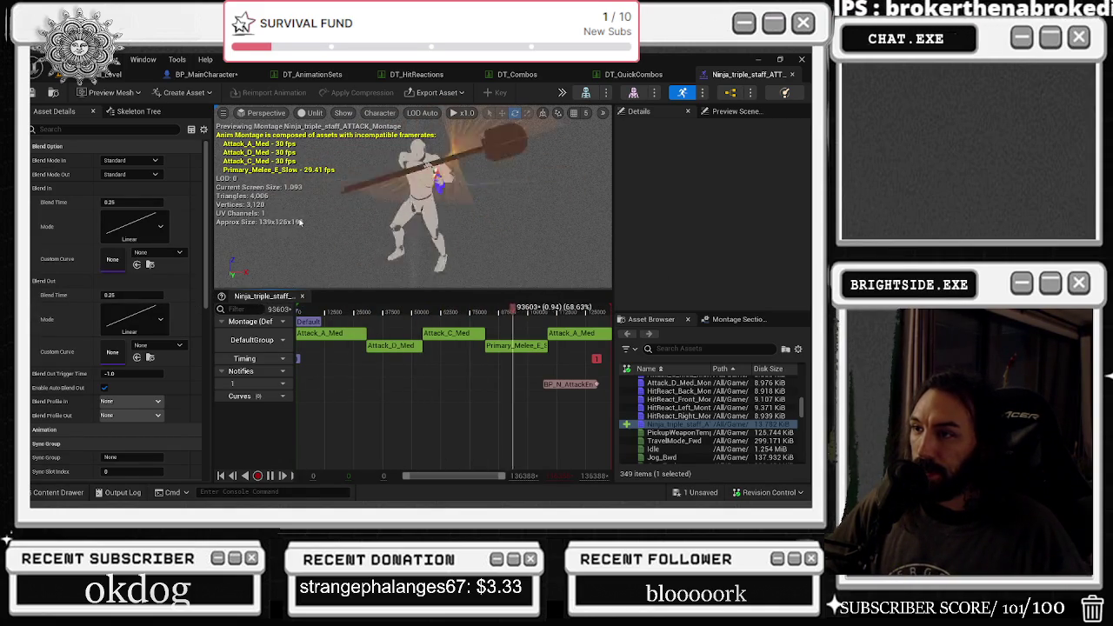
{"action": "key", "text": "space"}
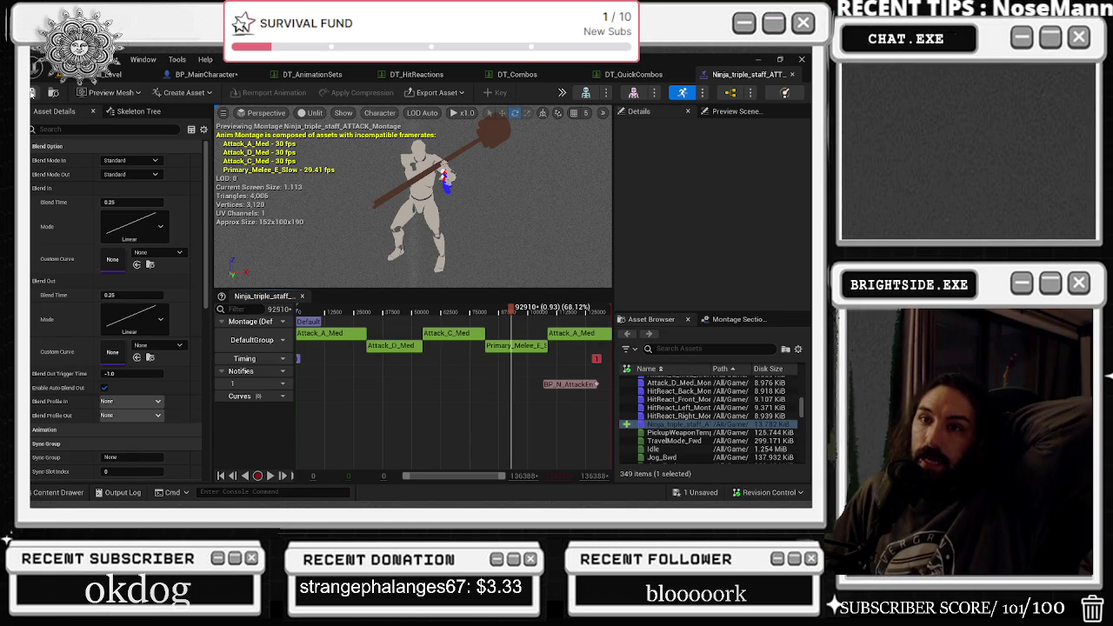
Save the unsaved asset and scrub the preview back to the early attack poses.
{"action": "left_click", "coordinate": [693, 494]}
{"action": "left_click", "coordinate": [492, 398]}
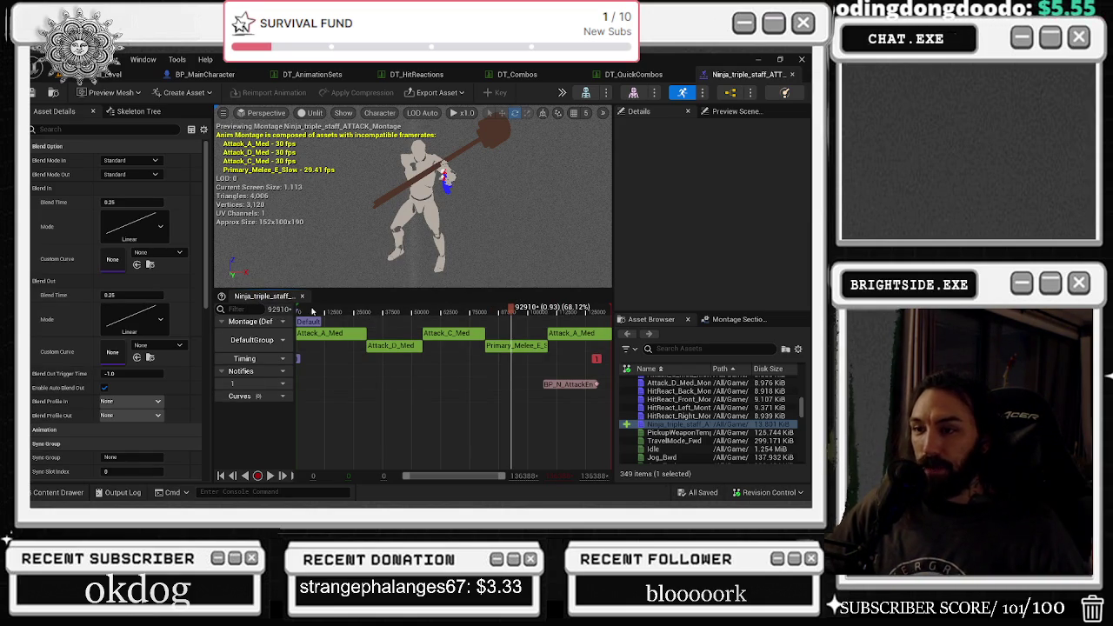
{"action": "left_click_drag", "start_coordinate": [310, 312], "coordinate": [633, 288]}
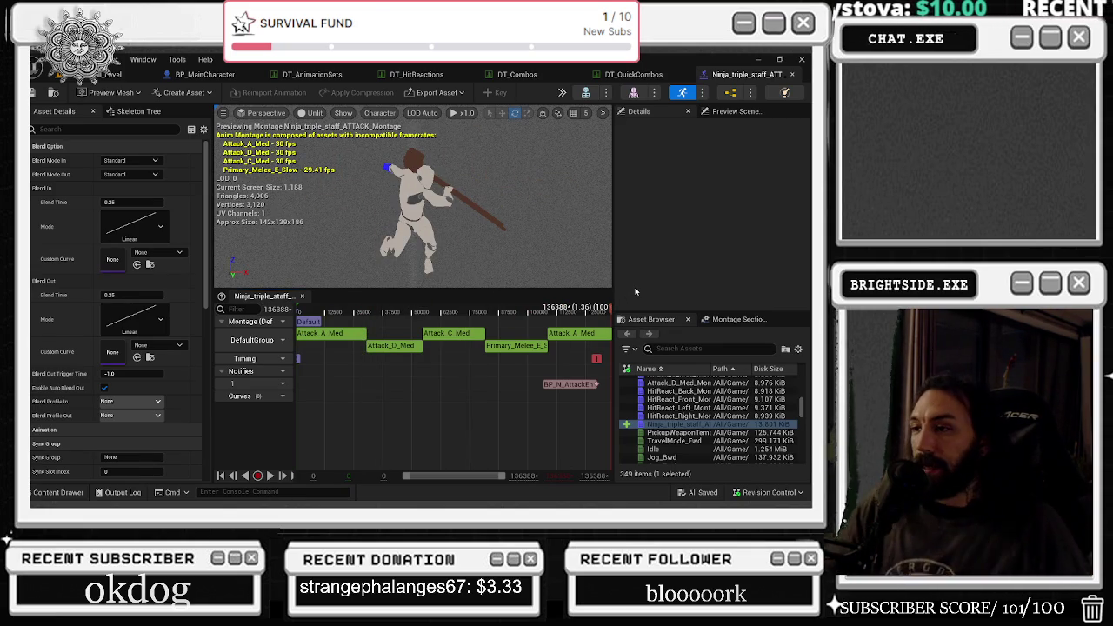
{"action": "left_click_drag", "start_coordinate": [340, 309], "coordinate": [385, 309]}
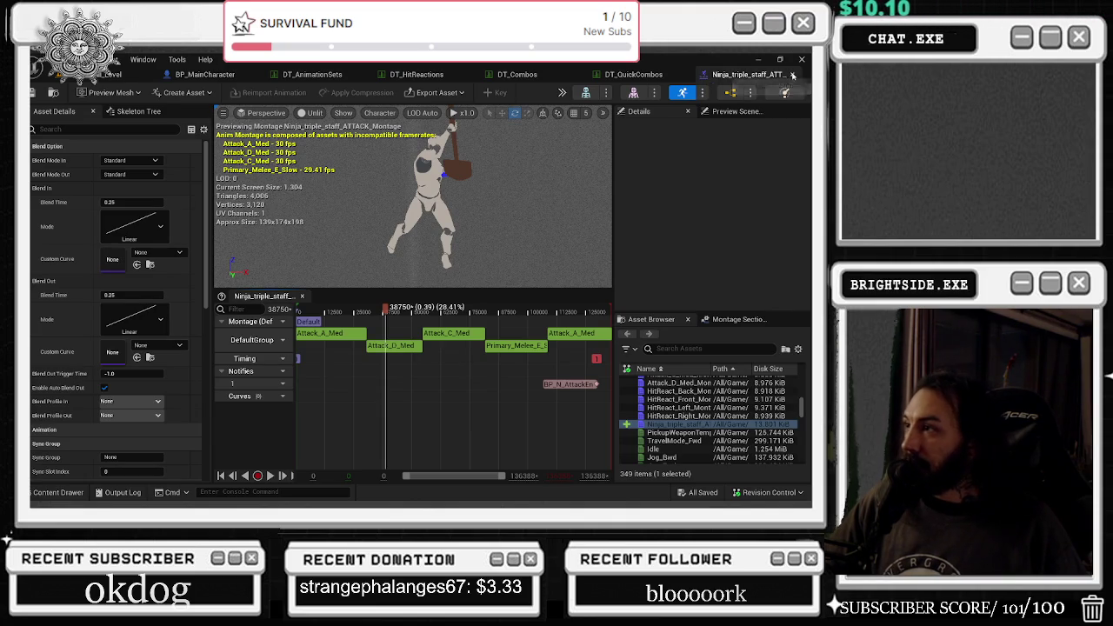
Close the staff montage and enable BlockOtherActions on the Staff FC3 entry in DT_Combos.
{"action": "left_click", "coordinate": [793, 75]}
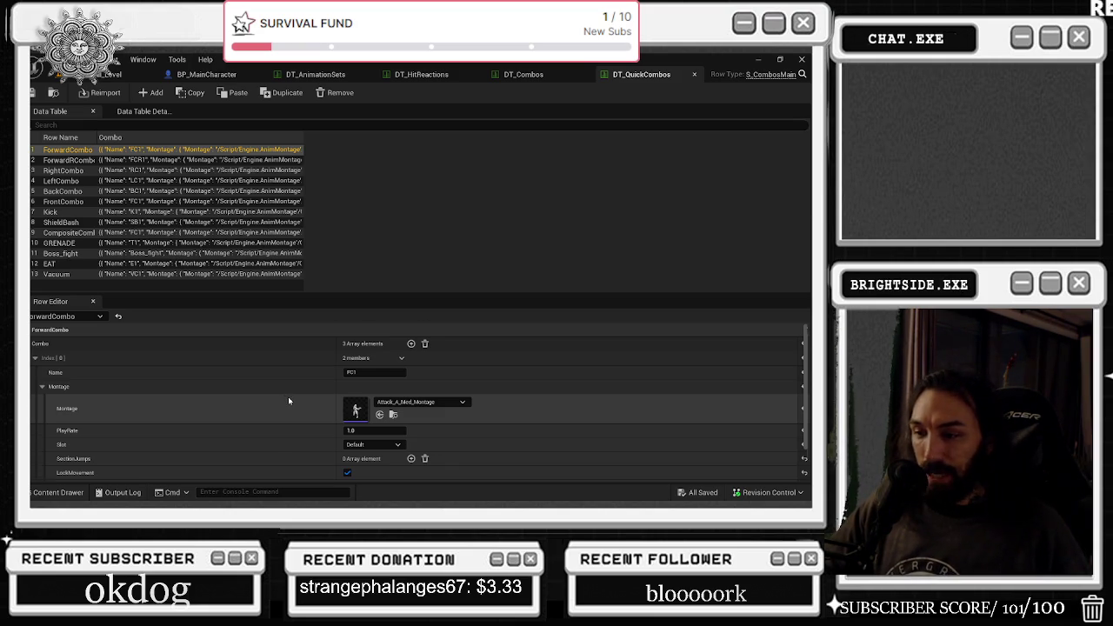
{"action": "scroll", "coordinate": [288, 398], "scroll_direction": "down", "scroll_amount": 1}
{"action": "scroll", "coordinate": [289, 398], "scroll_direction": "down", "scroll_amount": 1}
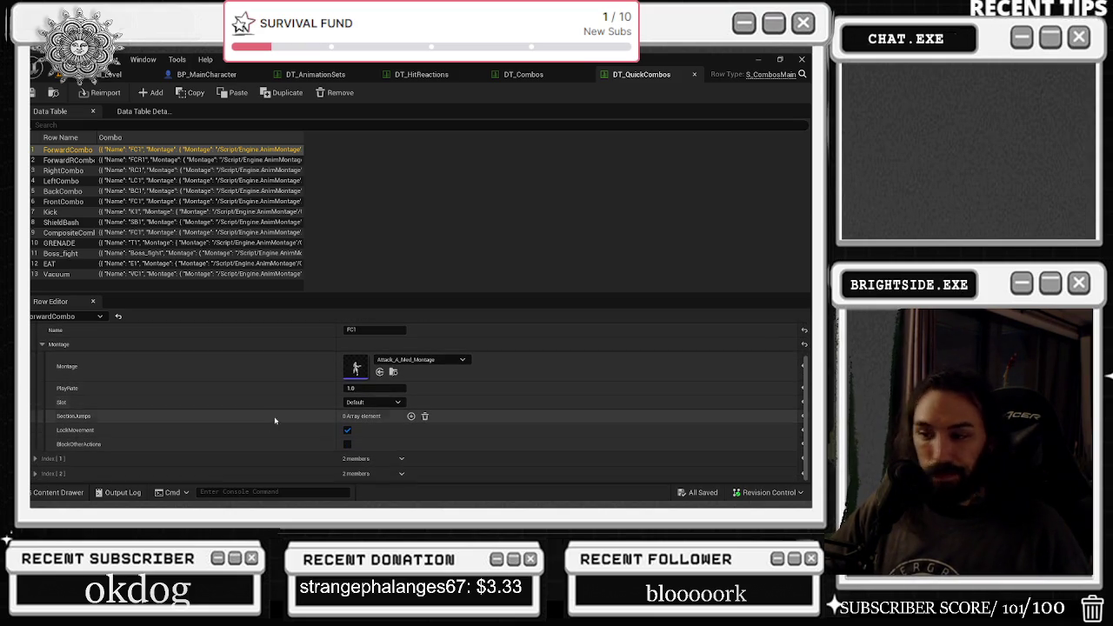
{"action": "scroll", "coordinate": [261, 382], "scroll_direction": "up", "scroll_amount": 2}
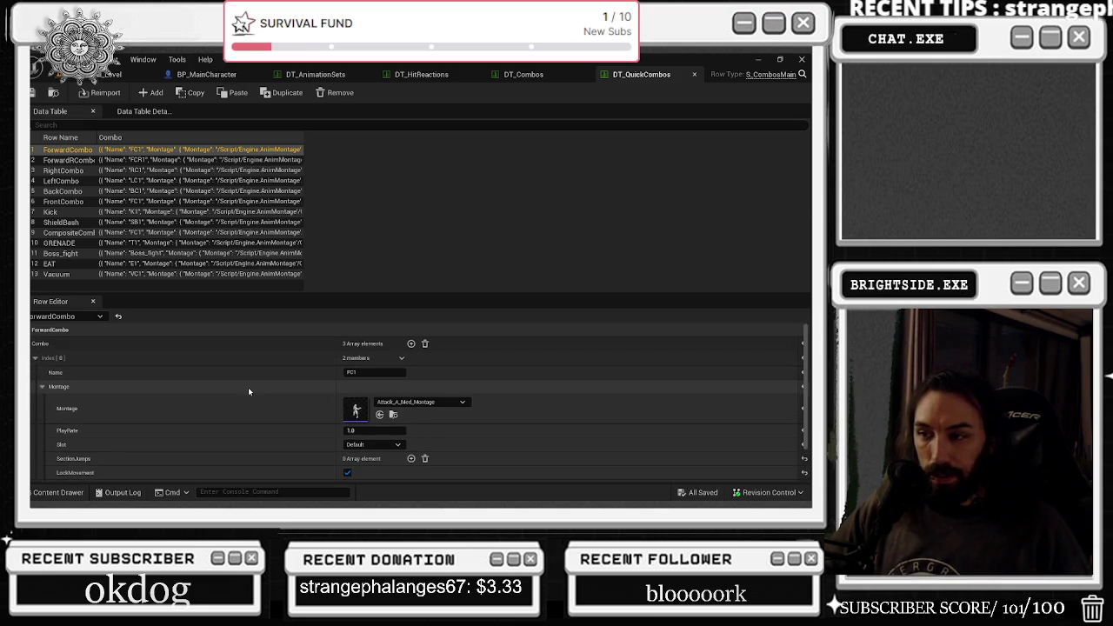
{"action": "left_click", "coordinate": [498, 78]}
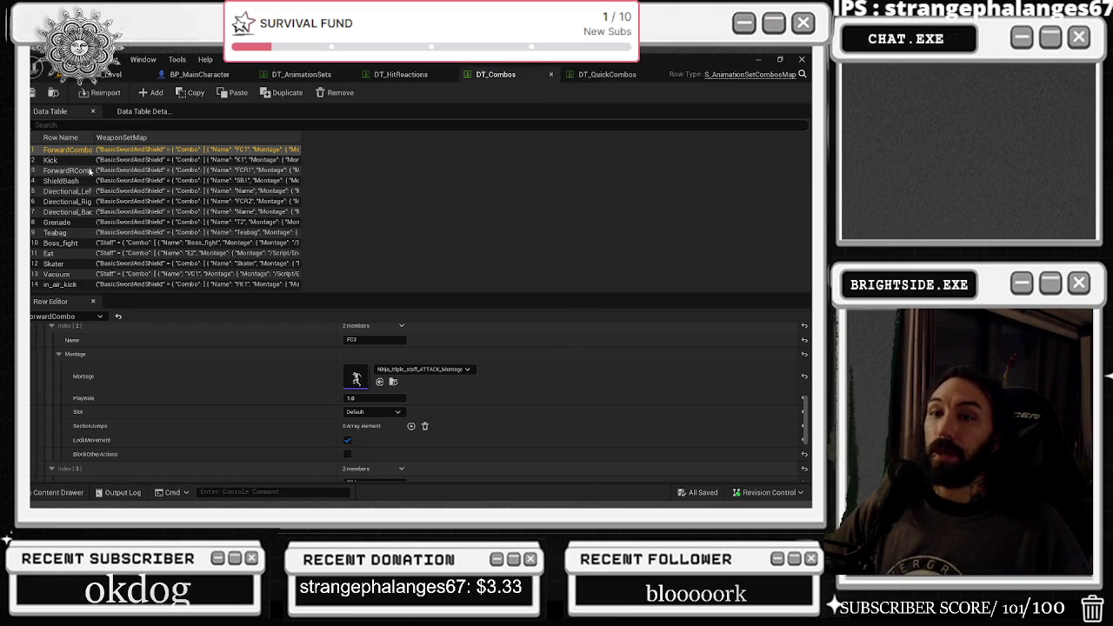
{"action": "scroll", "coordinate": [172, 390], "scroll_direction": "down", "scroll_amount": 3}
{"action": "scroll", "coordinate": [315, 383], "scroll_direction": "down", "scroll_amount": 3}
{"action": "scroll", "coordinate": [319, 395], "scroll_direction": "down", "scroll_amount": 3}
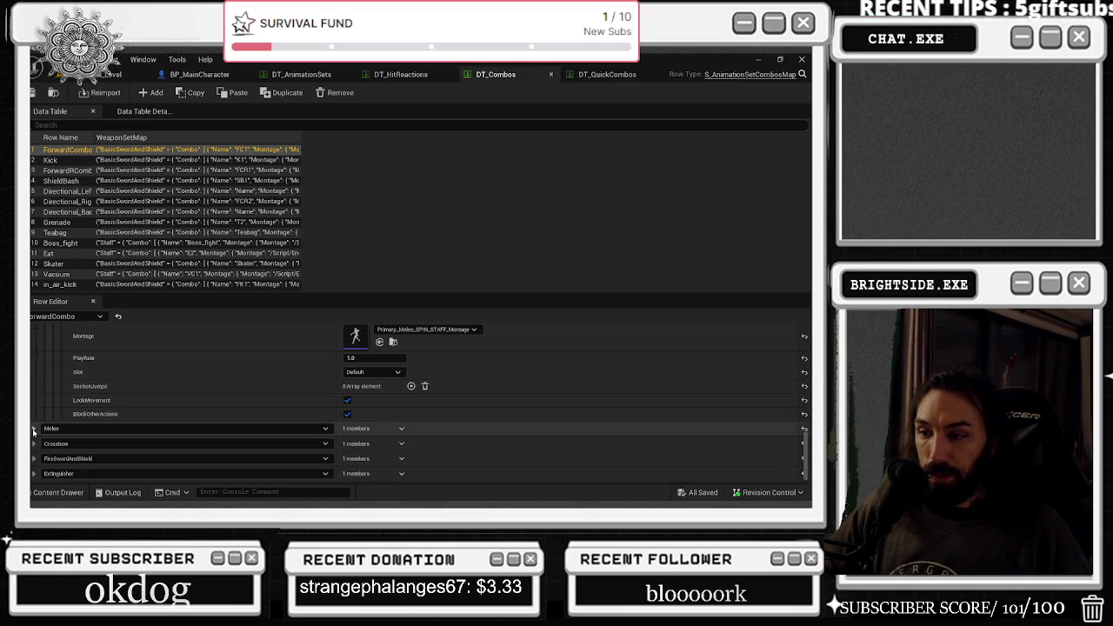
{"action": "scroll", "coordinate": [229, 392], "scroll_direction": "up", "scroll_amount": 5}
{"action": "scroll", "coordinate": [304, 356], "scroll_direction": "up", "scroll_amount": 3}
{"action": "left_click", "coordinate": [347, 453]}
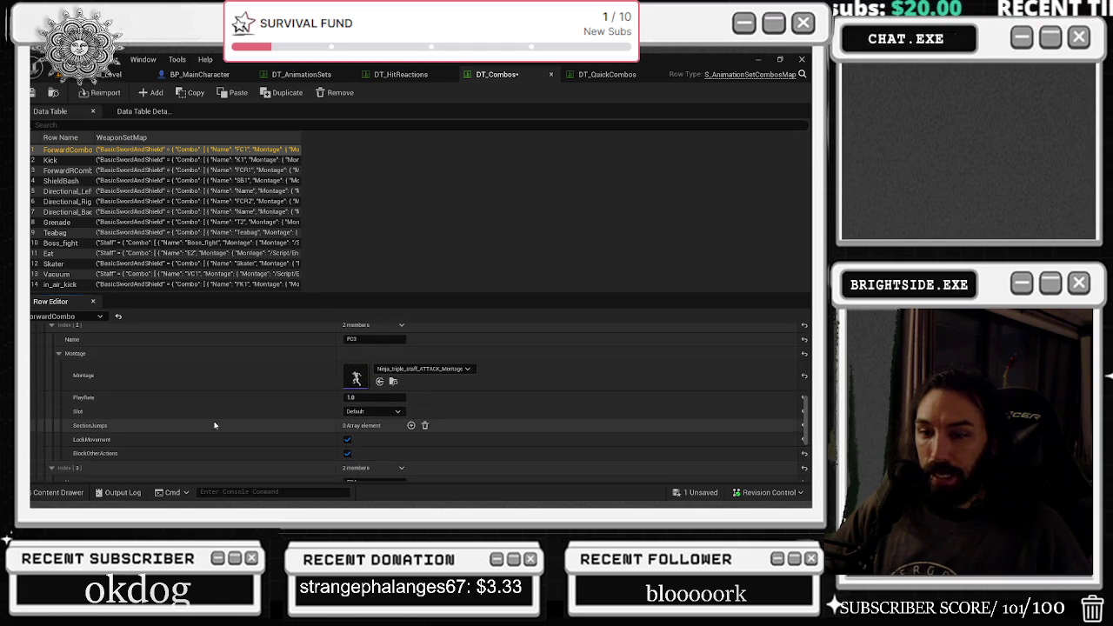
Collapse Staff and expand BasicSwordAndShield to reveal FC4's triple-punch montage.
{"action": "scroll", "coordinate": [212, 426], "scroll_direction": "up", "scroll_amount": 3}
{"action": "scroll", "coordinate": [206, 391], "scroll_direction": "up", "scroll_amount": 3}
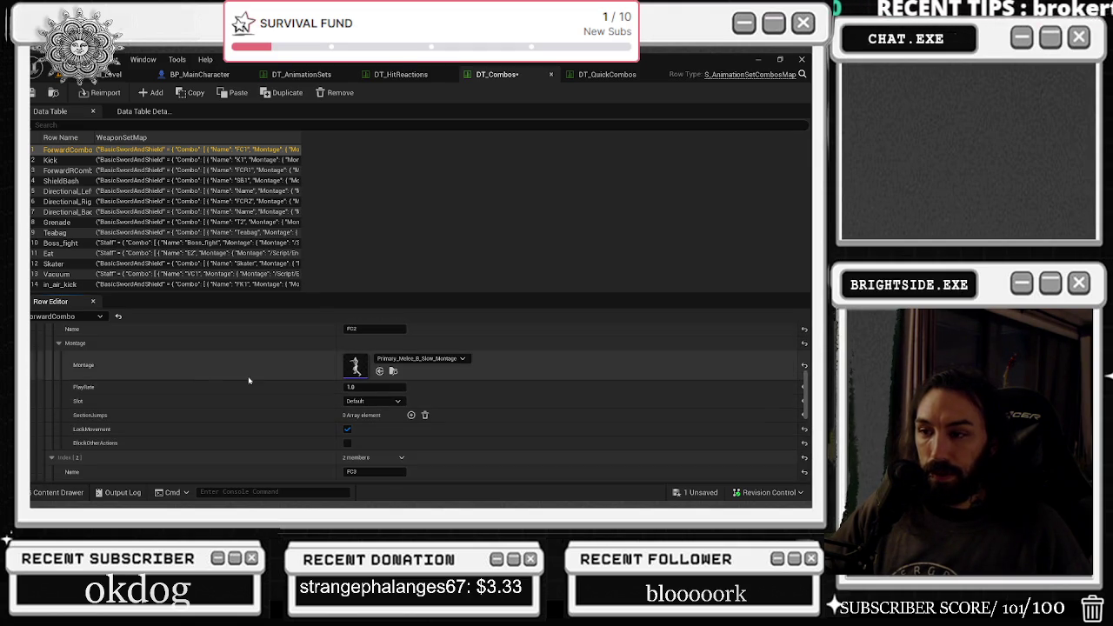
{"action": "scroll", "coordinate": [404, 369], "scroll_direction": "up", "scroll_amount": 8}
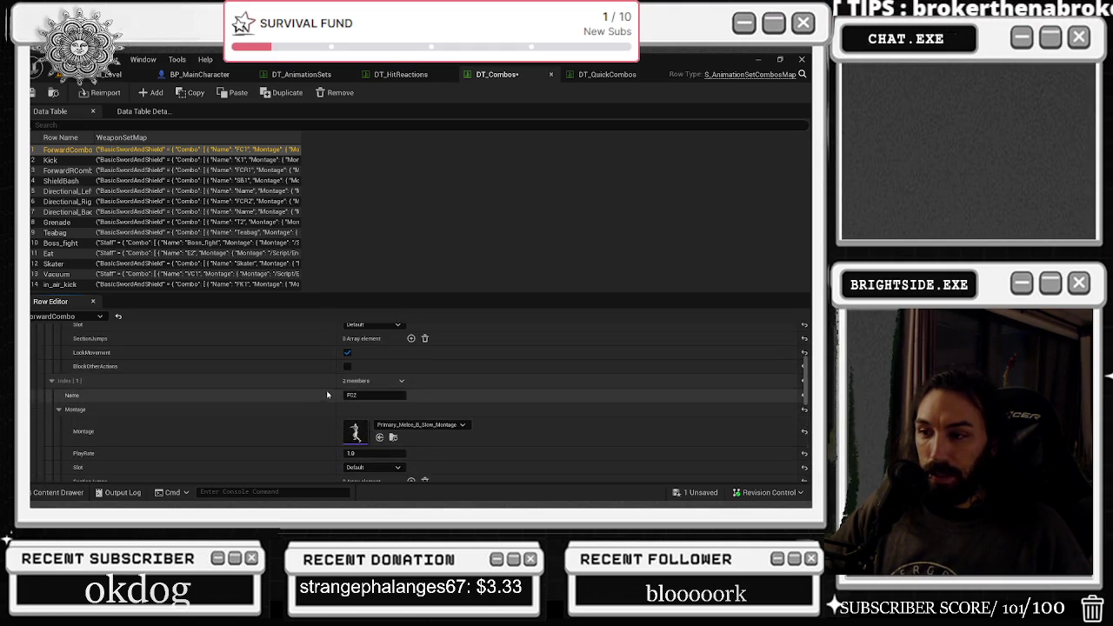
{"action": "left_click", "coordinate": [93, 340]}
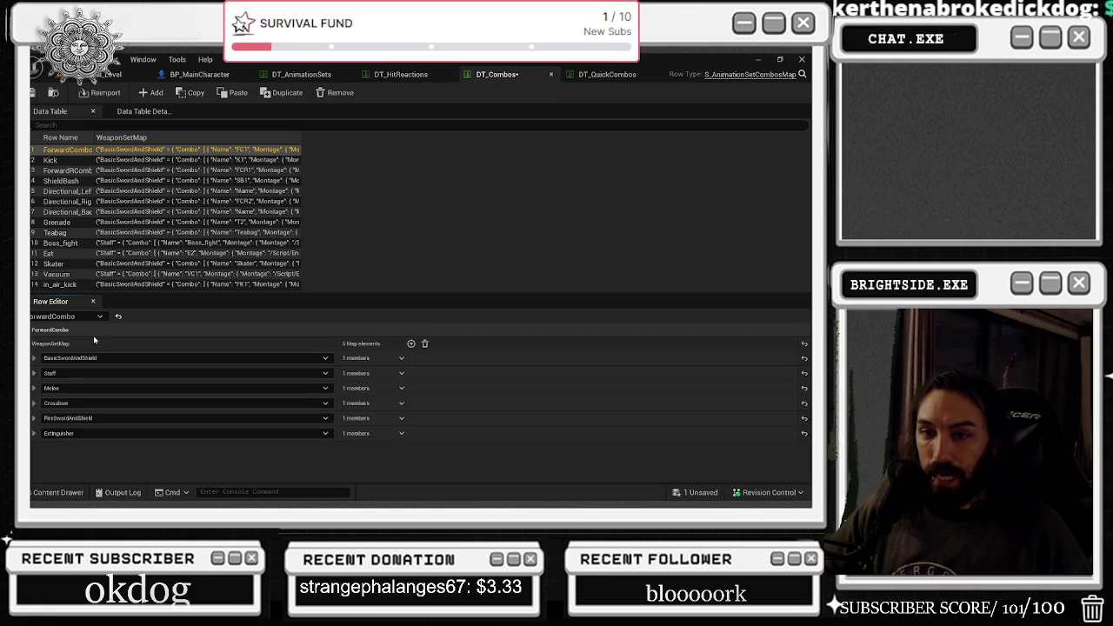
{"action": "left_click", "coordinate": [34, 357]}
{"action": "scroll", "coordinate": [90, 404], "scroll_direction": "down", "scroll_amount": 5}
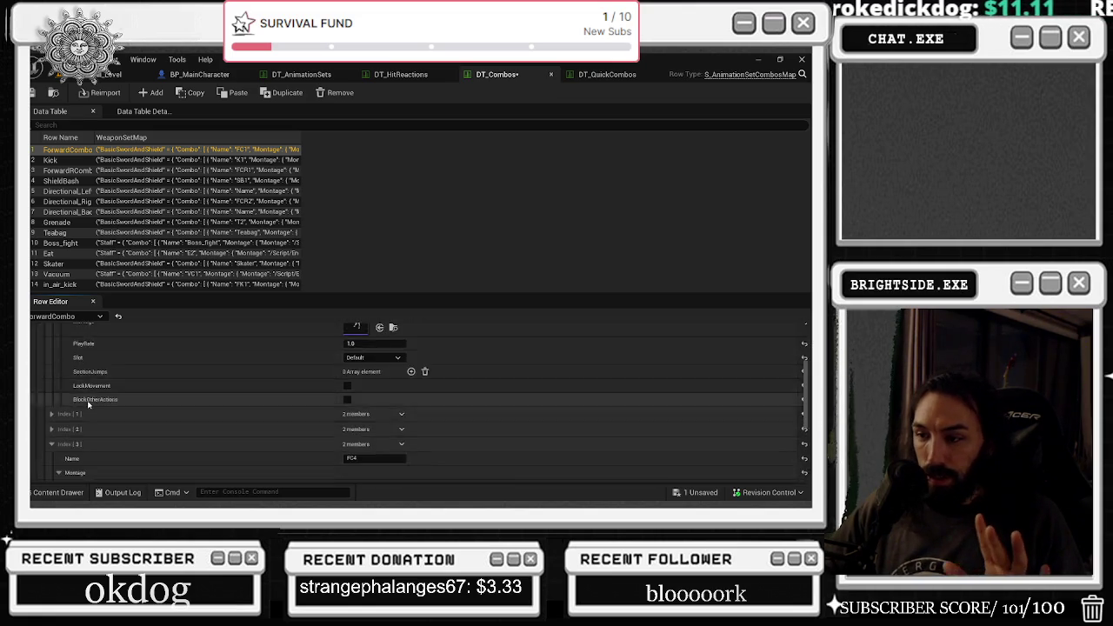
{"action": "scroll", "coordinate": [246, 377], "scroll_direction": "up", "scroll_amount": 2}
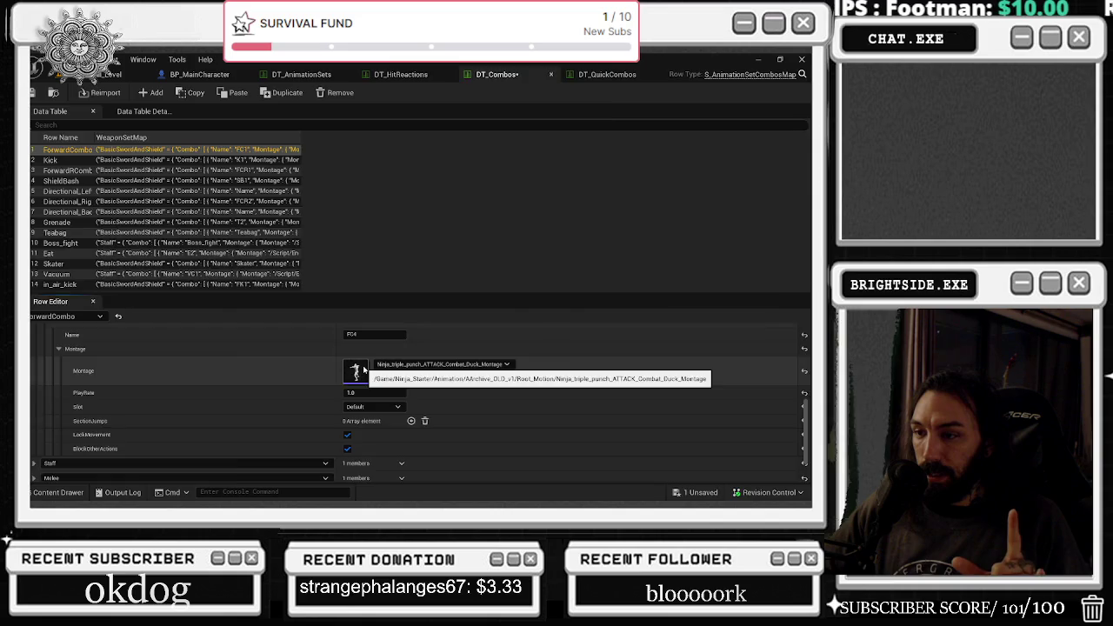
Open the triple-punch montage and its Ninja1_Punch_Mid_v3 source animation, then return to DT_Combos.
{"action": "double_click", "coordinate": [364, 370]}
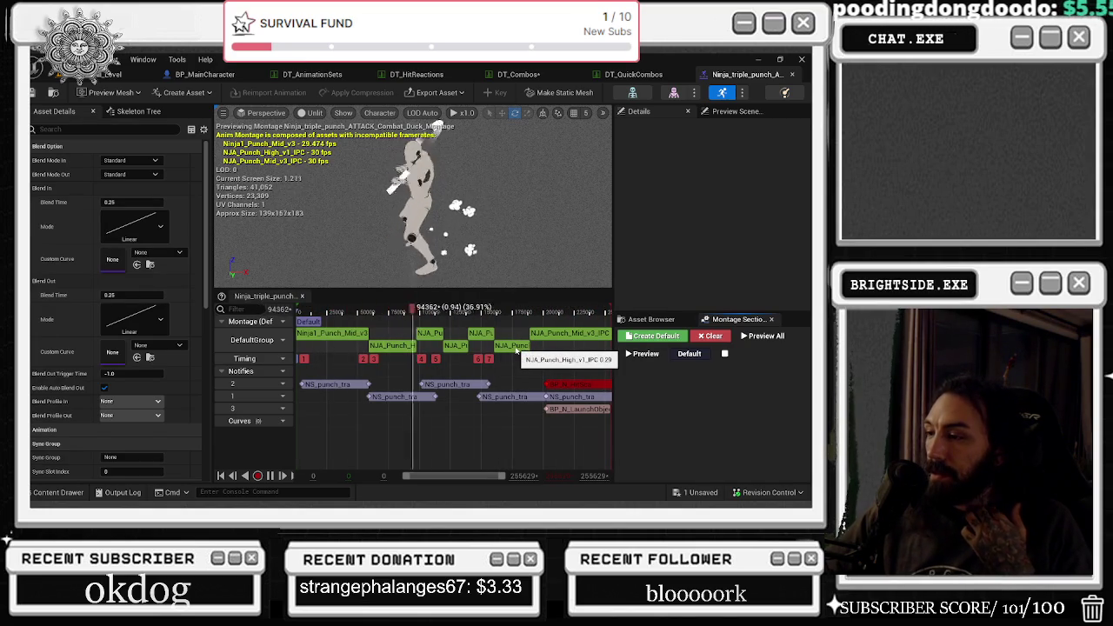
{"action": "right_click", "coordinate": [319, 341]}
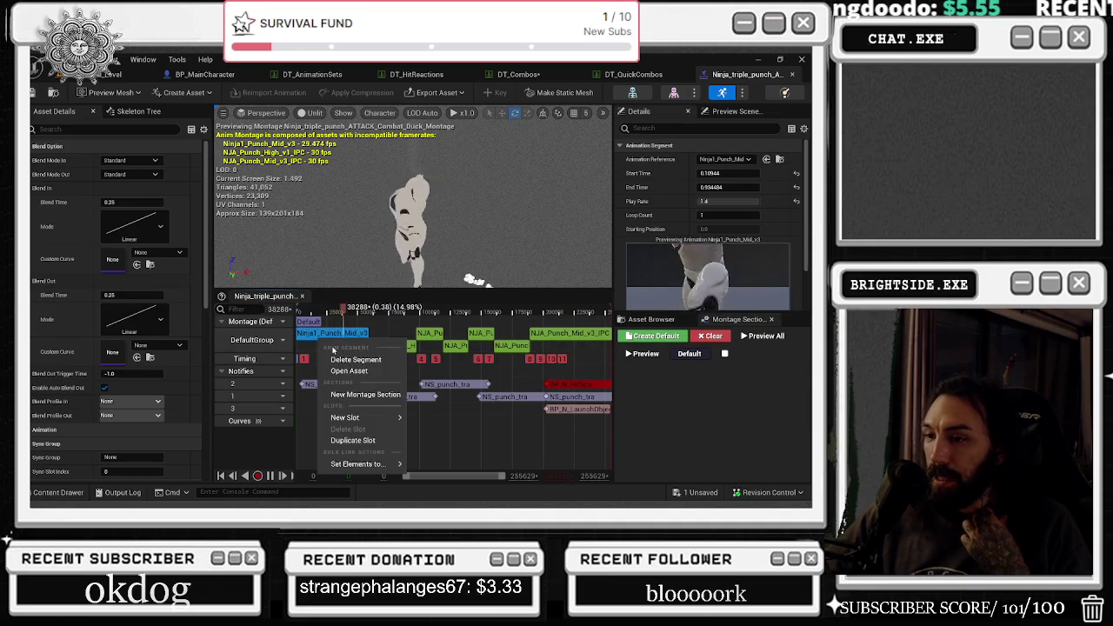
{"action": "left_click", "coordinate": [350, 373]}
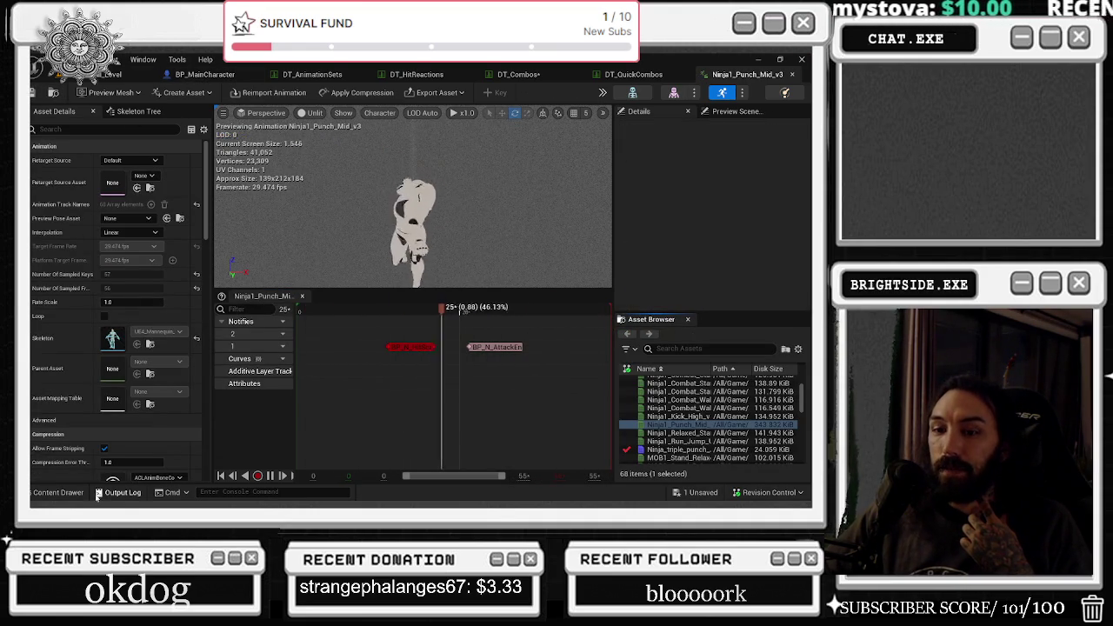
{"action": "left_click", "coordinate": [57, 492]}
{"action": "left_click", "coordinate": [547, 76]}
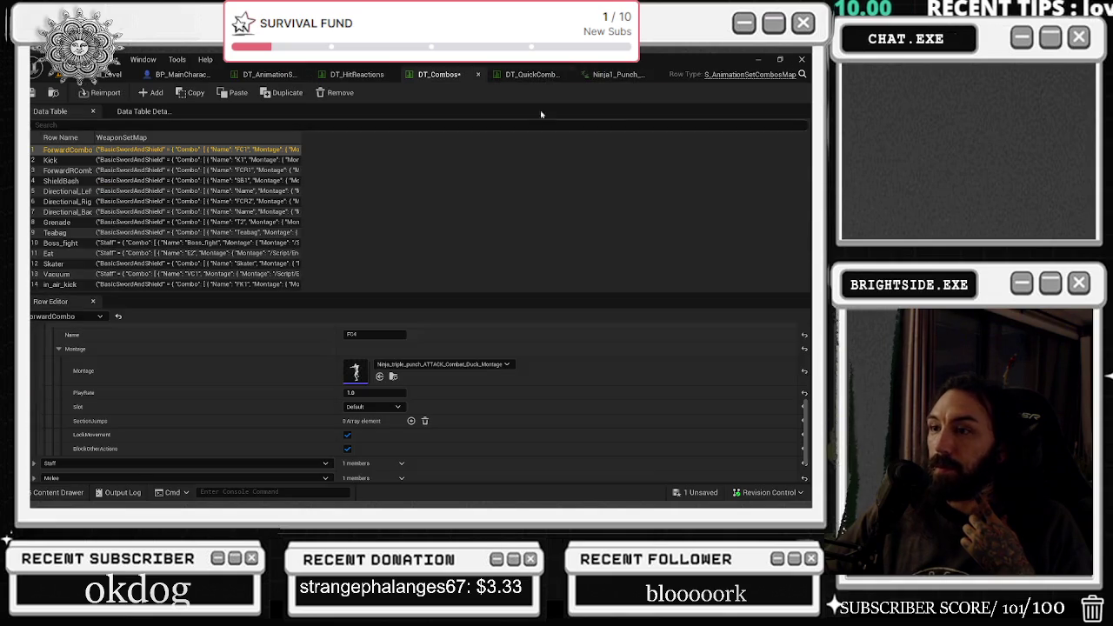
Check the NJA_Punch_High_v1_IPC animation and Attack_A_Med_Montage, and move the DT_QuickCombos tab beside Level.
{"action": "double_click", "coordinate": [355, 370]}
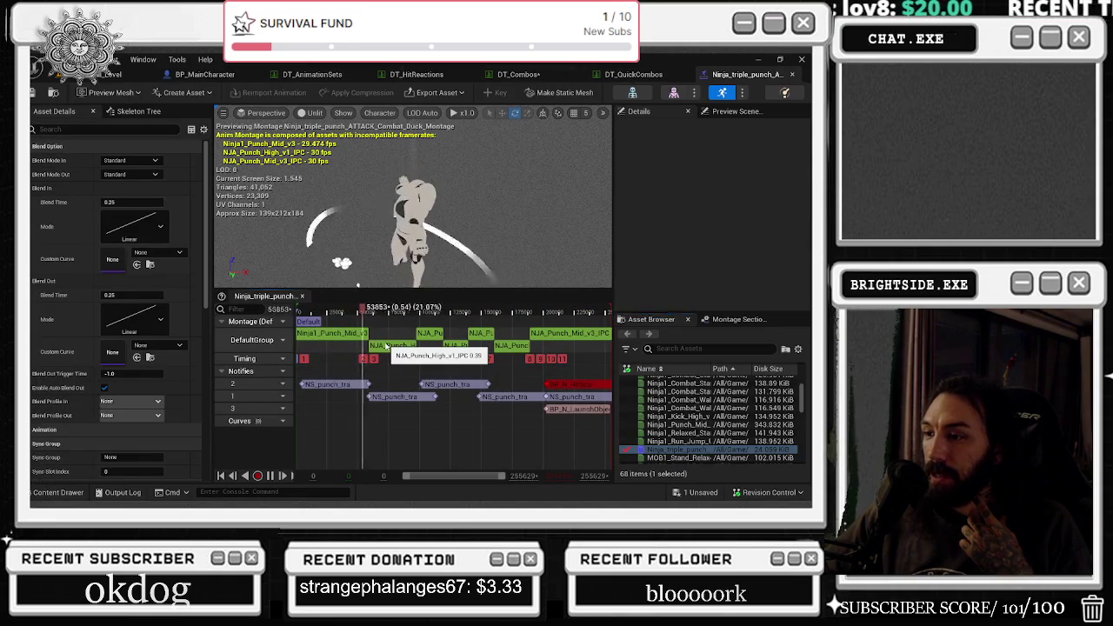
{"action": "right_click", "coordinate": [387, 346]}
{"action": "left_click", "coordinate": [422, 444]}
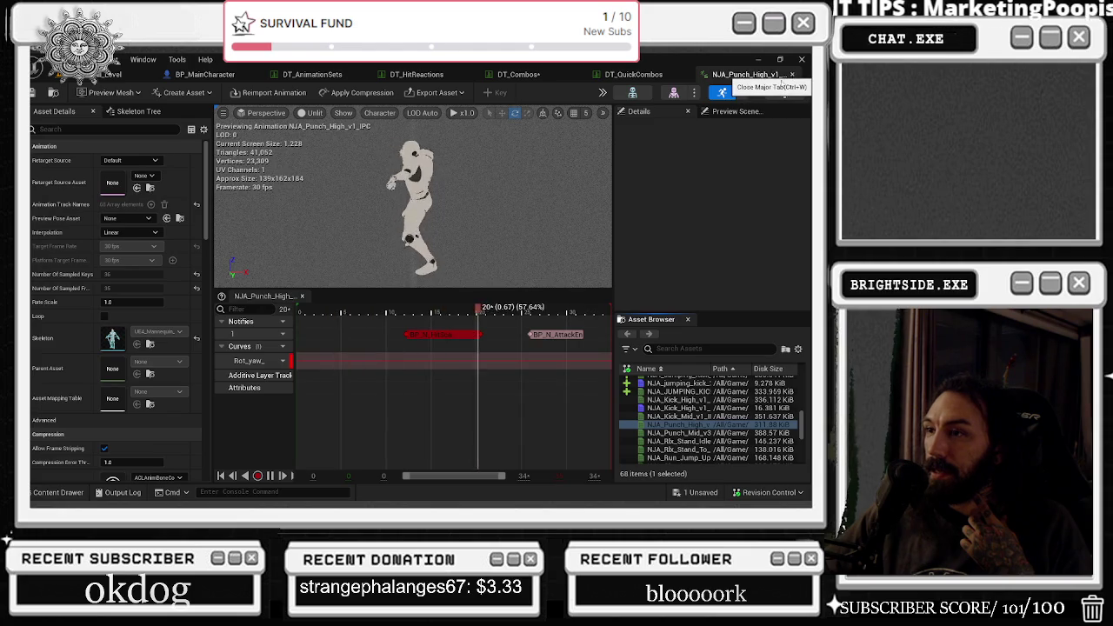
{"action": "left_click", "coordinate": [792, 77]}
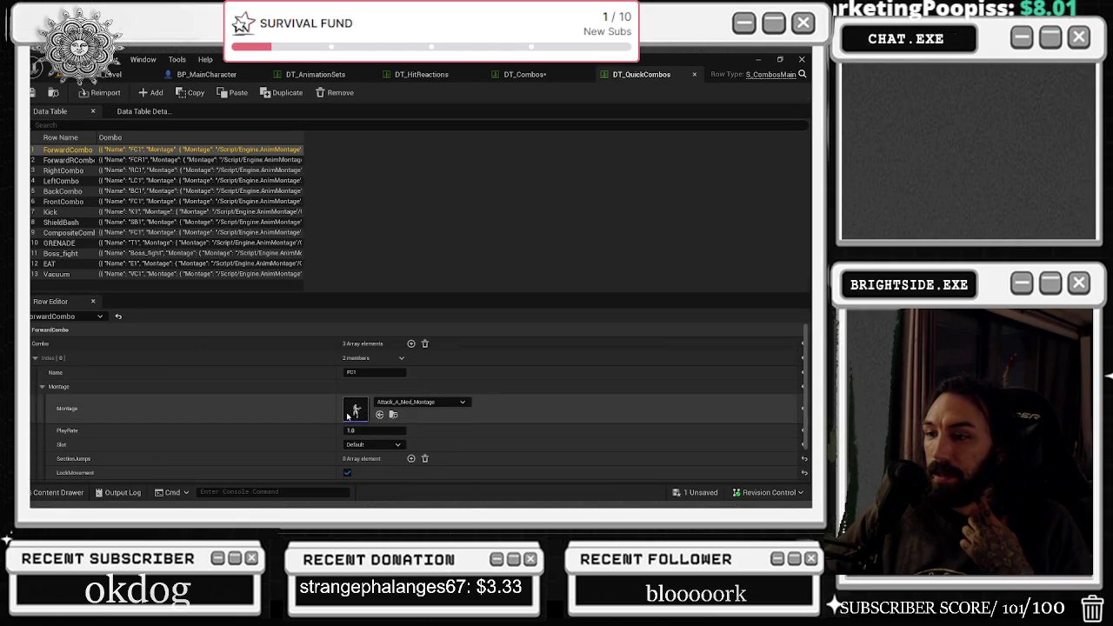
{"action": "double_click", "coordinate": [357, 413]}
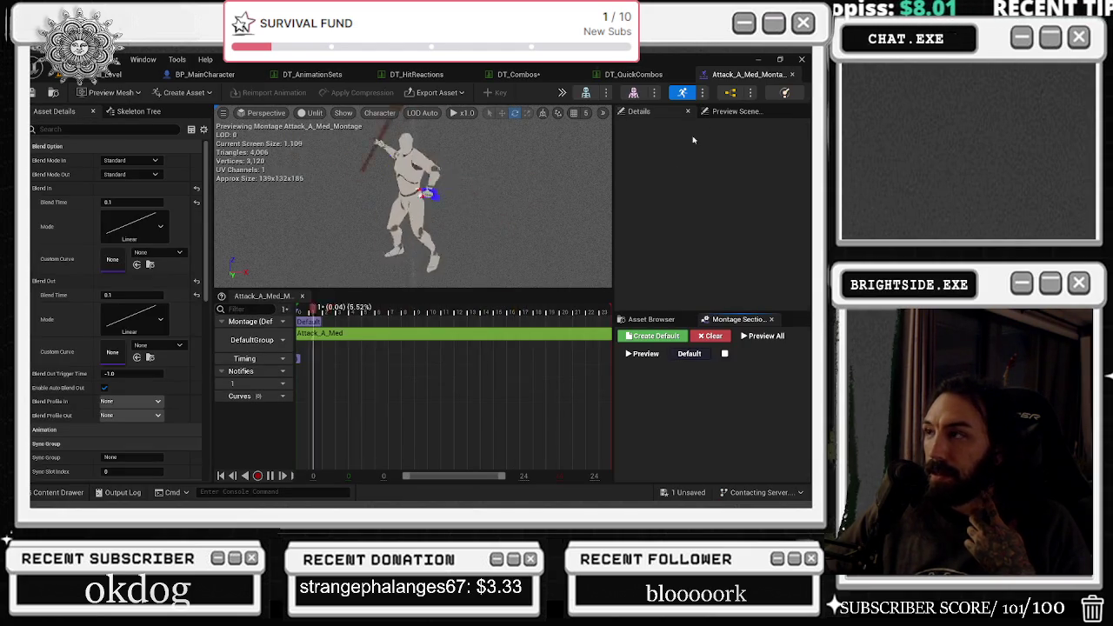
{"action": "left_click", "coordinate": [794, 76]}
{"action": "left_click_drag", "start_coordinate": [634, 75], "coordinate": [209, 74]}
{"action": "left_click", "coordinate": [625, 75]}
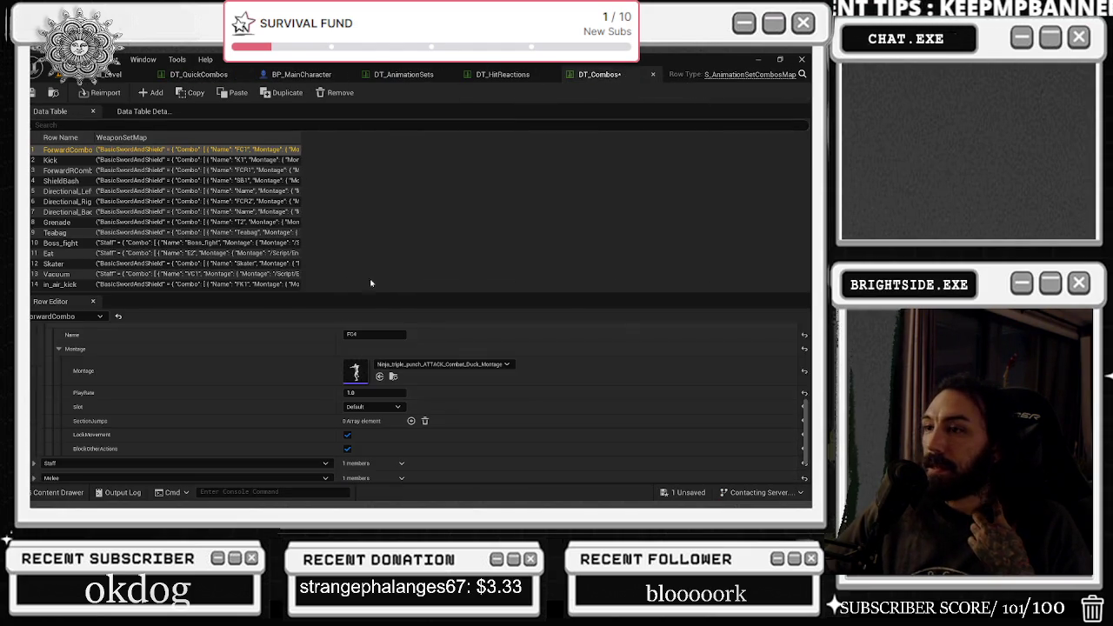
Play the triple-punch montage, inspect its NS_punch_tra notifies and hand_r socket, then close it.
{"action": "double_click", "coordinate": [359, 372]}
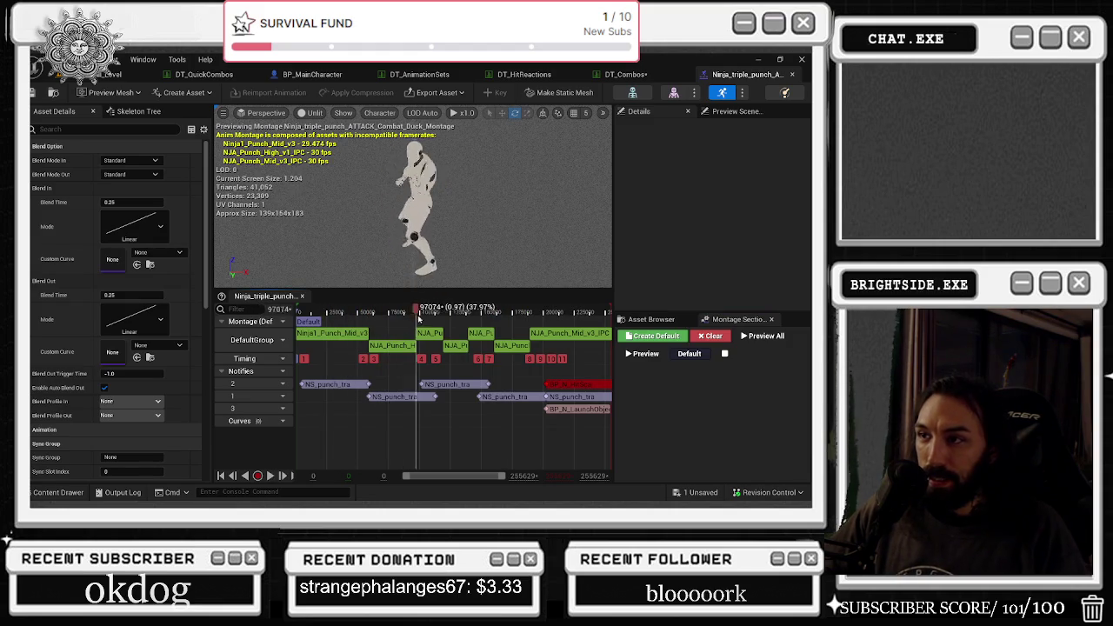
{"action": "key", "text": "space"}
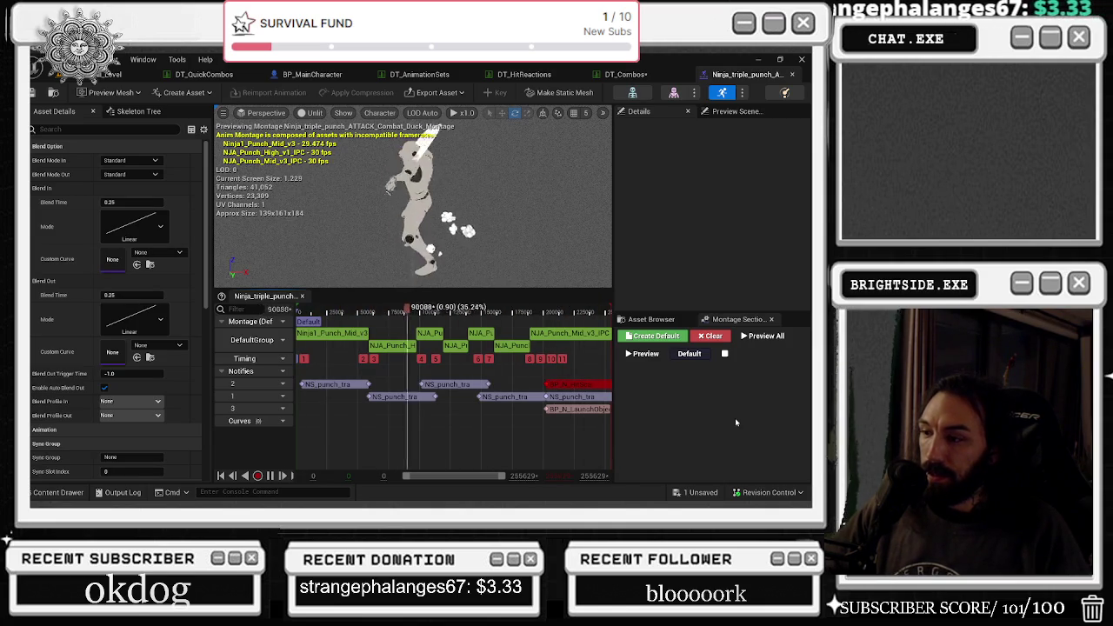
{"action": "key", "text": "space"}
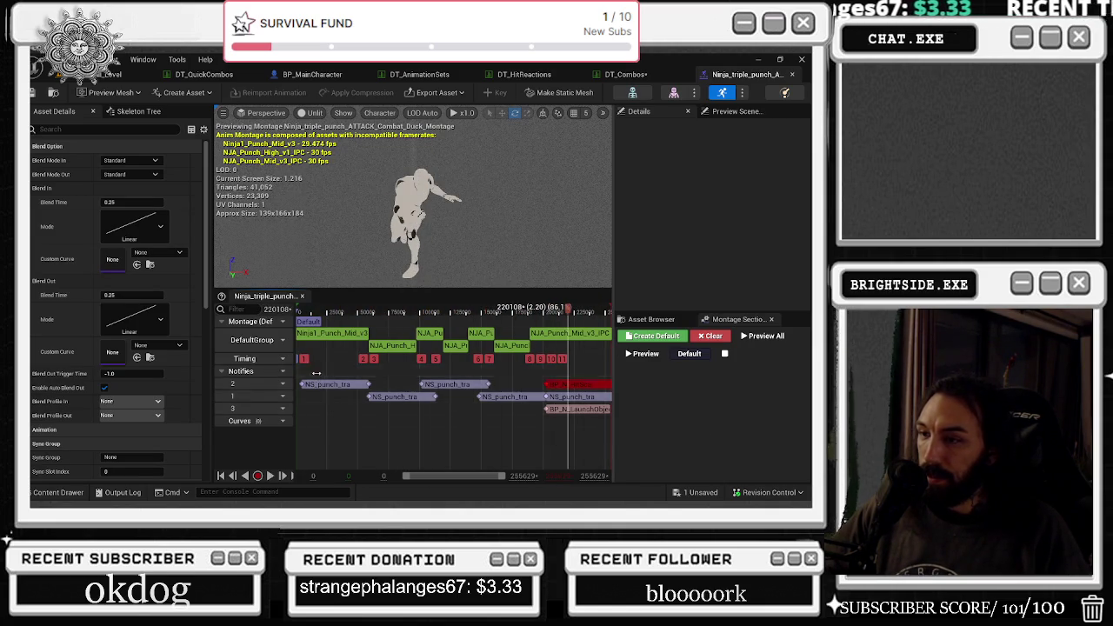
{"action": "left_click", "coordinate": [433, 398]}
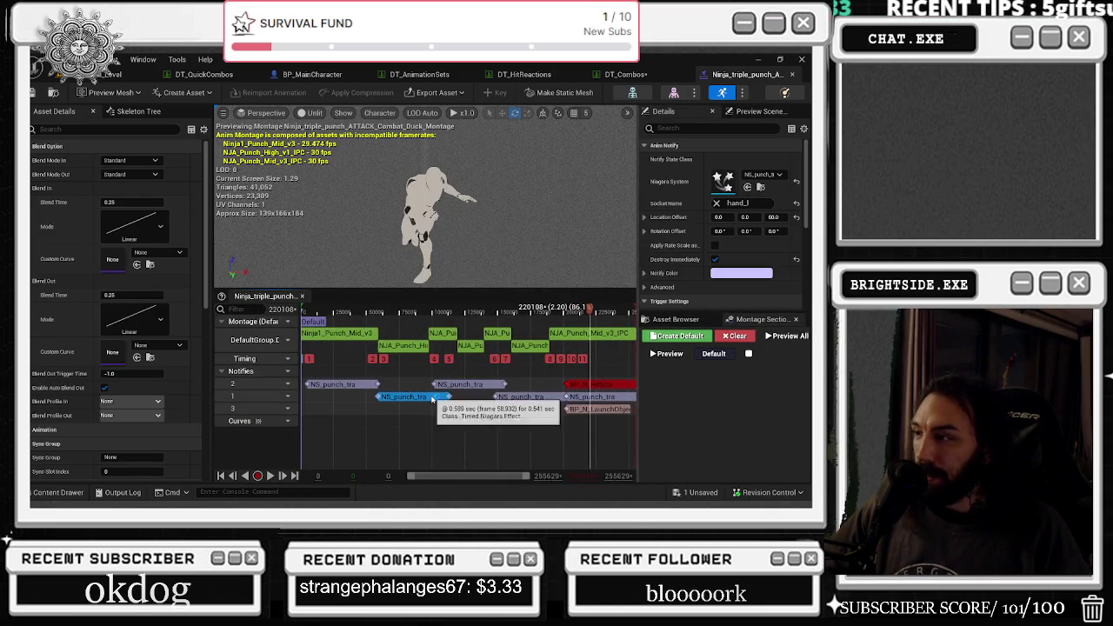
{"action": "left_click", "coordinate": [342, 385]}
{"action": "left_click", "coordinate": [495, 385]}
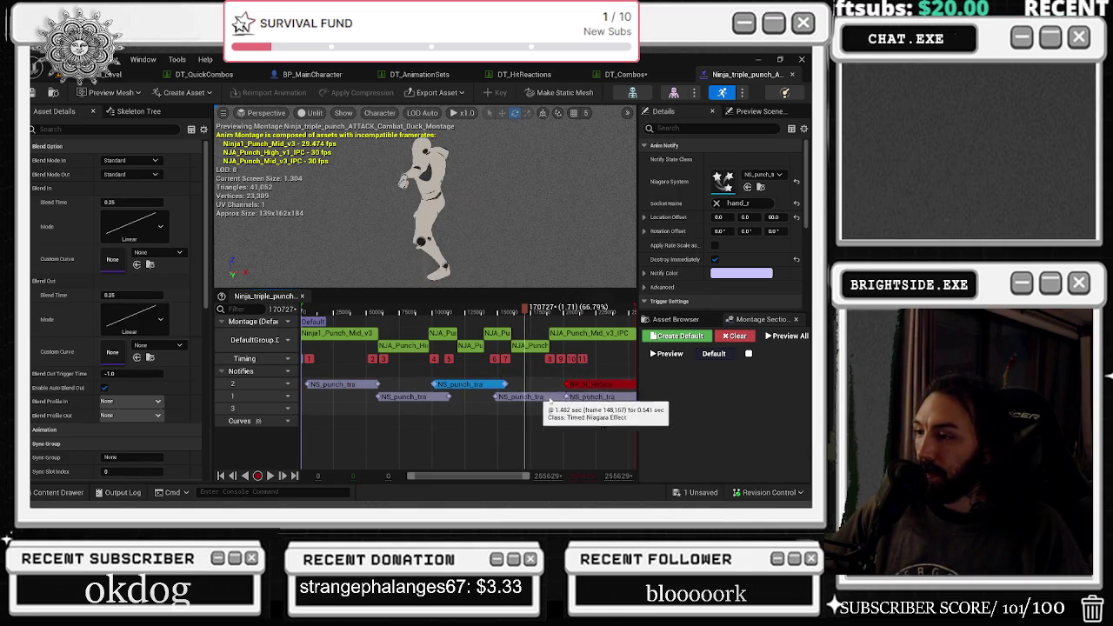
{"action": "scroll", "coordinate": [698, 279], "scroll_direction": "down", "scroll_amount": 2}
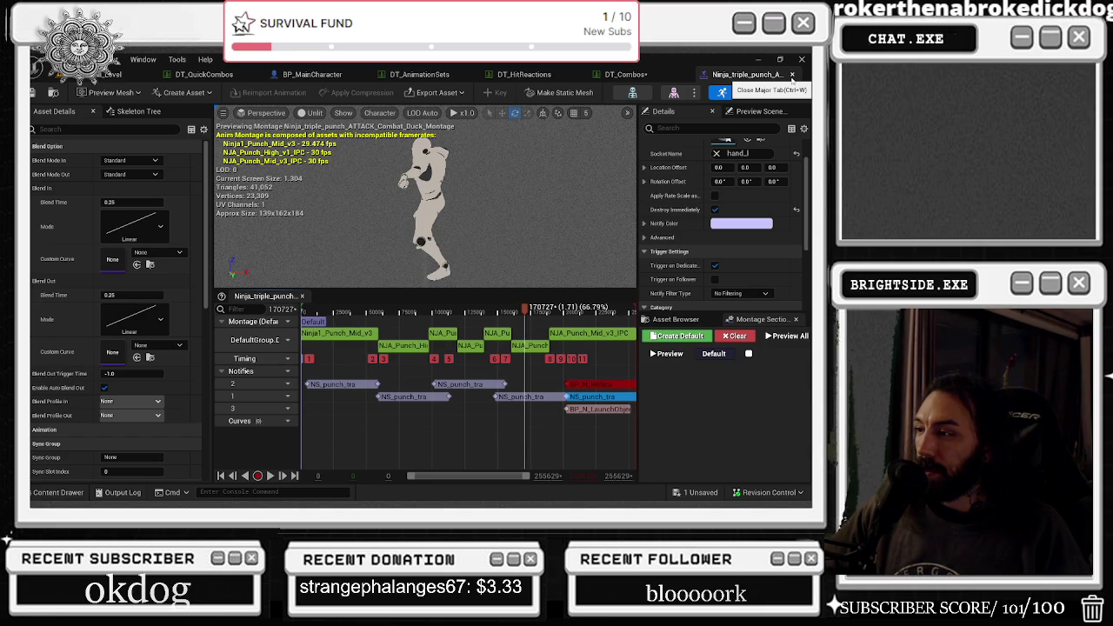
{"action": "scroll", "coordinate": [729, 174], "scroll_direction": "up", "scroll_amount": 2}
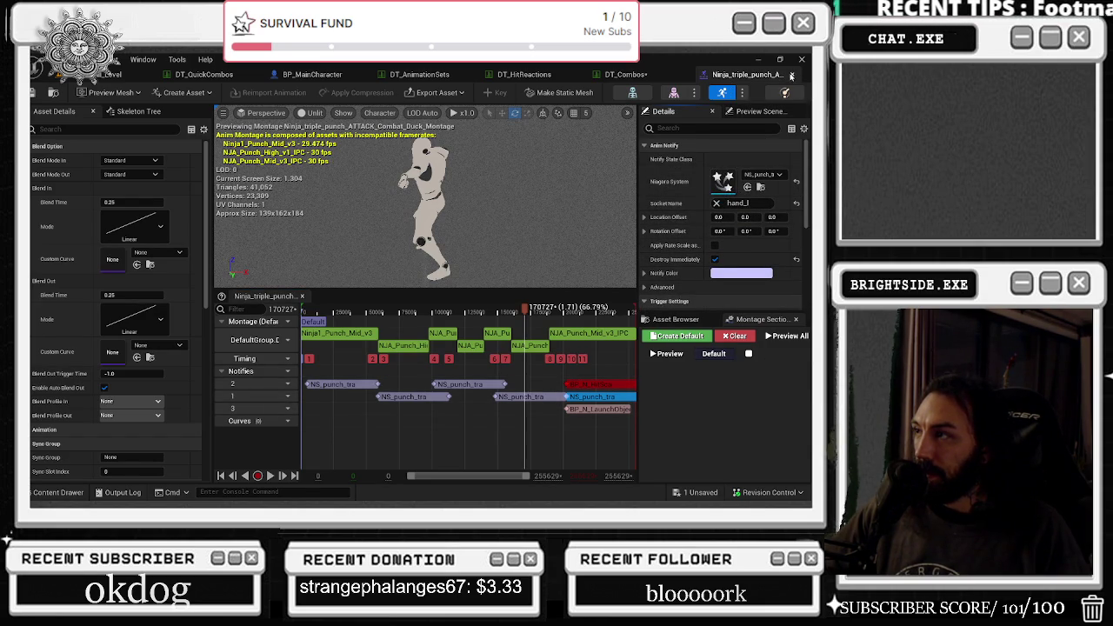
{"action": "left_click", "coordinate": [792, 75]}
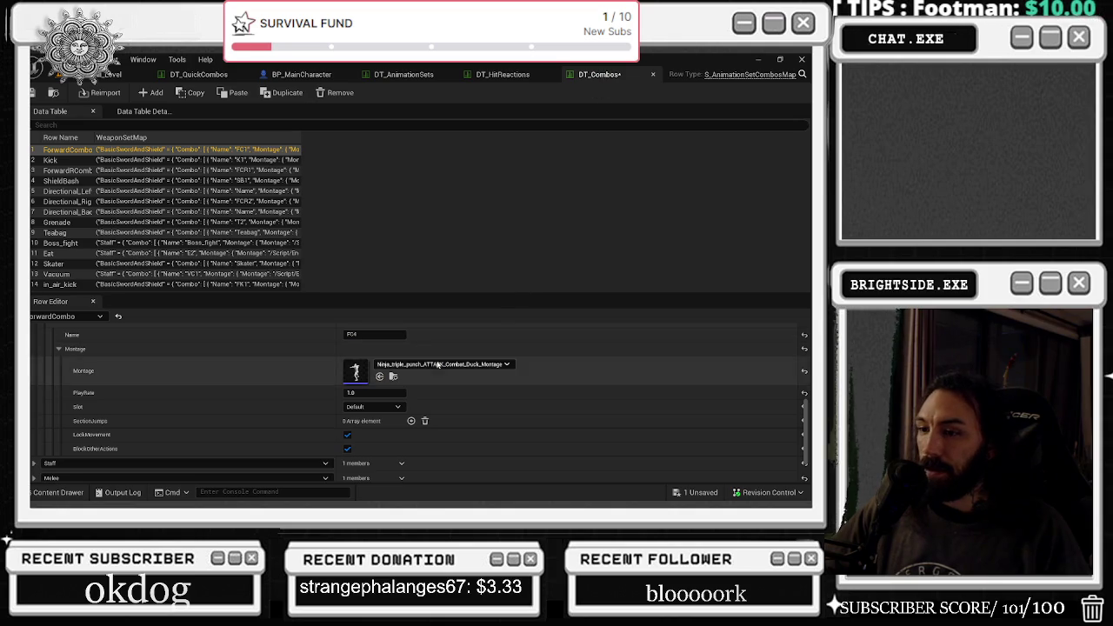
Expand the Crossbow weapon set's combo list to show its FC1 and FC2 steps.
{"action": "scroll", "coordinate": [87, 418], "scroll_direction": "down", "scroll_amount": 3}
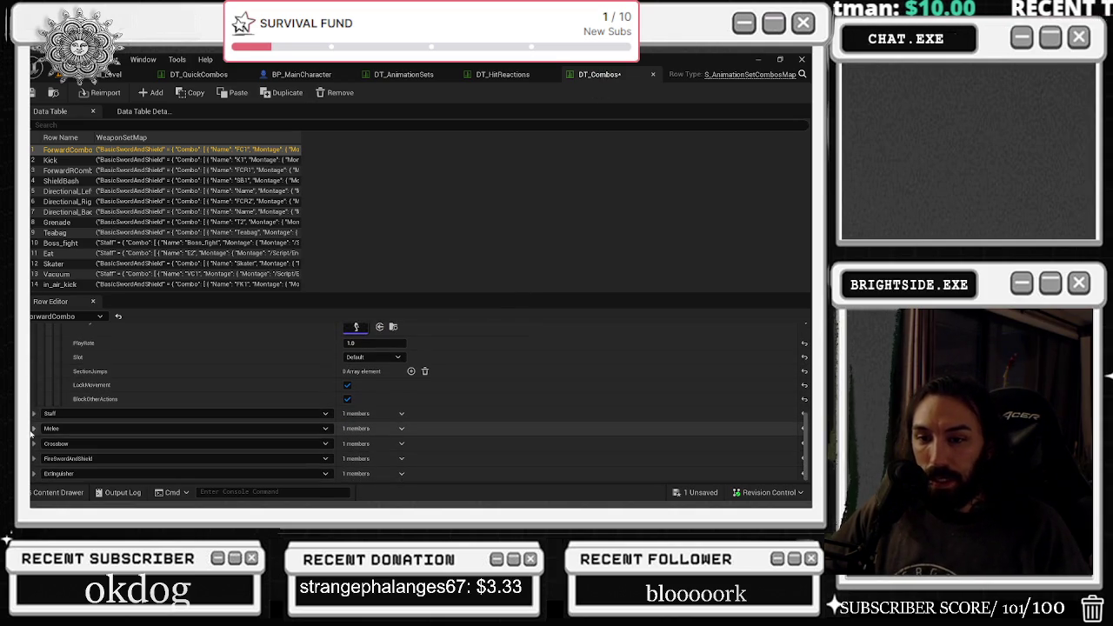
{"action": "left_click", "coordinate": [35, 444]}
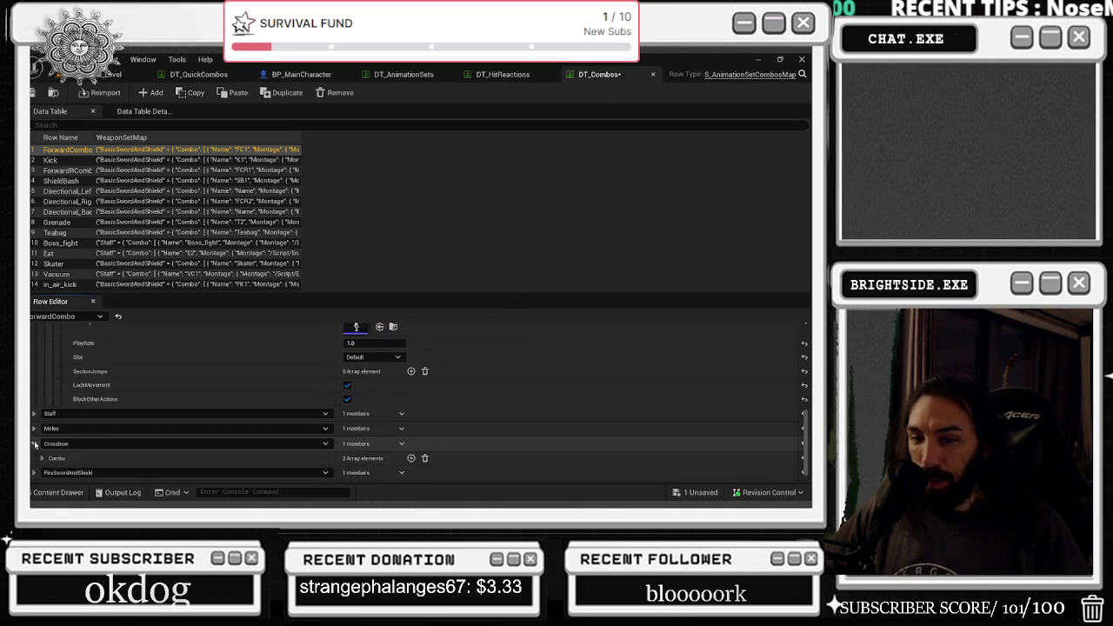
{"action": "left_click", "coordinate": [42, 444]}
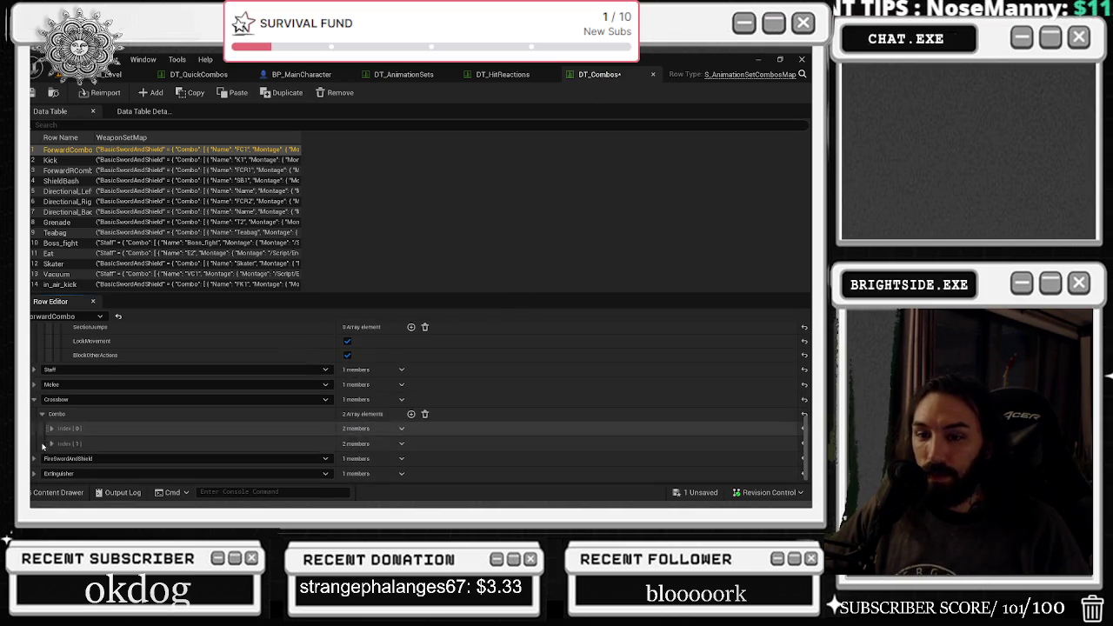
{"action": "left_click", "coordinate": [52, 429]}
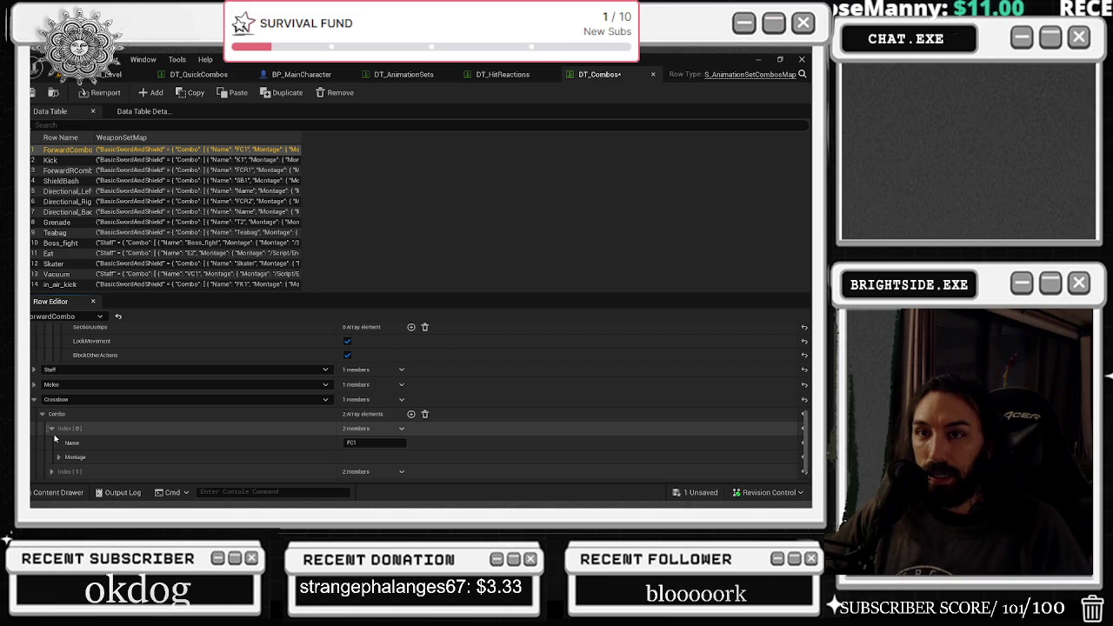
{"action": "left_click", "coordinate": [51, 471]}
Reveal the FC1 and FC2 montage settings and scroll through them.
{"action": "scroll", "coordinate": [199, 409], "scroll_direction": "down", "scroll_amount": 1}
{"action": "left_click", "coordinate": [58, 444]}
{"action": "left_click", "coordinate": [59, 401]}
{"action": "scroll", "coordinate": [188, 387], "scroll_direction": "down", "scroll_amount": 1}
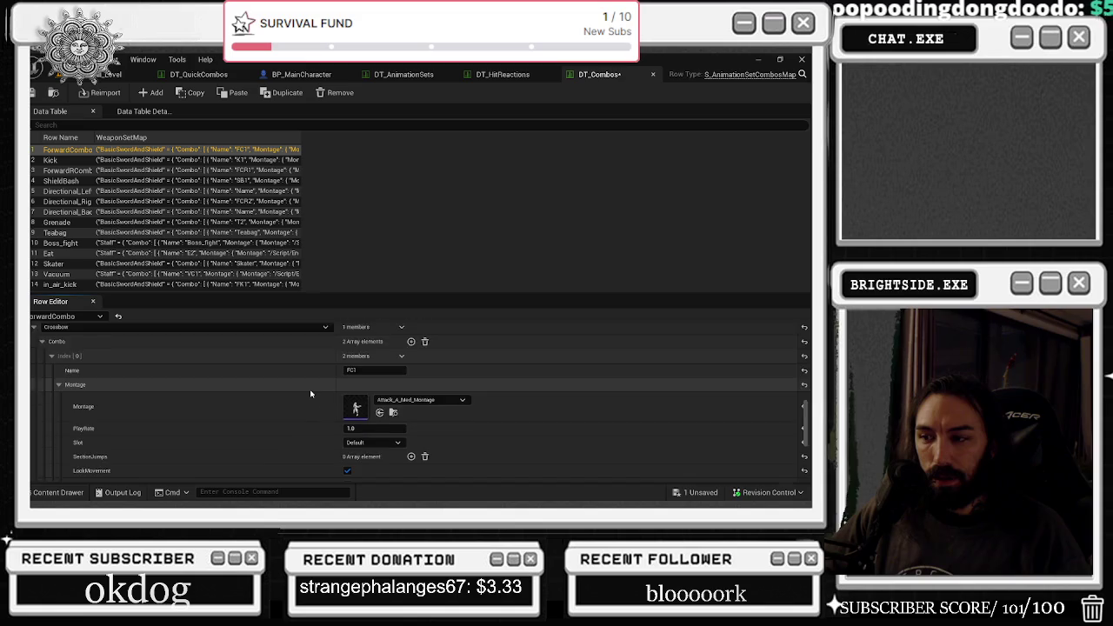
{"action": "scroll", "coordinate": [311, 394], "scroll_direction": "down", "scroll_amount": 2}
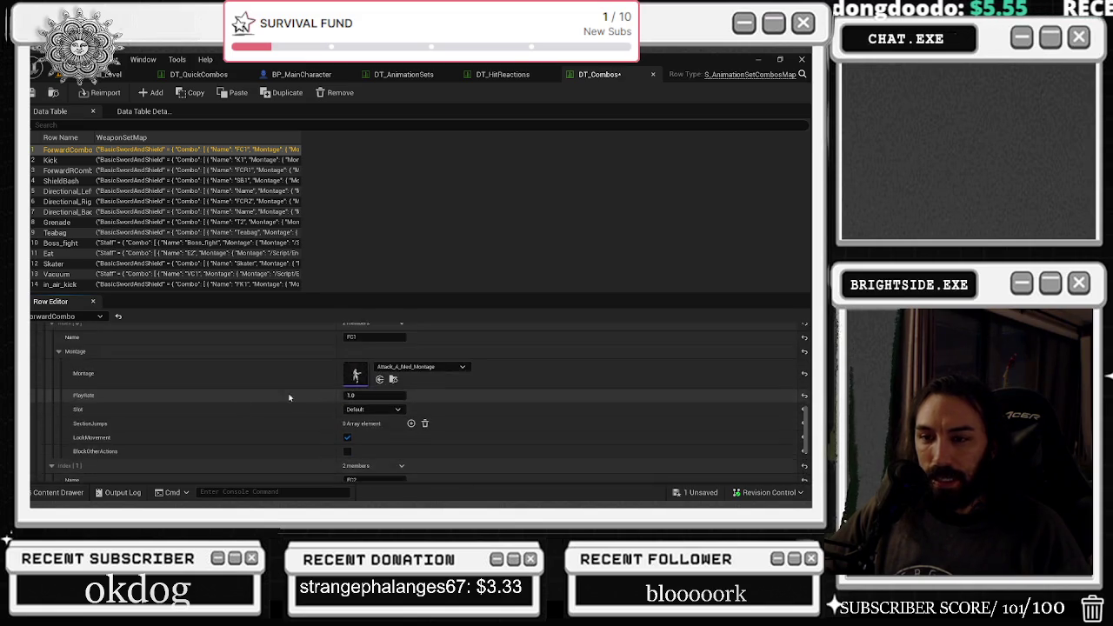
{"action": "scroll", "coordinate": [174, 387], "scroll_direction": "down", "scroll_amount": 3}
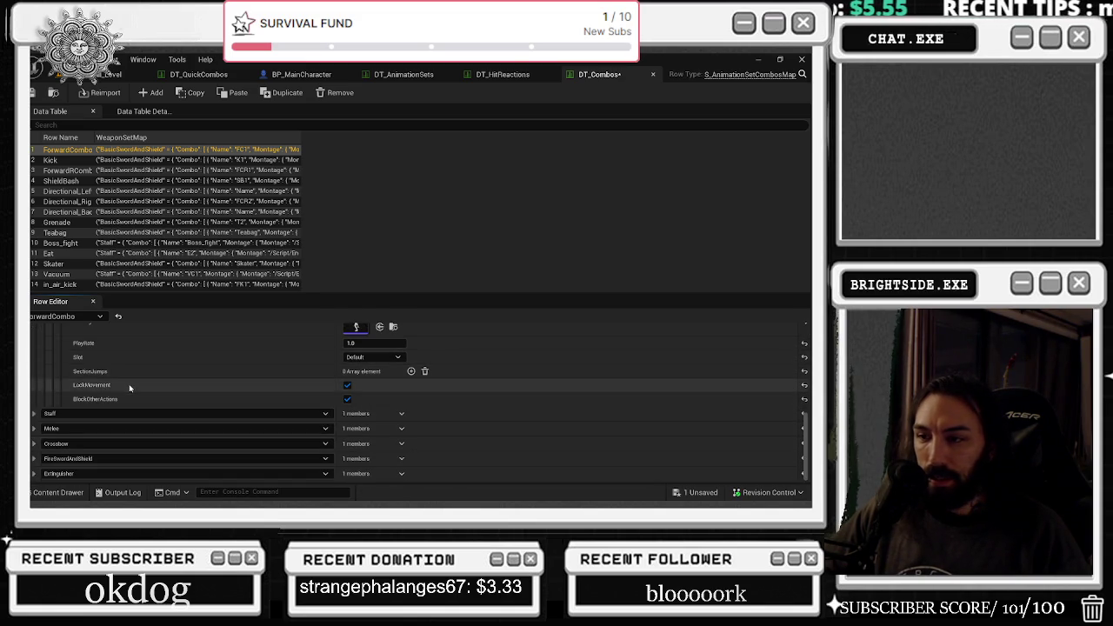
{"action": "scroll", "coordinate": [128, 386], "scroll_direction": "up", "scroll_amount": 3}
{"action": "scroll", "coordinate": [121, 388], "scroll_direction": "down", "scroll_amount": 3}
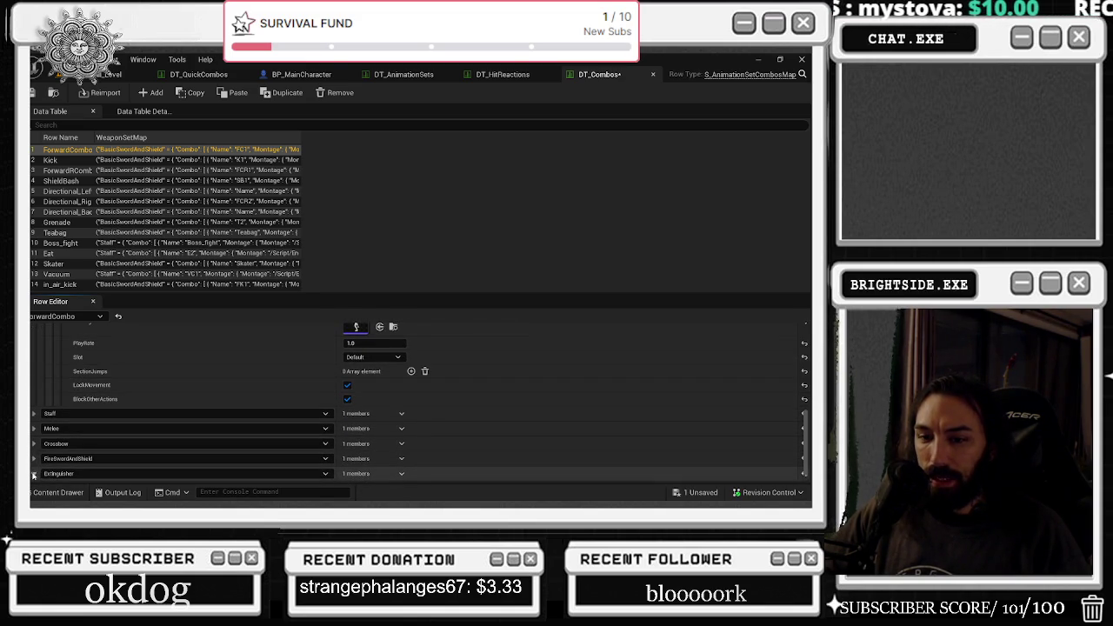
Expand the Extinguisher combo list and its FC1 step's montage settings.
{"action": "left_click", "coordinate": [33, 474]}
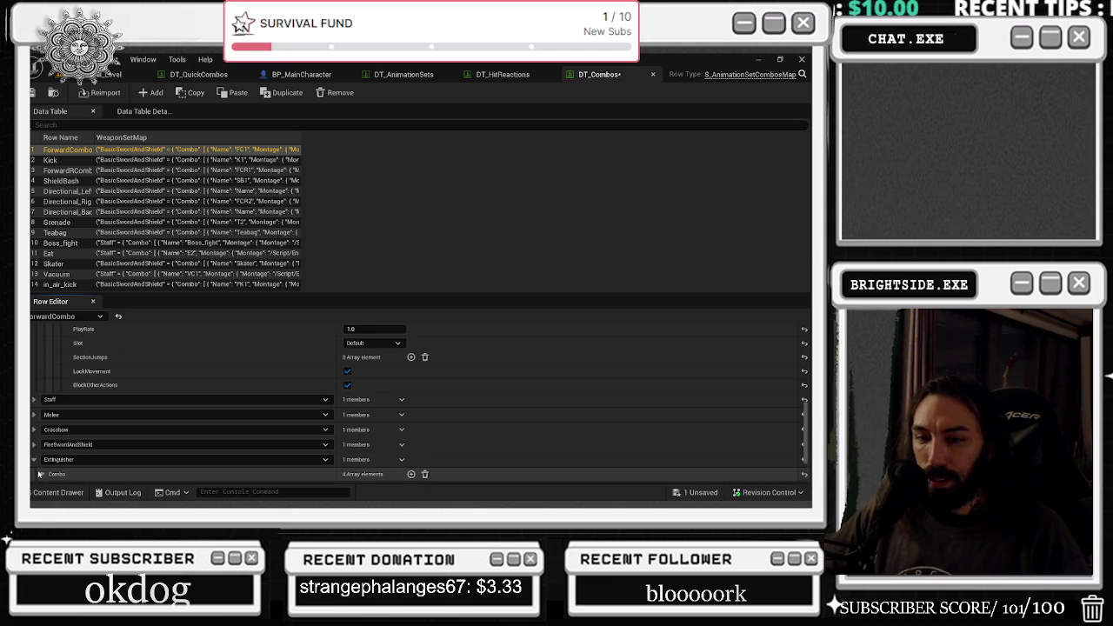
{"action": "left_click", "coordinate": [39, 474]}
{"action": "left_click", "coordinate": [53, 429]}
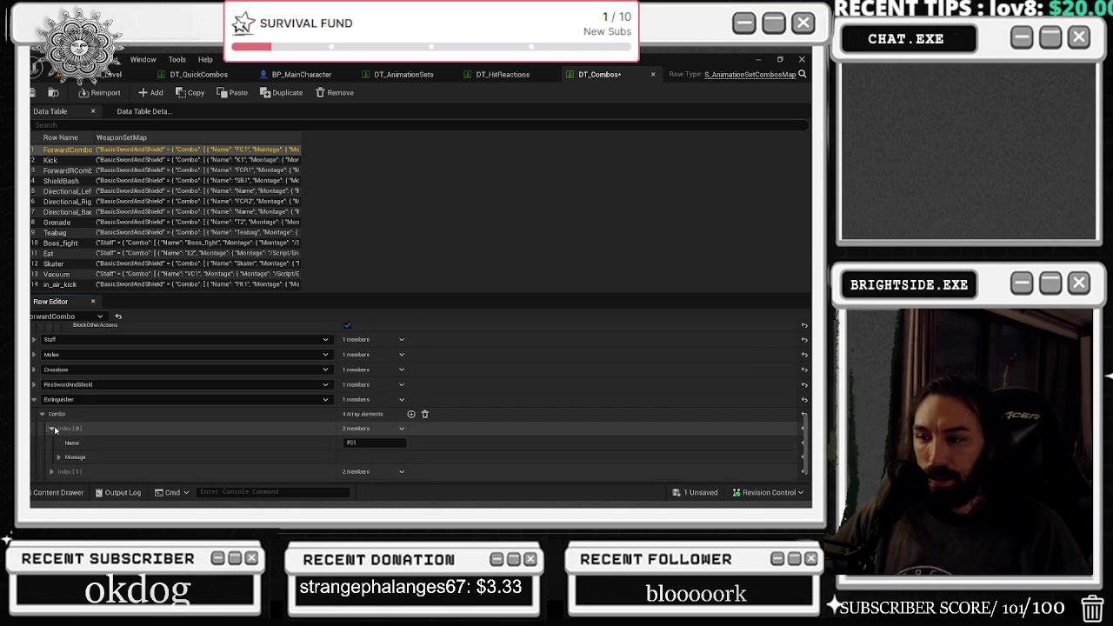
{"action": "left_click", "coordinate": [59, 456]}
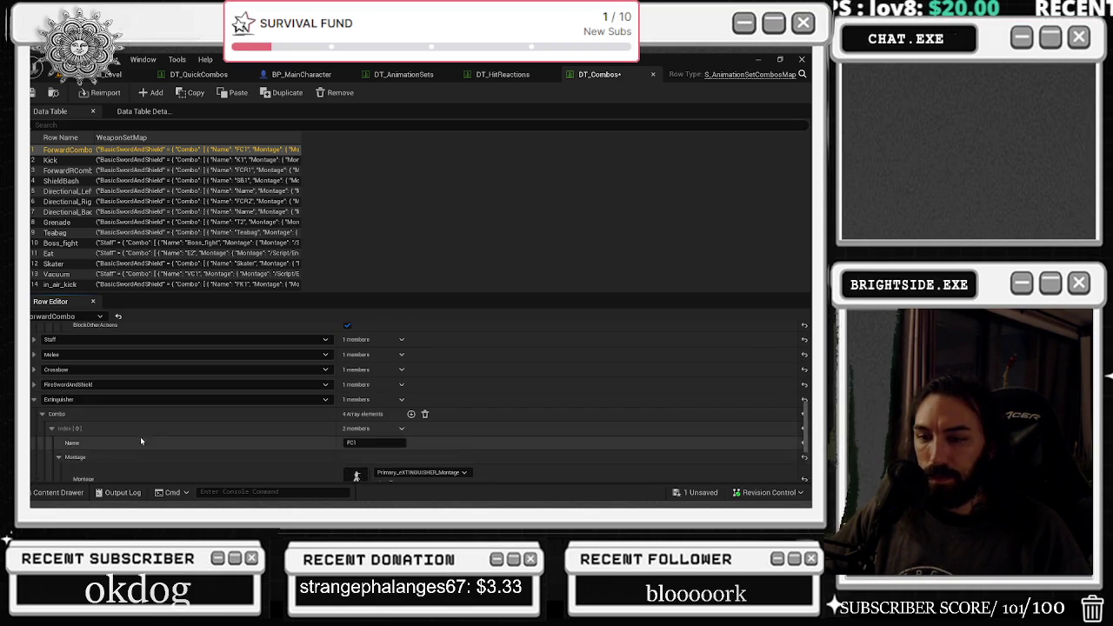
{"action": "scroll", "coordinate": [144, 440], "scroll_direction": "down", "scroll_amount": 2}
{"action": "scroll", "coordinate": [148, 439], "scroll_direction": "down", "scroll_amount": 1}
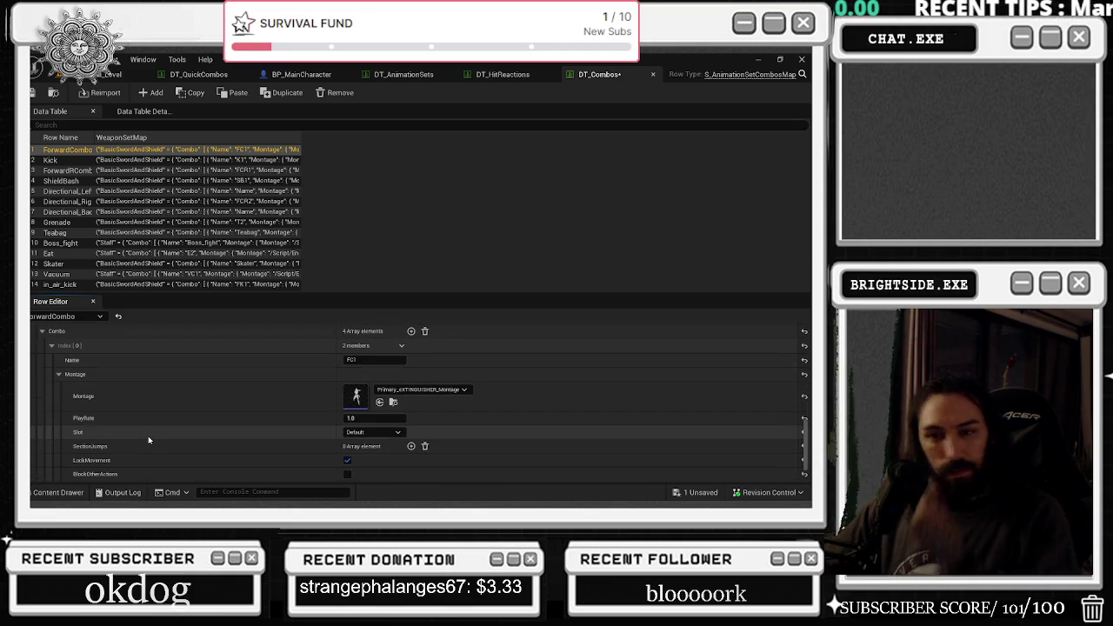
{"action": "scroll", "coordinate": [148, 442], "scroll_direction": "up", "scroll_amount": 2}
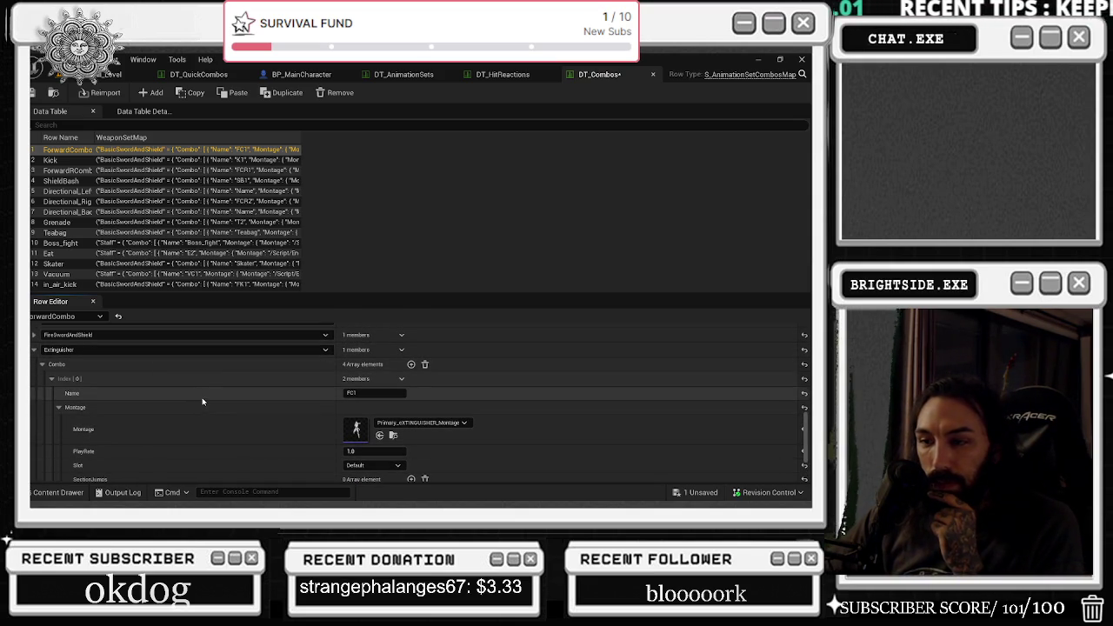
{"action": "scroll", "coordinate": [202, 401], "scroll_direction": "down", "scroll_amount": 2}
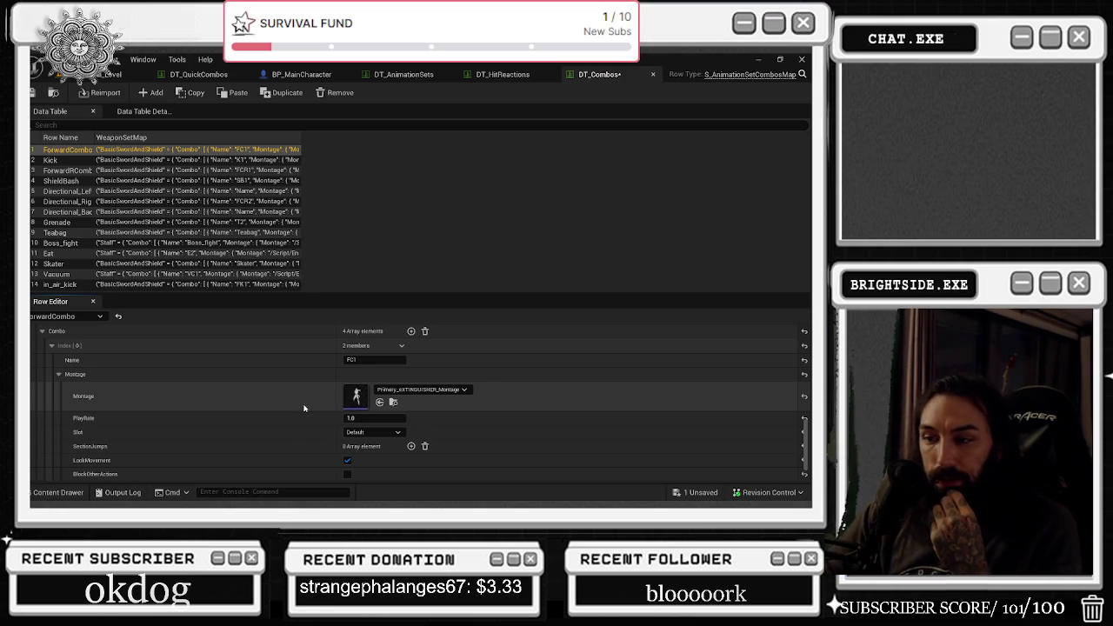
{"action": "scroll", "coordinate": [68, 469], "scroll_direction": "down", "scroll_amount": 2}
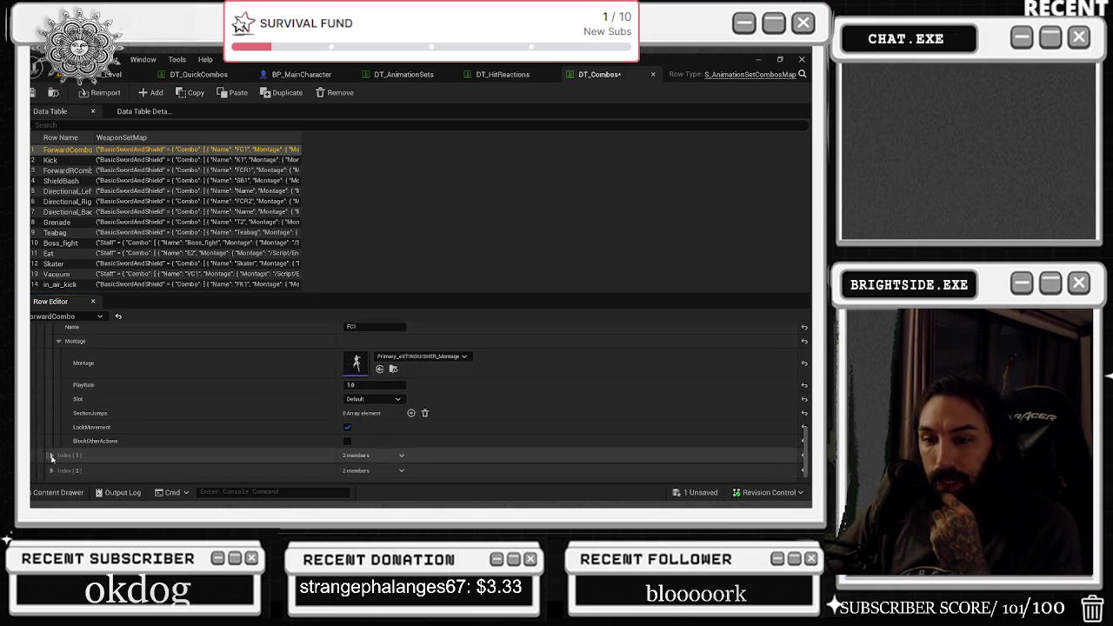
Expand the FC2 combo entry and its montage settings.
{"action": "left_click", "coordinate": [51, 455]}
{"action": "scroll", "coordinate": [57, 452], "scroll_direction": "down", "scroll_amount": 2}
{"action": "left_click", "coordinate": [58, 444]}
{"action": "scroll", "coordinate": [194, 410], "scroll_direction": "down", "scroll_amount": 2}
{"action": "scroll", "coordinate": [144, 439], "scroll_direction": "down", "scroll_amount": 3}
{"action": "scroll", "coordinate": [143, 435], "scroll_direction": "up", "scroll_amount": 7}
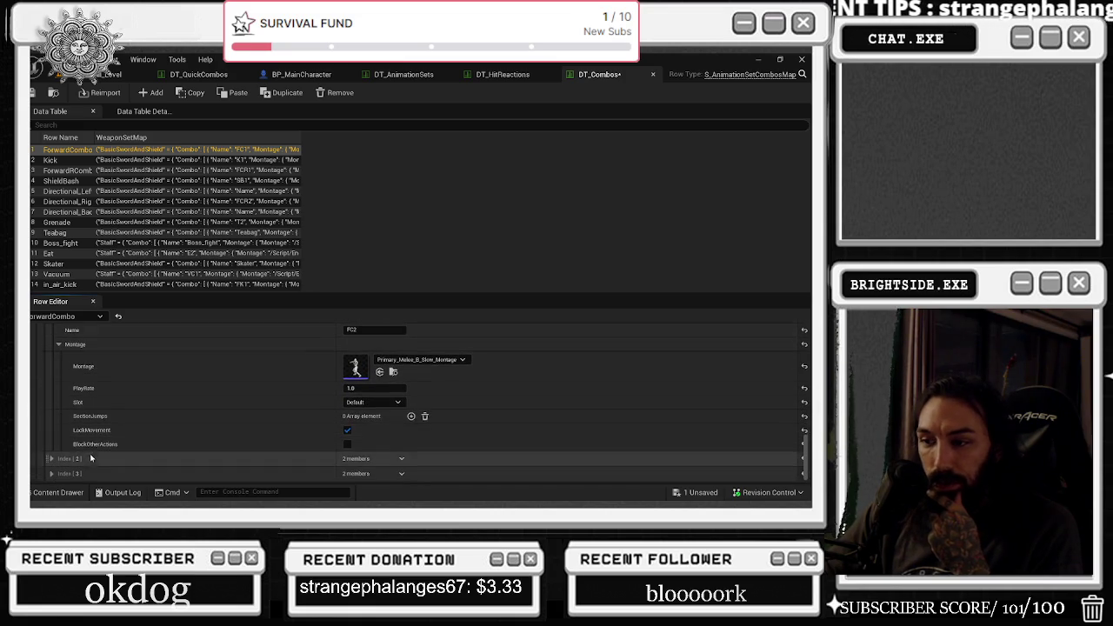
{"action": "scroll", "coordinate": [291, 390], "scroll_direction": "down", "scroll_amount": 8}
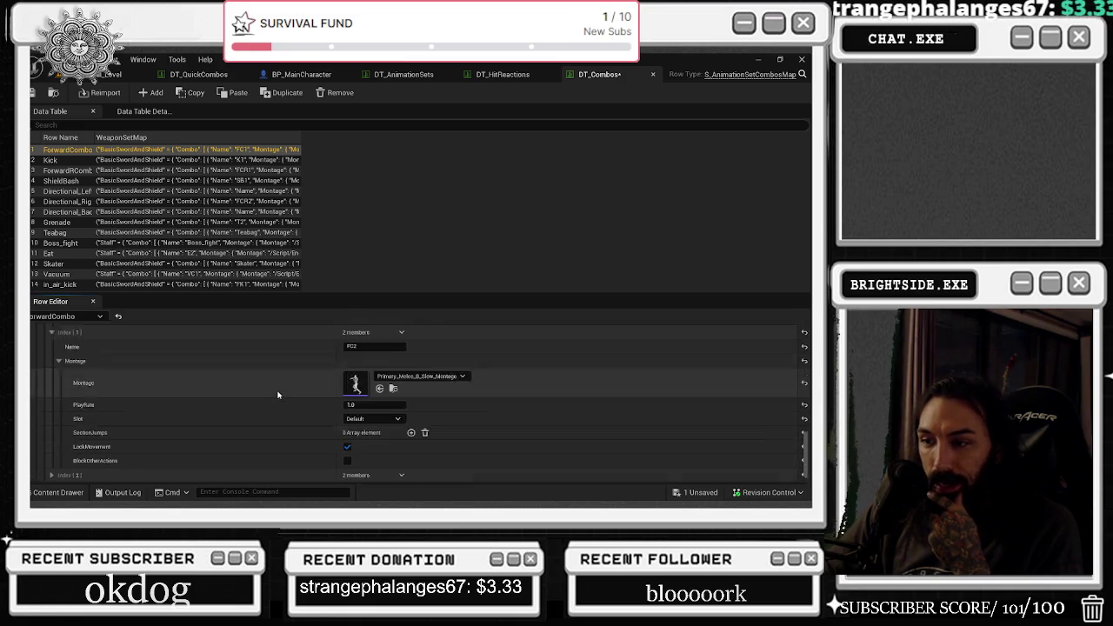
Expand FC3's montage settings and open Ninja_triple_staff_ATTACK_Montage.
{"action": "left_click", "coordinate": [52, 458]}
{"action": "scroll", "coordinate": [52, 461], "scroll_direction": "down", "scroll_amount": 1}
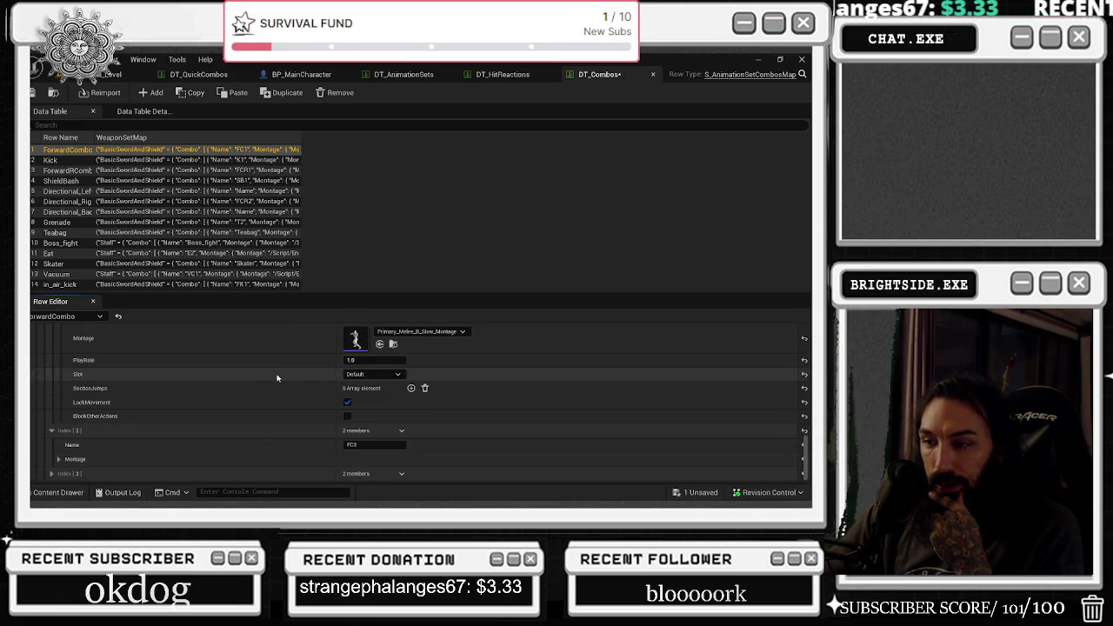
{"action": "left_click", "coordinate": [59, 461]}
{"action": "scroll", "coordinate": [214, 397], "scroll_direction": "down", "scroll_amount": 2}
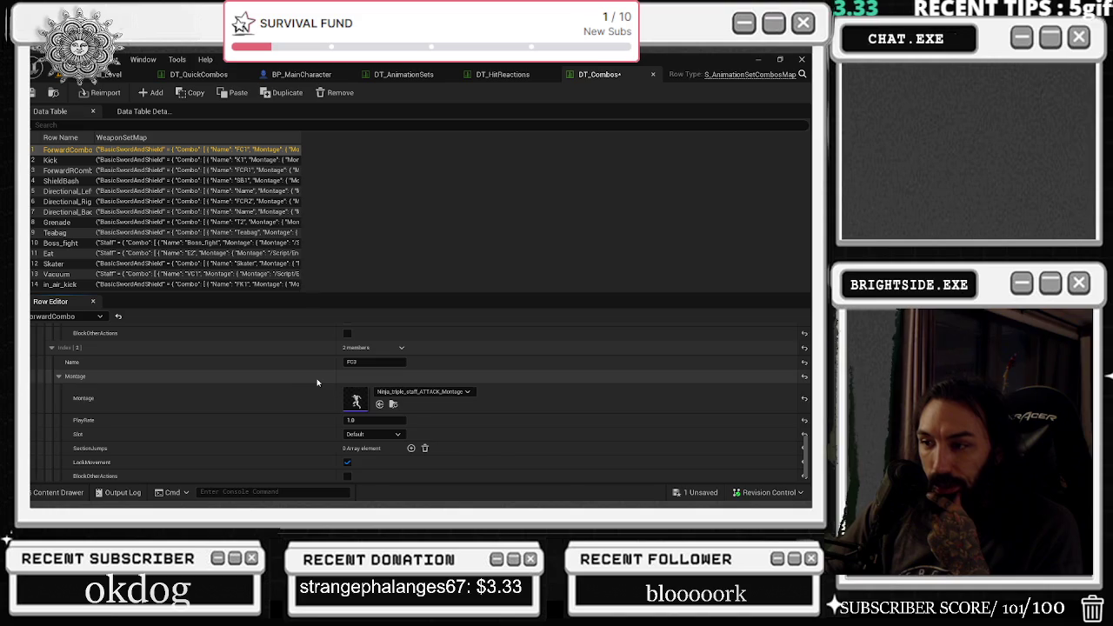
{"action": "double_click", "coordinate": [363, 395]}
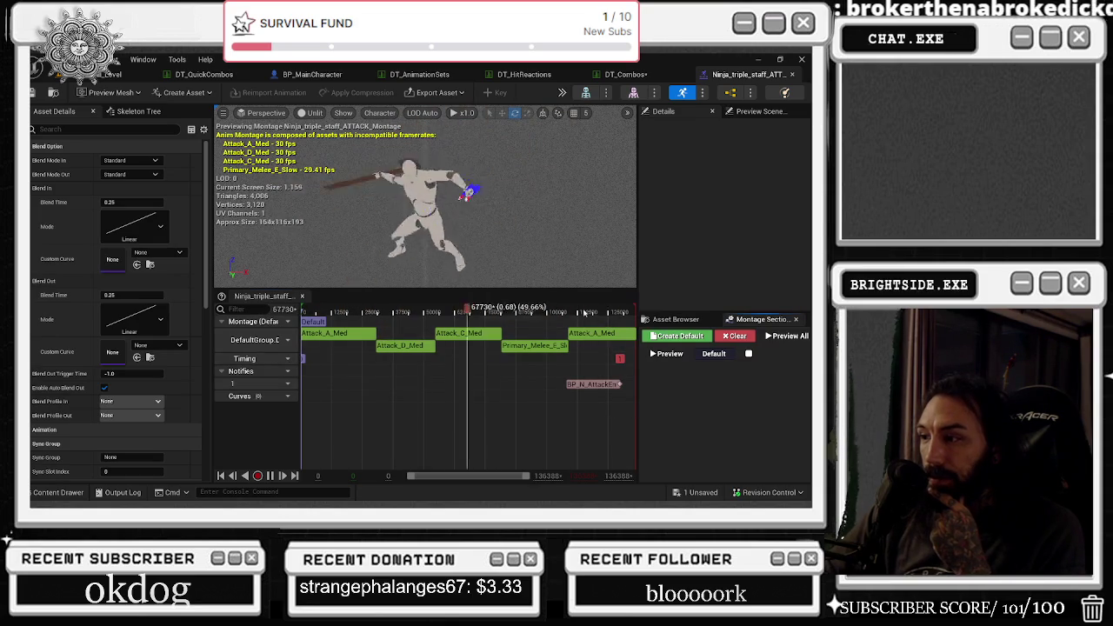
Shift the BP_N_AttackEnd notify later on the staff montage's Notifies track.
{"action": "left_click_drag", "start_coordinate": [621, 385], "coordinate": [631, 382]}
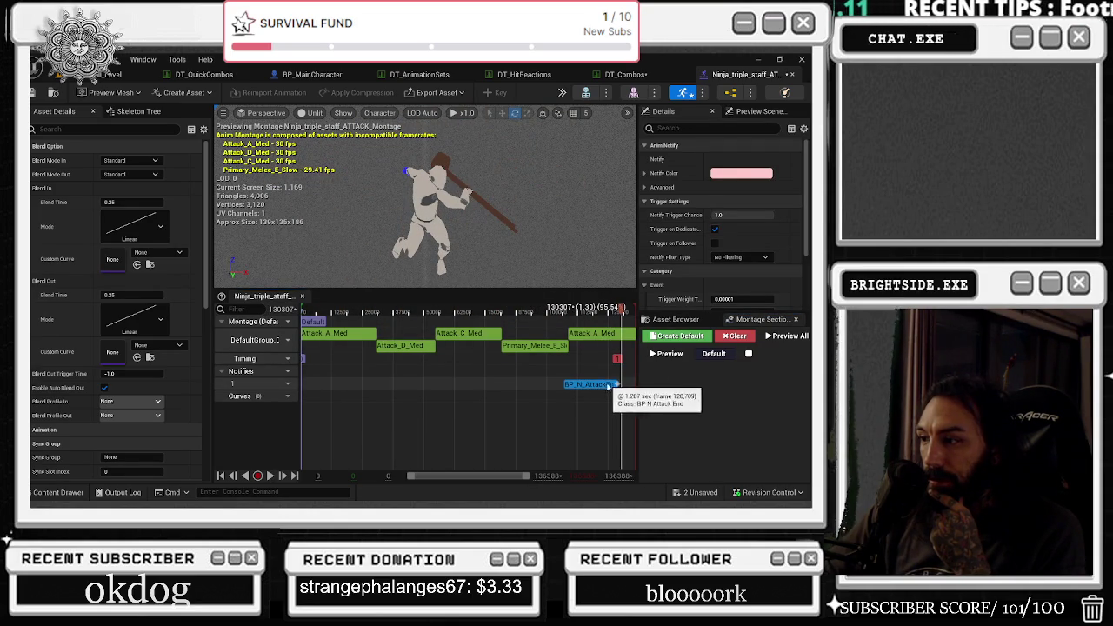
{"action": "scroll", "coordinate": [608, 394], "scroll_direction": "up", "scroll_amount": 4}
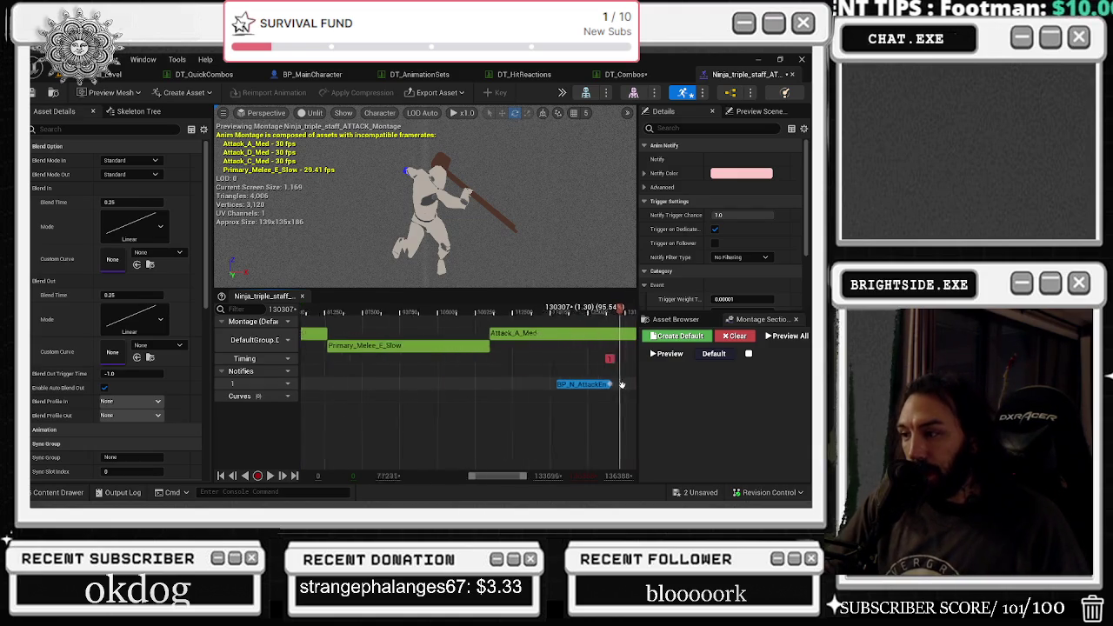
{"action": "left_click_drag", "start_coordinate": [615, 393], "coordinate": [634, 388]}
{"action": "left_click_drag", "start_coordinate": [560, 389], "coordinate": [601, 386]}
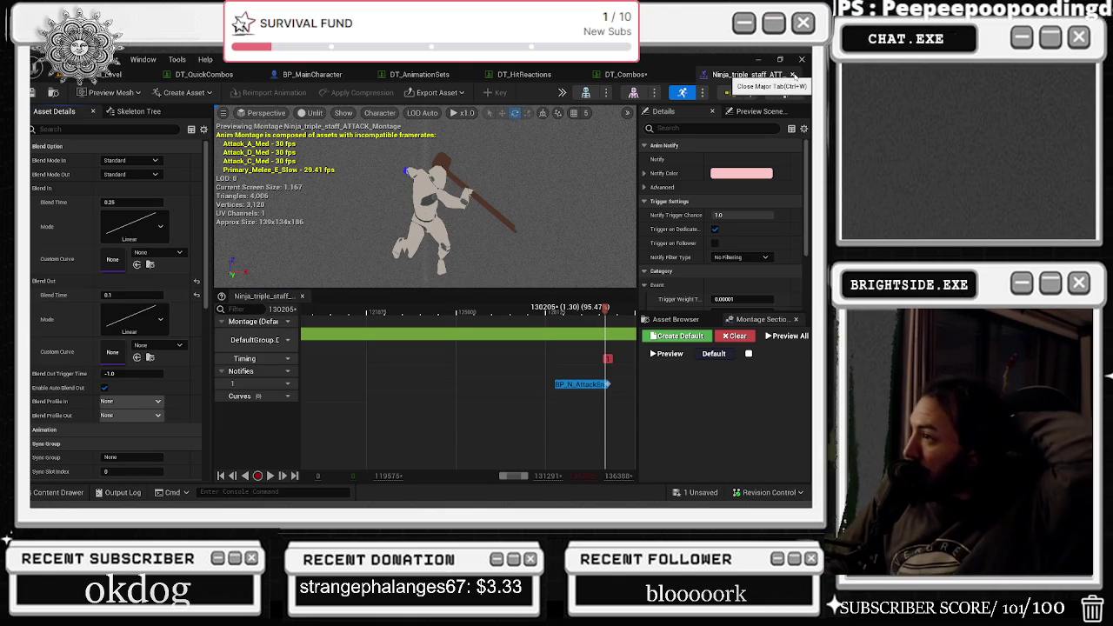
Back in DT_Combos, enable BlockOtherActions on FC3 and open the air attack slam montage.
{"action": "left_click", "coordinate": [793, 75]}
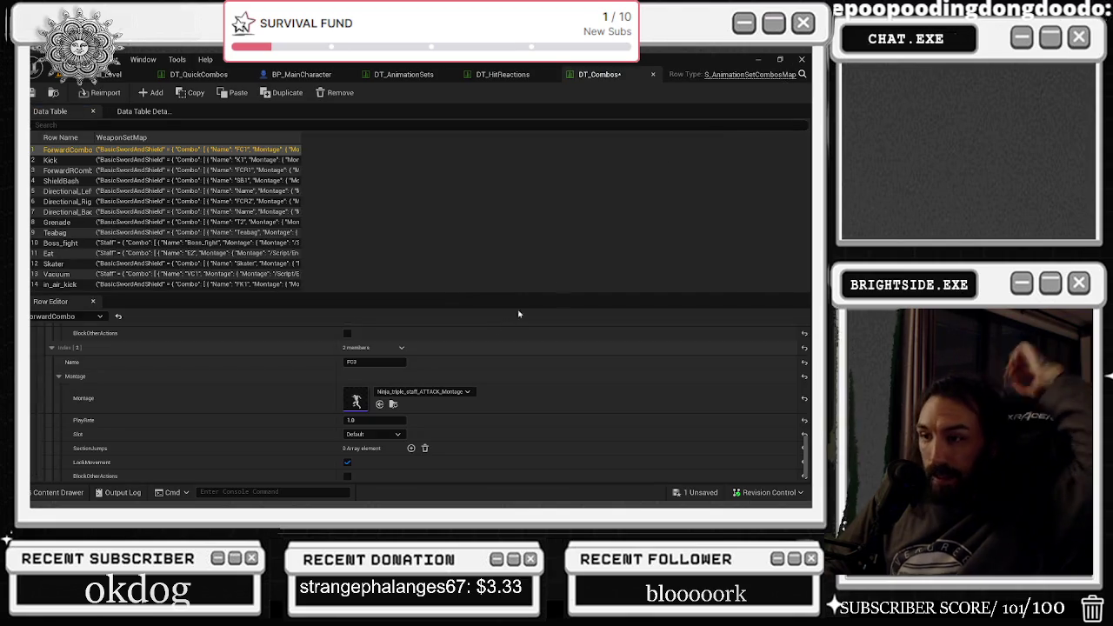
{"action": "scroll", "coordinate": [484, 374], "scroll_direction": "down", "scroll_amount": 1}
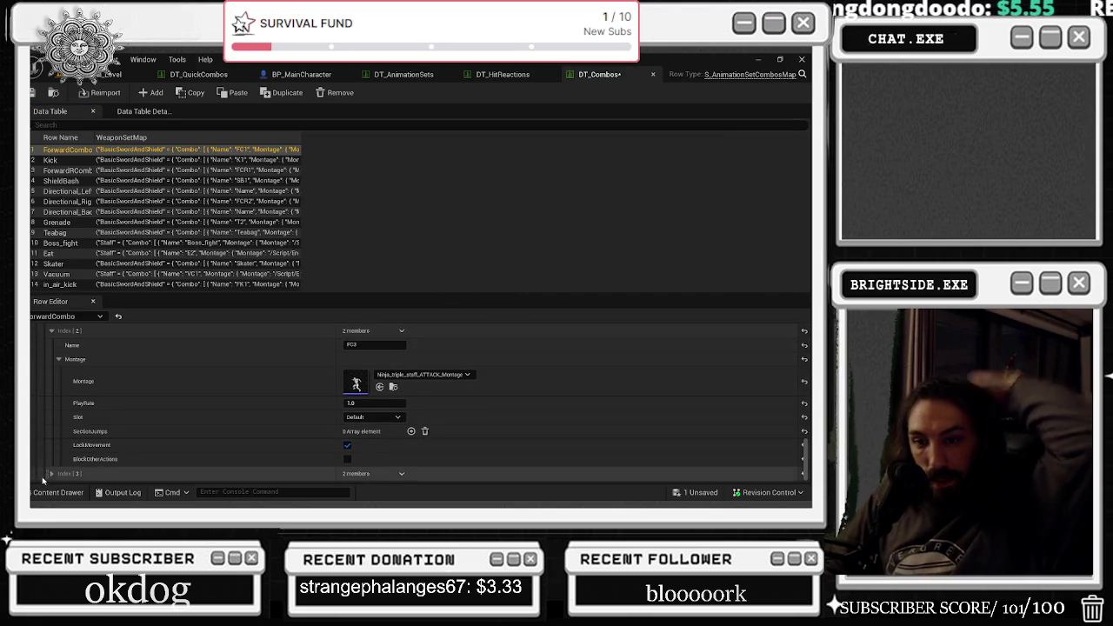
{"action": "left_click", "coordinate": [349, 460]}
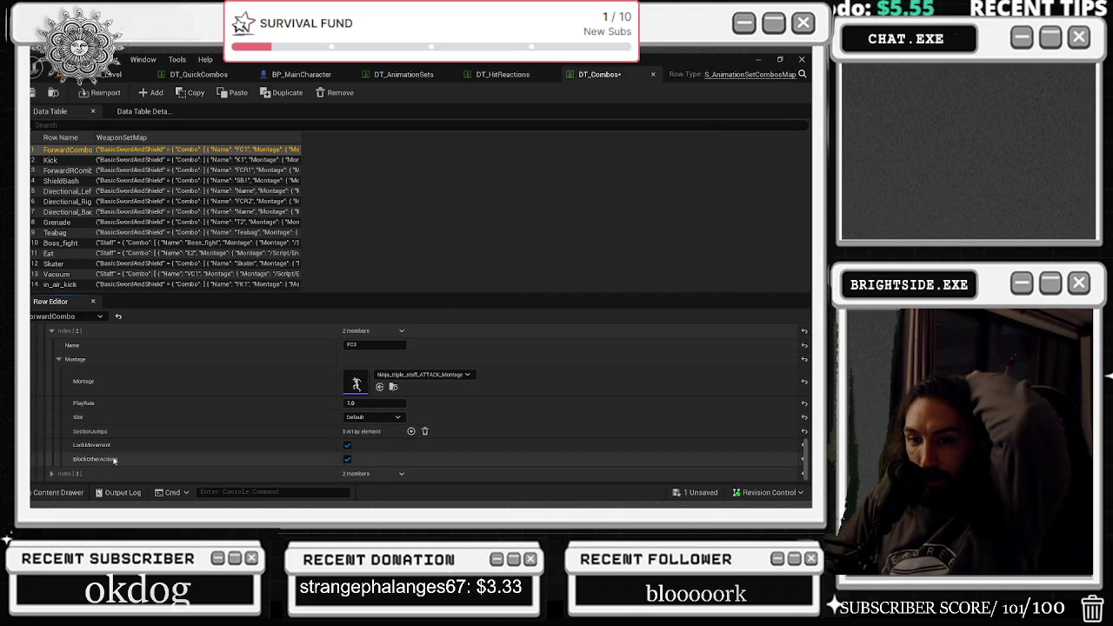
{"action": "scroll", "coordinate": [229, 431], "scroll_direction": "down", "scroll_amount": 1}
{"action": "scroll", "coordinate": [290, 430], "scroll_direction": "down", "scroll_amount": 4}
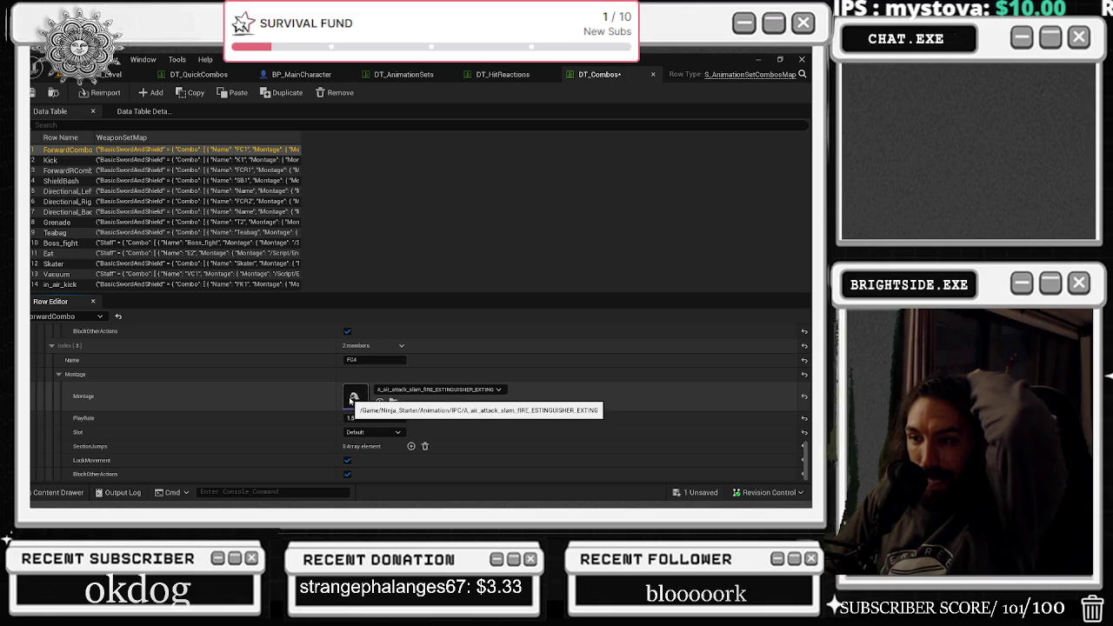
{"action": "double_click", "coordinate": [352, 399]}
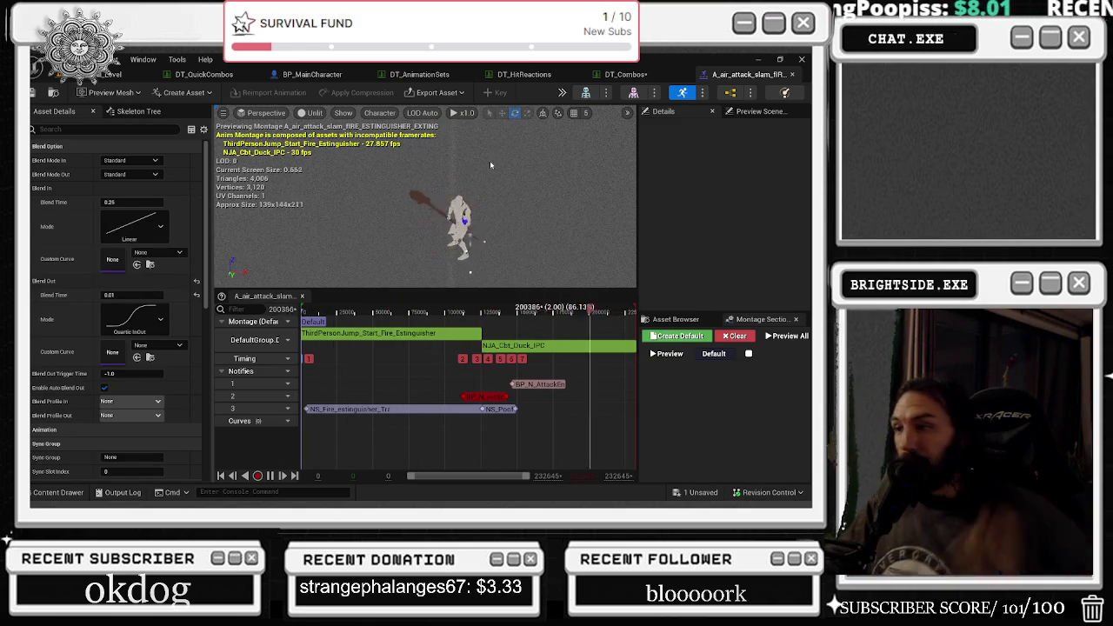
Make the NS_Poof notify spawn NS_RadialBlast and tick Destroy Immediately.
{"action": "left_click", "coordinate": [499, 408]}
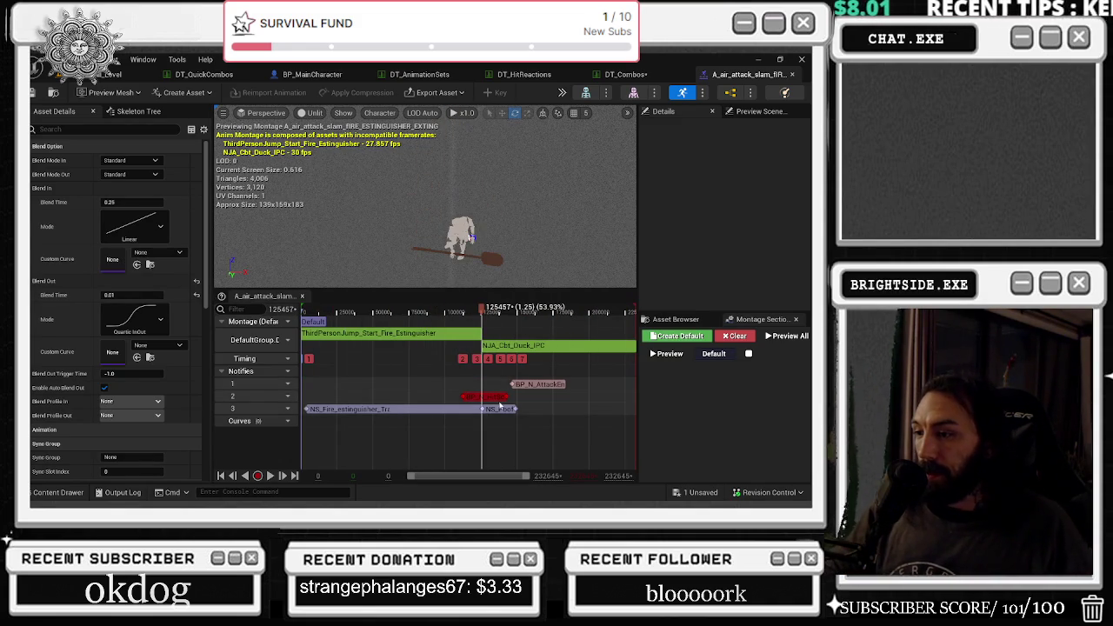
{"action": "left_click", "coordinate": [500, 407]}
{"action": "mouse_move", "coordinate": [467, 310]}
{"action": "left_mouse_down"}
{"action": "mouse_move", "coordinate": [365, 311]}
{"action": "mouse_move", "coordinate": [501, 310]}
{"action": "left_mouse_up"}
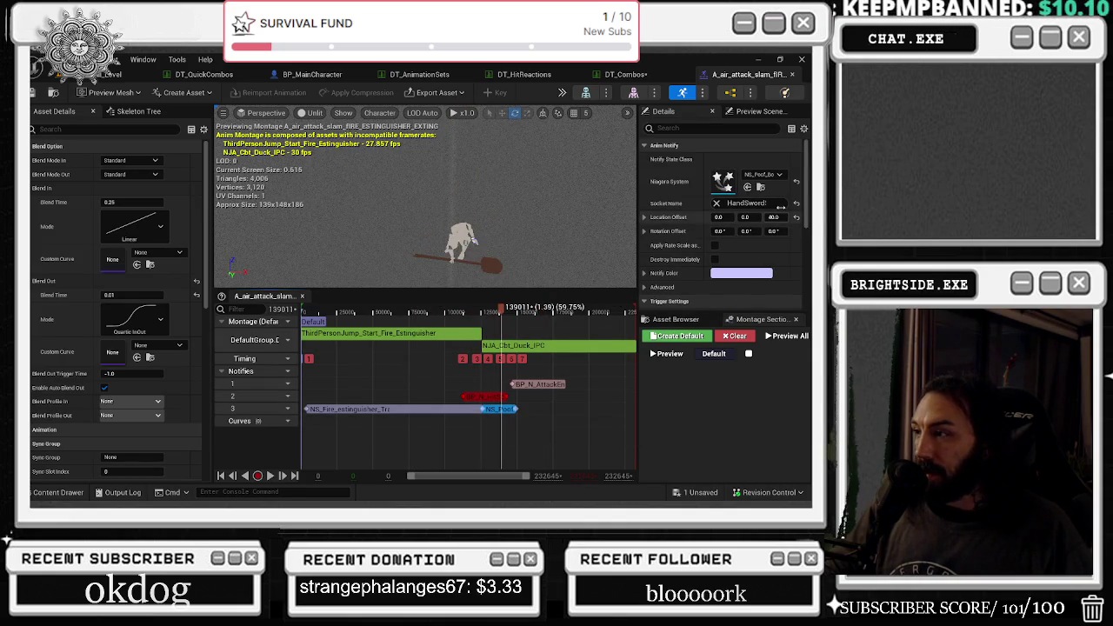
{"action": "left_click", "coordinate": [763, 175]}
{"action": "type", "text": "RADIA"}
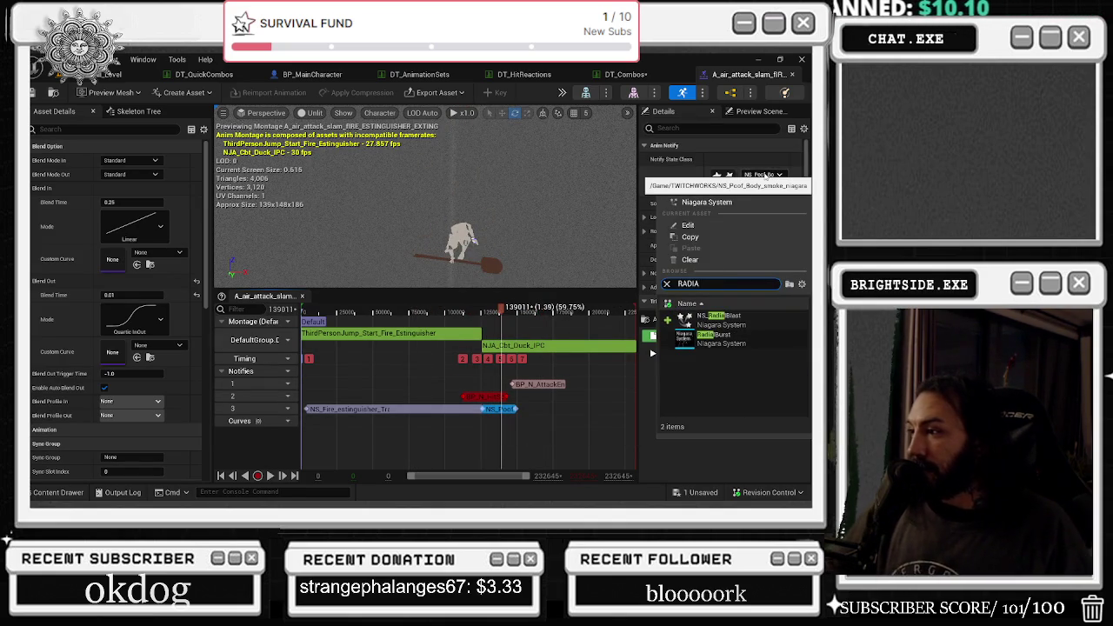
{"action": "left_click", "coordinate": [722, 320]}
{"action": "key", "text": "space"}
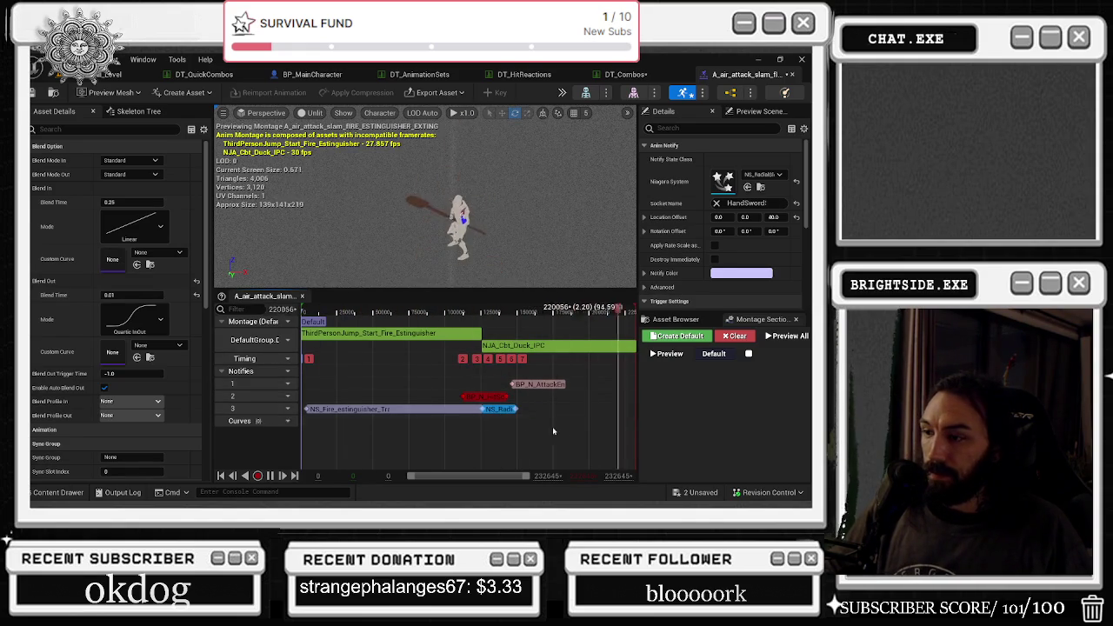
{"action": "left_click", "coordinate": [714, 259]}
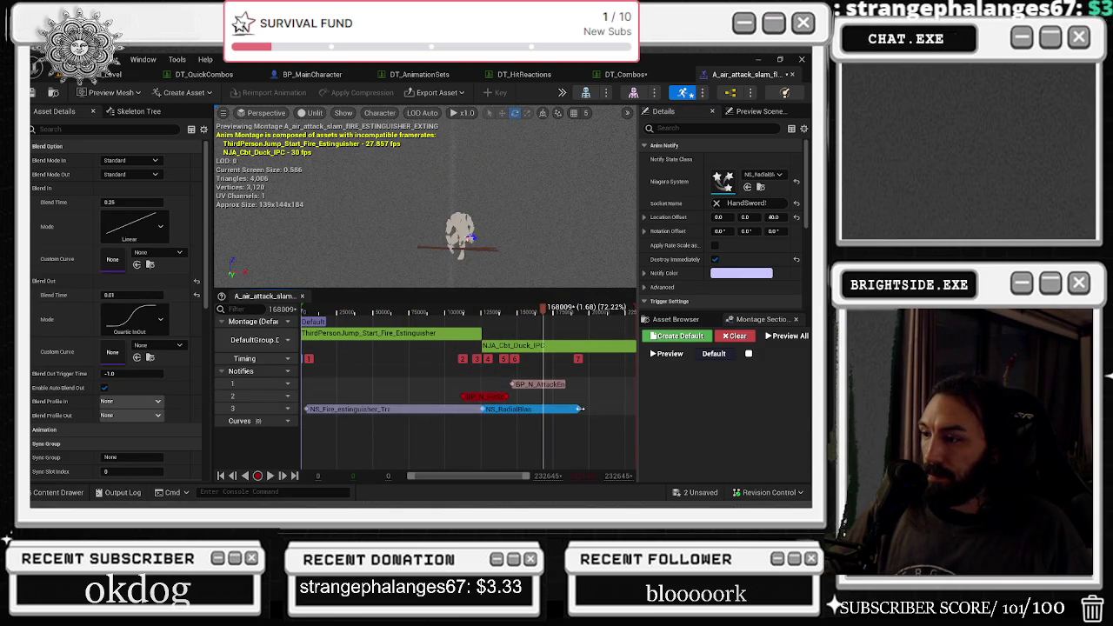
Save the montage and all unsaved assets including DT_Combos, then close the montage.
{"action": "key", "text": "super+d"}
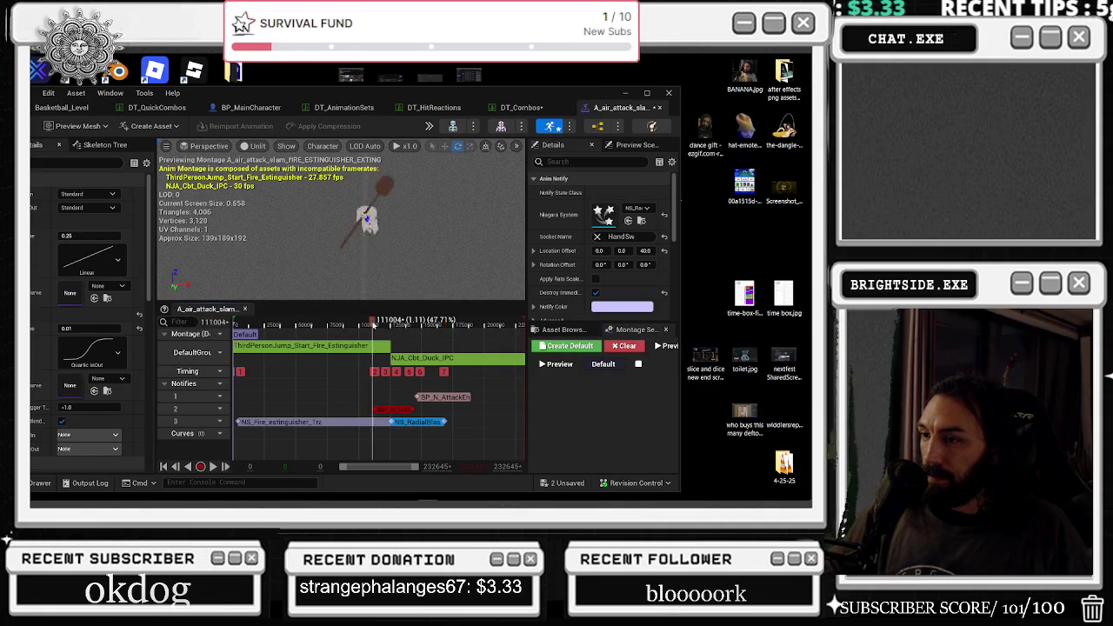
{"action": "left_click_drag", "start_coordinate": [376, 325], "coordinate": [410, 324]}
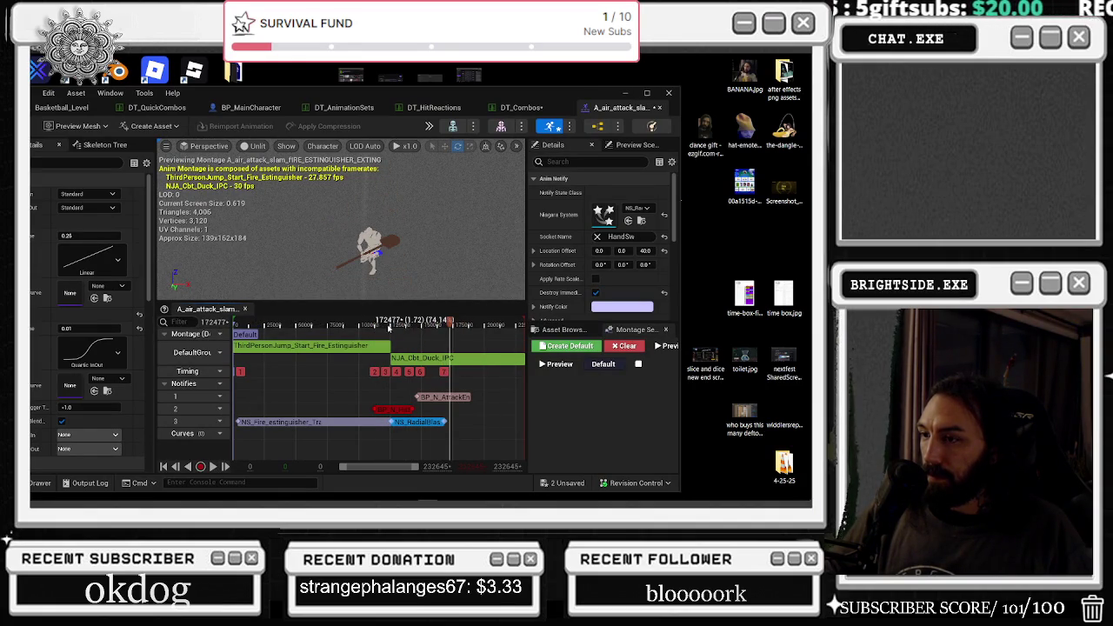
{"action": "left_click", "coordinate": [648, 93]}
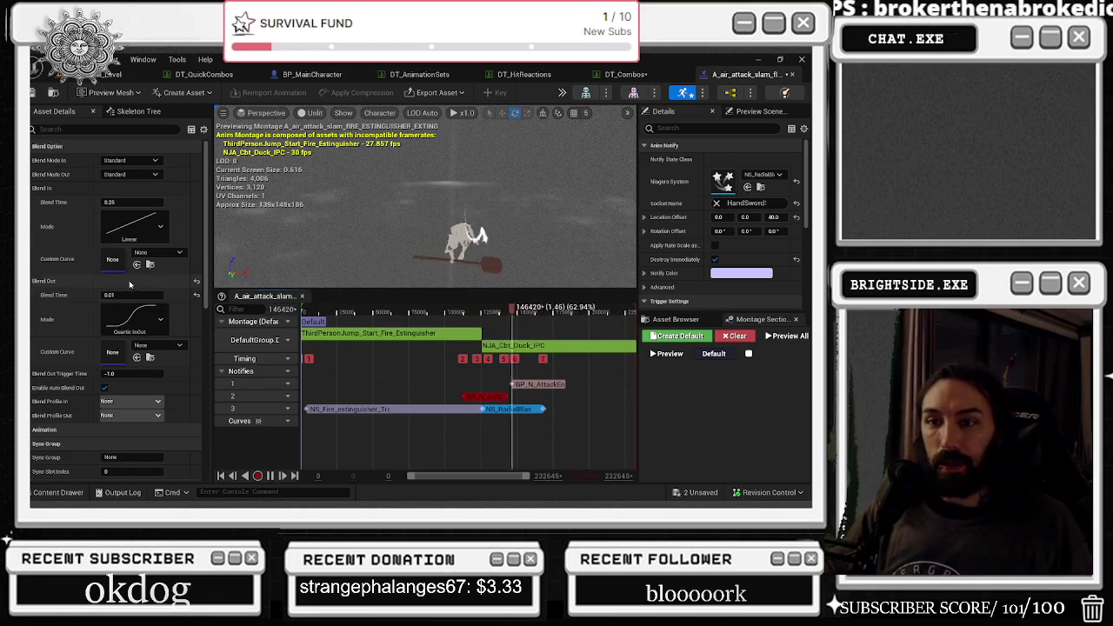
{"action": "key", "text": "ctrl+s"}
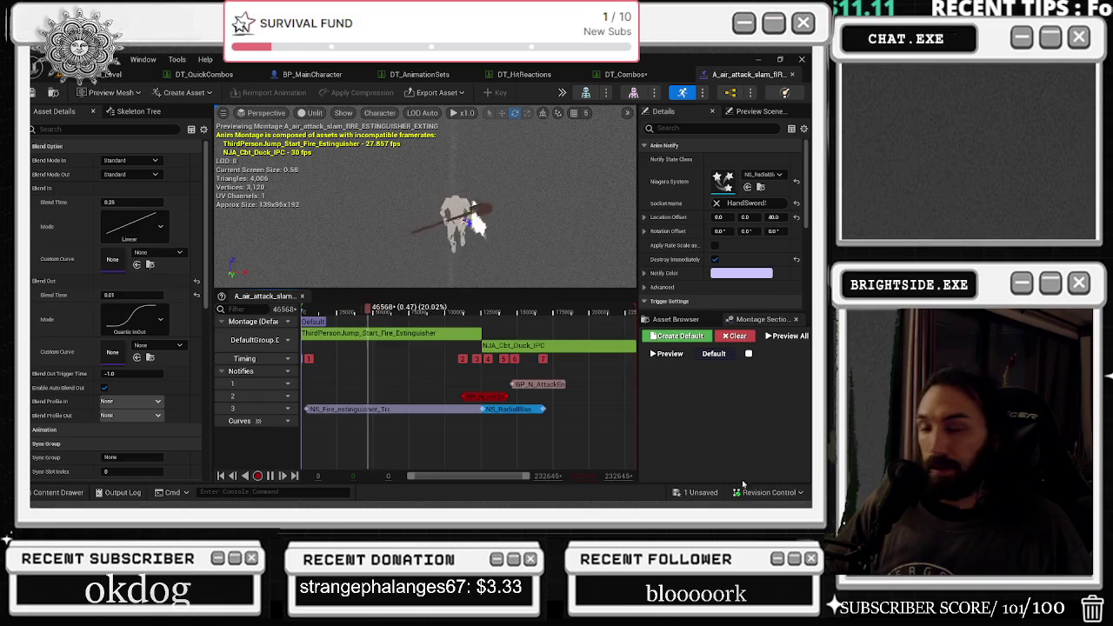
{"action": "key", "text": "ctrl+shift+s"}
{"action": "left_click", "coordinate": [495, 398]}
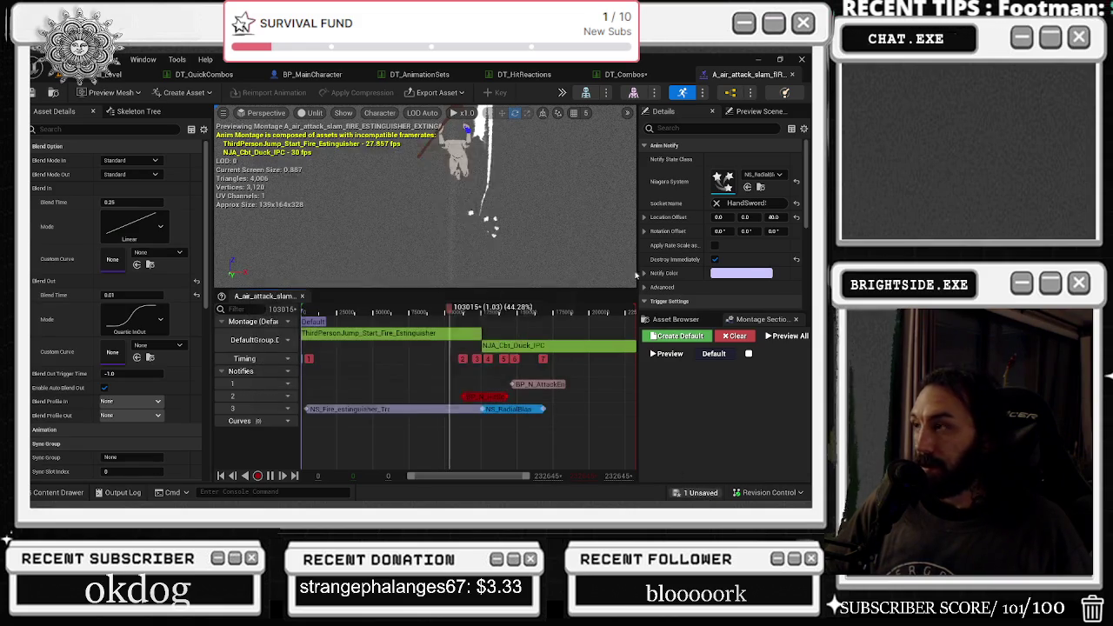
{"action": "left_click", "coordinate": [791, 74]}
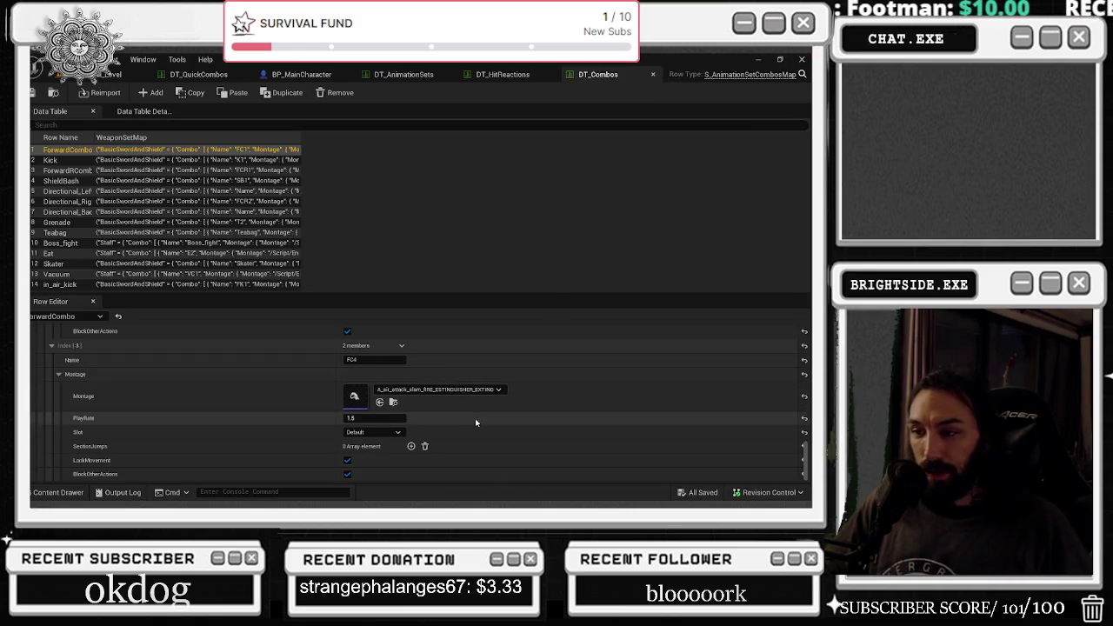
Collapse FC2 and FC3, open FC4's Ninja_triple_punch_ATTACK_Combat_Duck_Montage, and select its blend-out time.
{"action": "scroll", "coordinate": [329, 408], "scroll_direction": "up", "scroll_amount": 1}
{"action": "scroll", "coordinate": [202, 375], "scroll_direction": "up", "scroll_amount": 8}
{"action": "scroll", "coordinate": [236, 389], "scroll_direction": "up", "scroll_amount": 8}
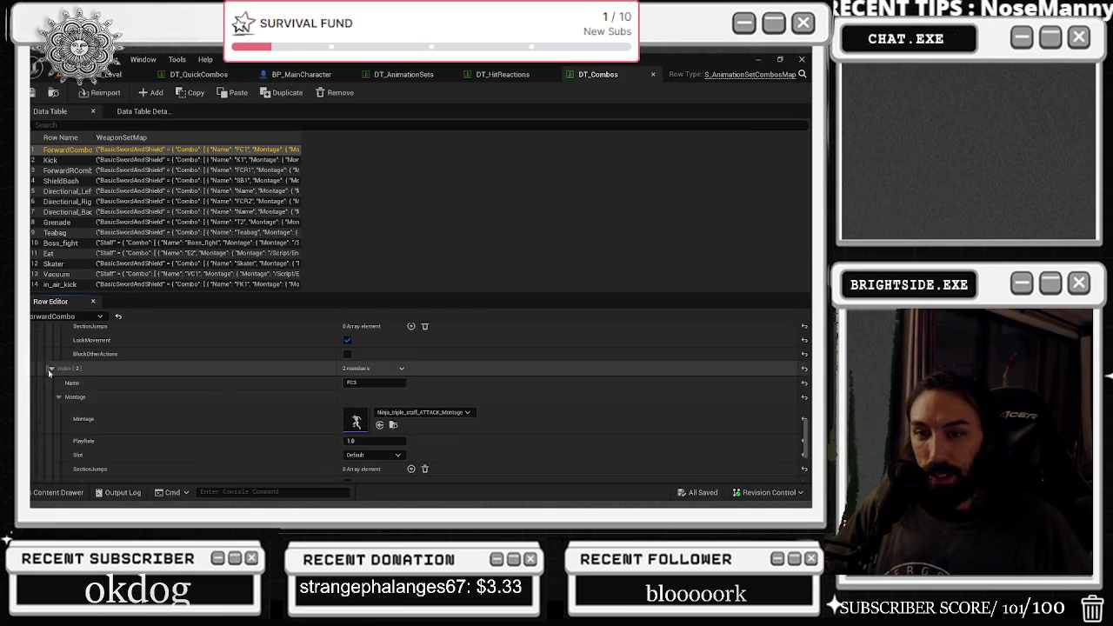
{"action": "left_click", "coordinate": [74, 357]}
{"action": "scroll", "coordinate": [237, 414], "scroll_direction": "down", "scroll_amount": 3}
{"action": "left_click", "coordinate": [185, 382]}
{"action": "scroll", "coordinate": [185, 386], "scroll_direction": "down", "scroll_amount": 5}
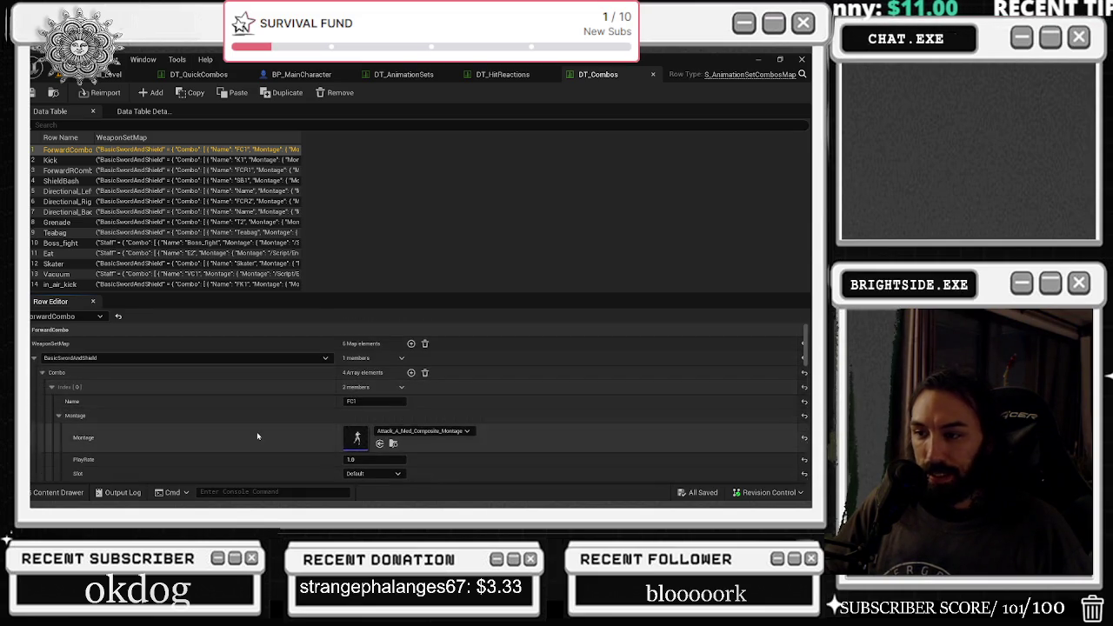
{"action": "scroll", "coordinate": [261, 393], "scroll_direction": "up", "scroll_amount": 2}
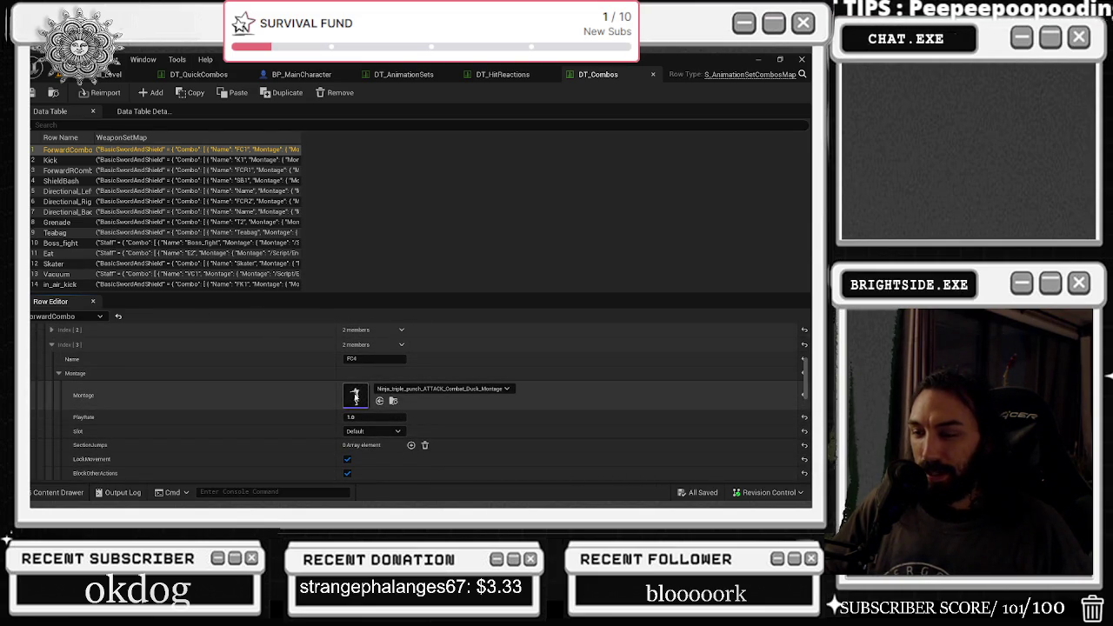
{"action": "double_click", "coordinate": [355, 394]}
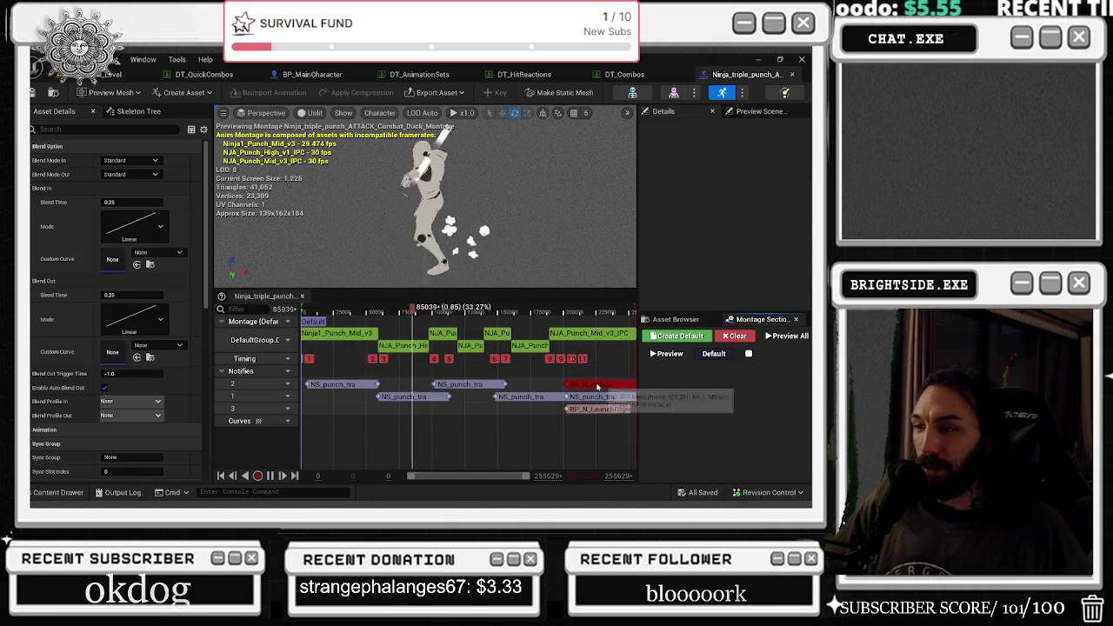
{"action": "double_click", "coordinate": [112, 295]}
Set the triple-punch montage's blend-out time to 0.1.
{"action": "type", "text": "0.1"}
{"action": "key", "text": "BackSpace"}
{"action": "type", "text": "5"}
{"action": "key", "text": "Return"}
{"action": "left_click", "coordinate": [122, 295]}
{"action": "type", "text": "0.105"}
{"action": "key", "text": "Return"}
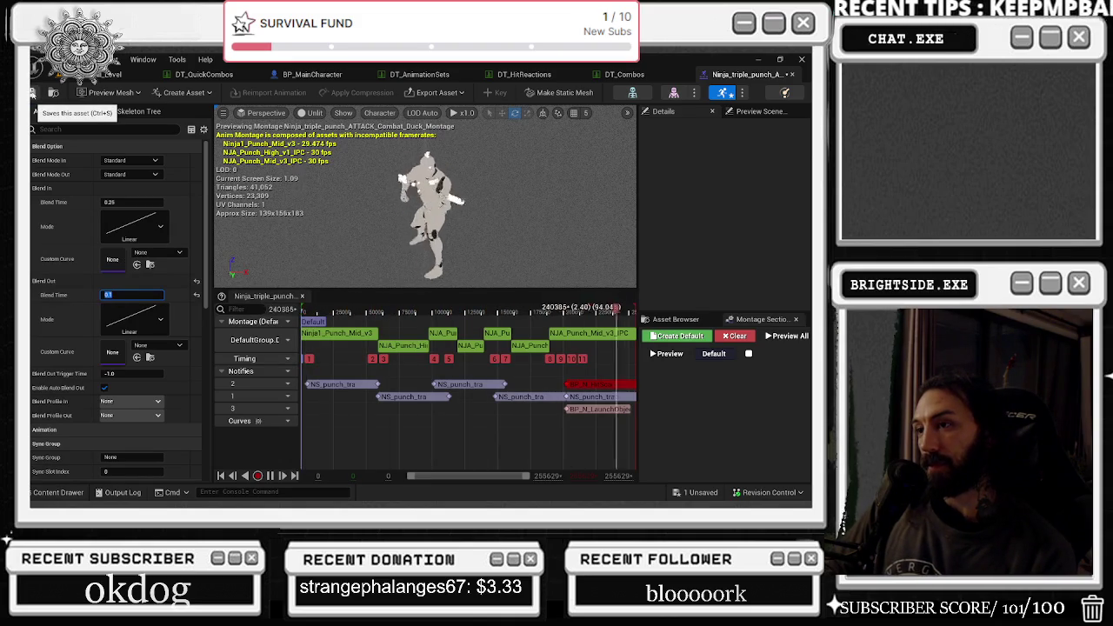
Delete the BP_N_LaunchObject notify from track 3 and close the montage.
{"action": "left_click", "coordinate": [596, 411]}
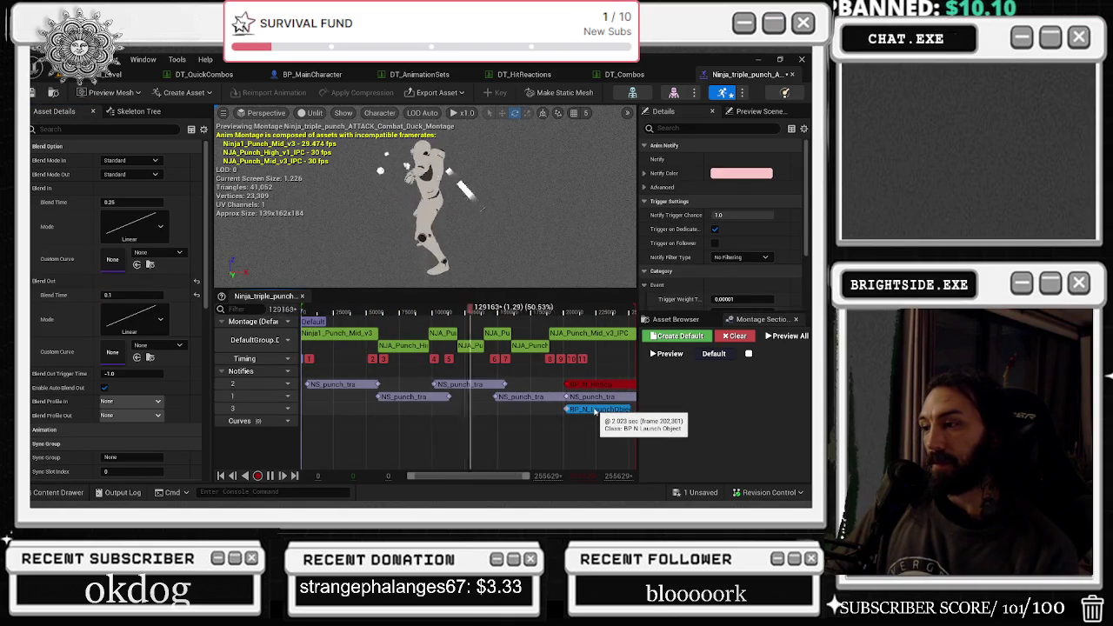
{"action": "key", "text": "Delete"}
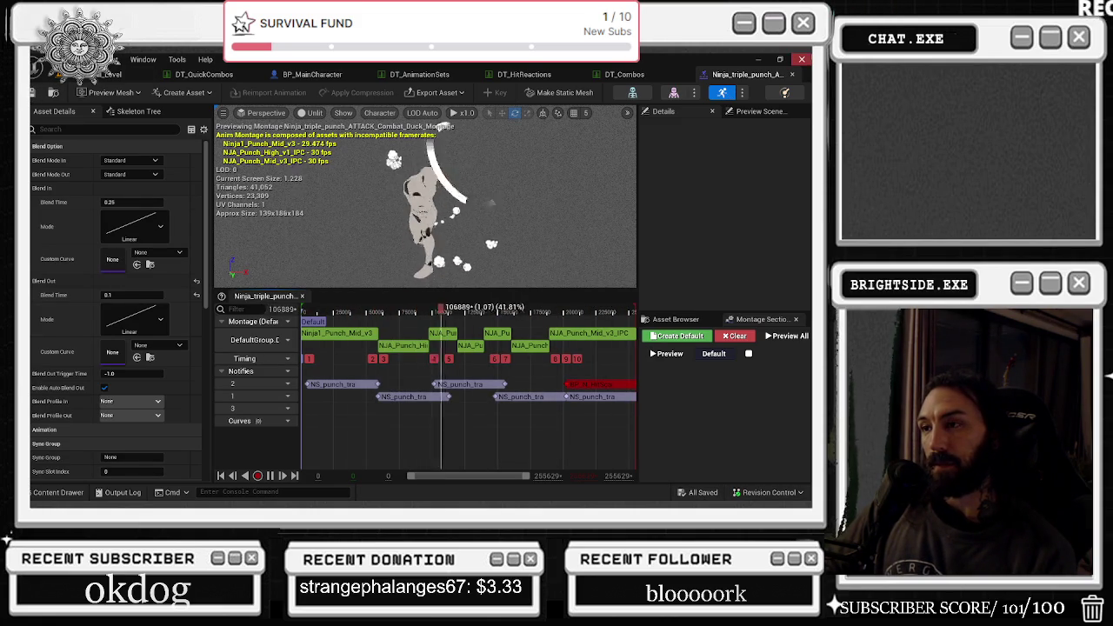
{"action": "left_click", "coordinate": [793, 75]}
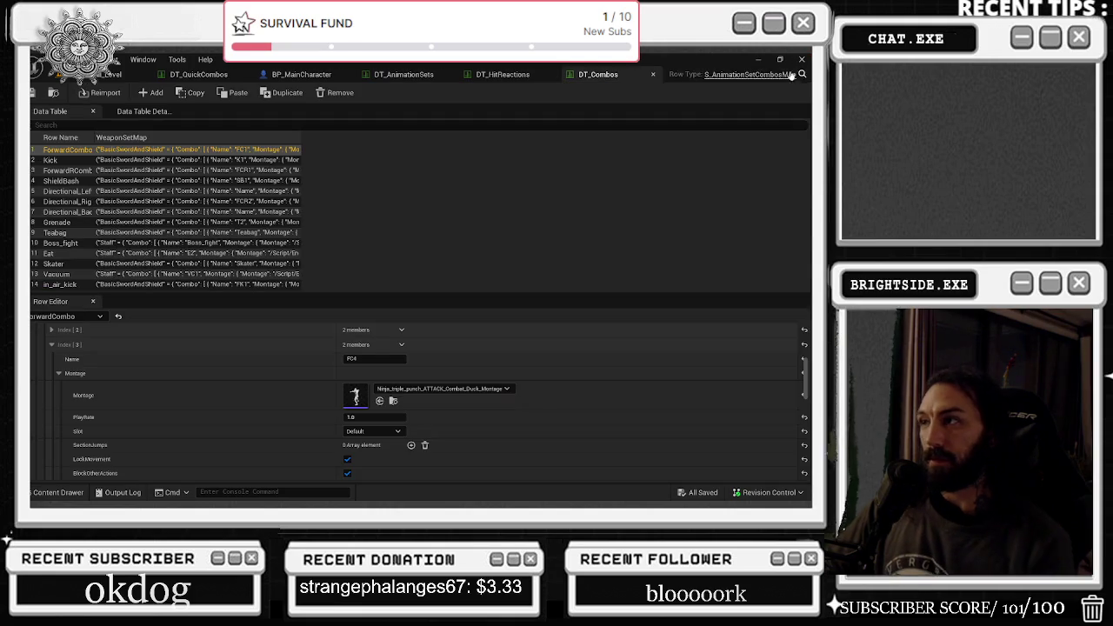
Expand the index [2] combo entry and show its montage details.
{"action": "scroll", "coordinate": [276, 381], "scroll_direction": "down", "scroll_amount": 3}
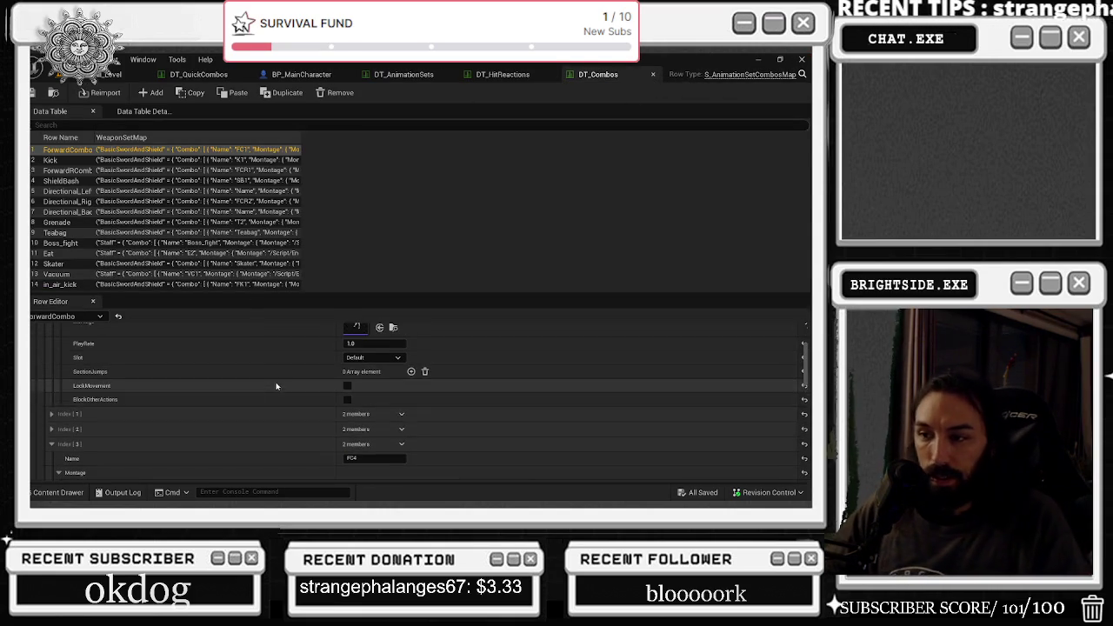
{"action": "left_click", "coordinate": [51, 442]}
{"action": "left_click", "coordinate": [59, 398]}
{"action": "left_click", "coordinate": [53, 412]}
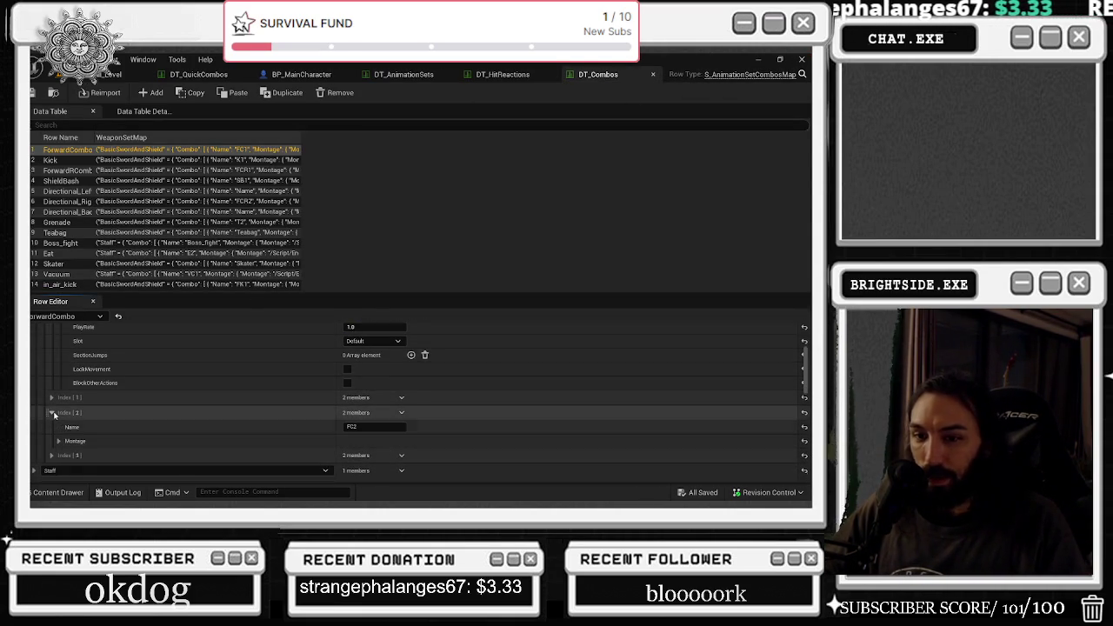
{"action": "left_click", "coordinate": [59, 442]}
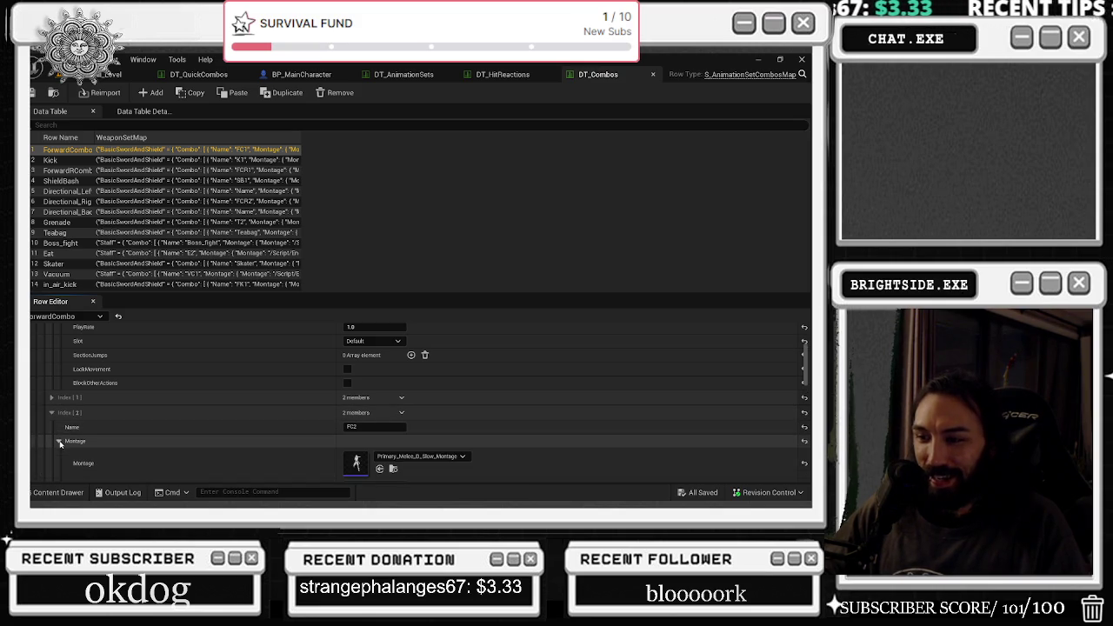
{"action": "scroll", "coordinate": [257, 409], "scroll_direction": "down", "scroll_amount": 3}
{"action": "scroll", "coordinate": [261, 407], "scroll_direction": "down", "scroll_amount": 8}
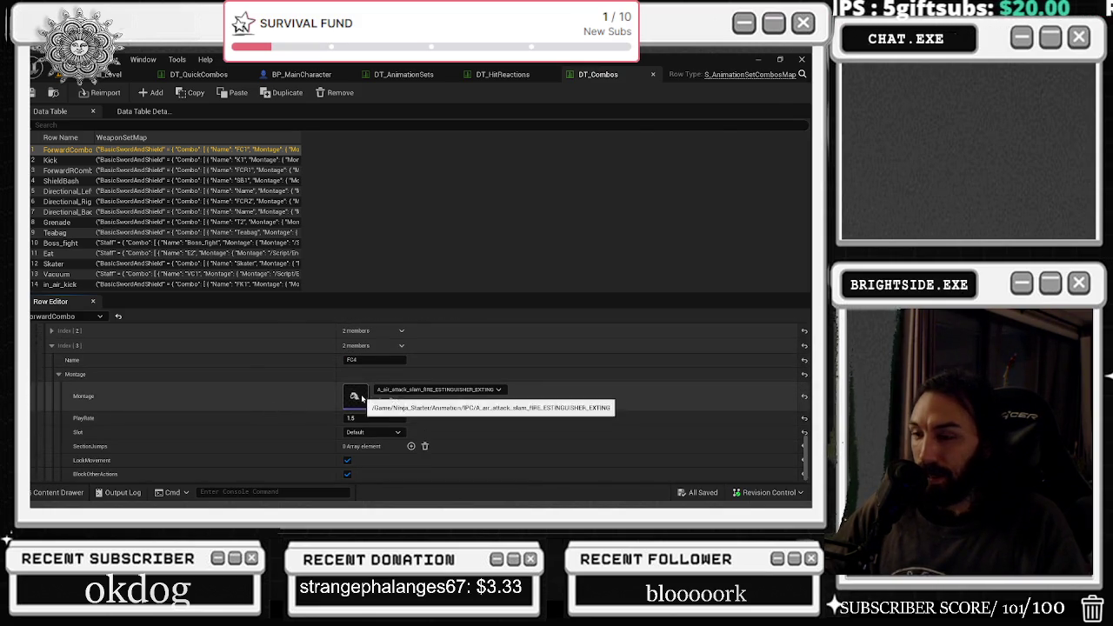
Preview the air attack slam montage, then return to the DT_Combos row editor.
{"action": "double_click", "coordinate": [357, 397]}
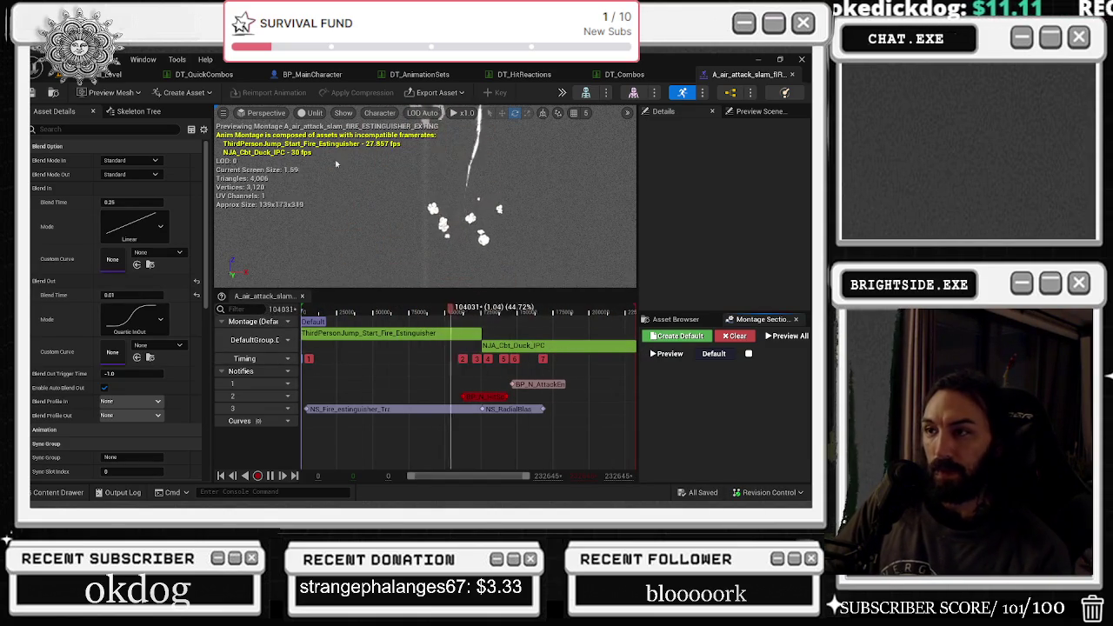
{"action": "left_click", "coordinate": [791, 74]}
{"action": "left_click", "coordinate": [59, 492]}
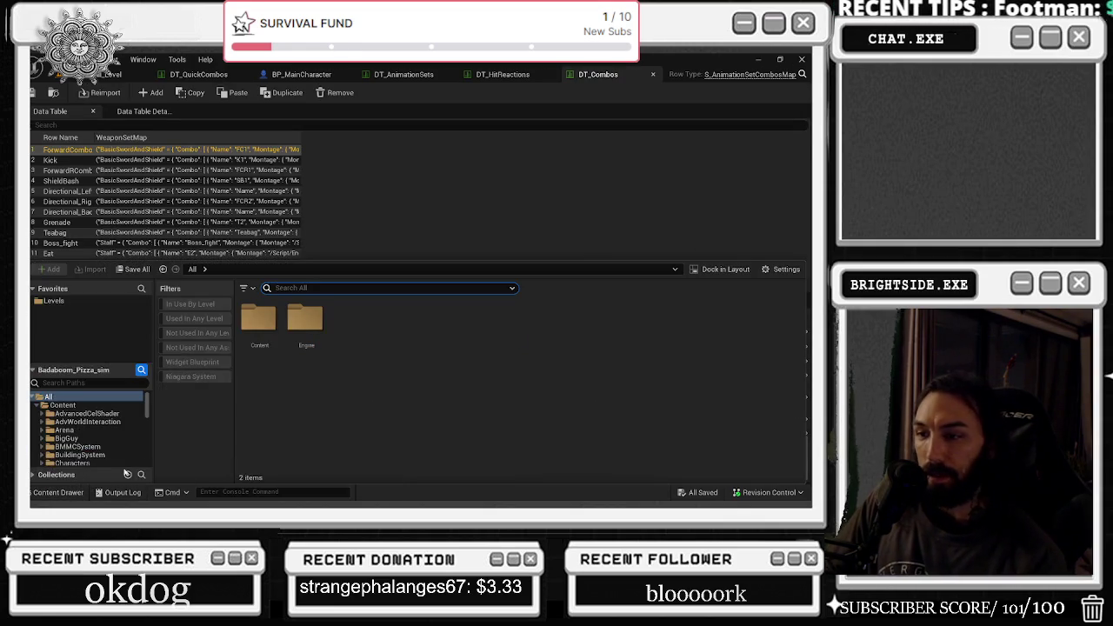
{"action": "left_click", "coordinate": [525, 371]}
{"action": "scroll", "coordinate": [525, 370], "scroll_direction": "down", "scroll_amount": 3}
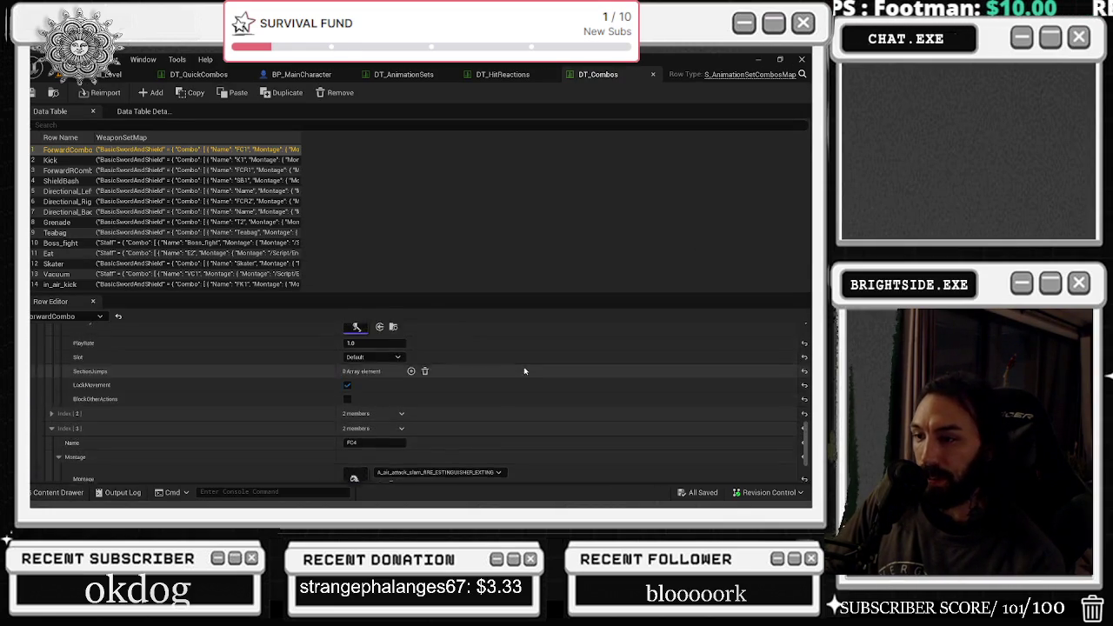
{"action": "scroll", "coordinate": [532, 378], "scroll_direction": "up", "scroll_amount": 2}
{"action": "scroll", "coordinate": [387, 402], "scroll_direction": "down", "scroll_amount": 6}
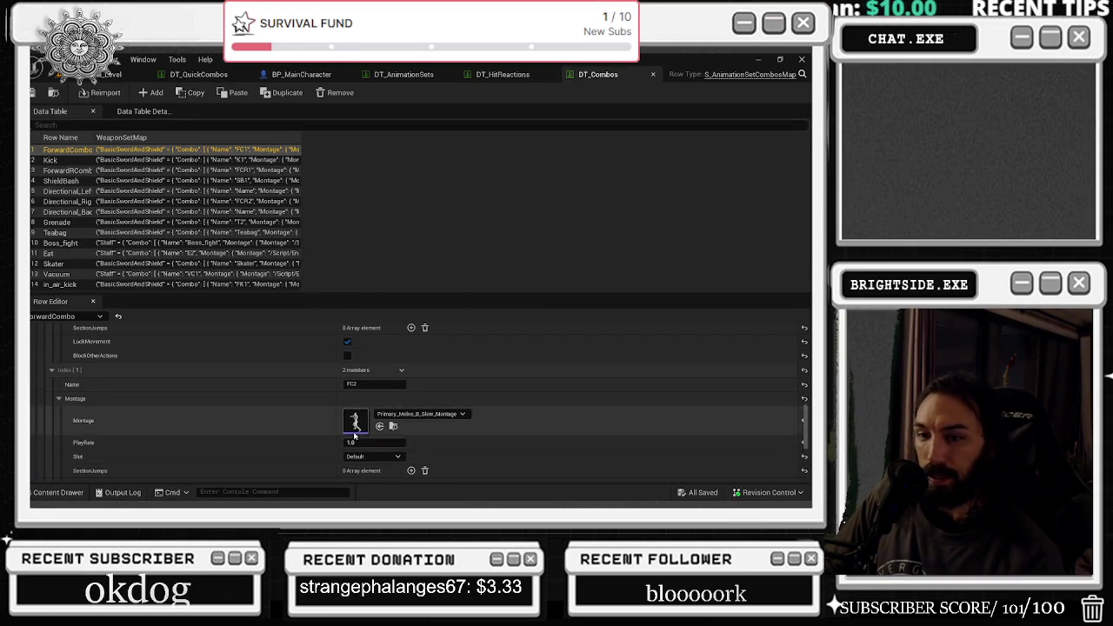
{"action": "scroll", "coordinate": [324, 452], "scroll_direction": "up", "scroll_amount": 3}
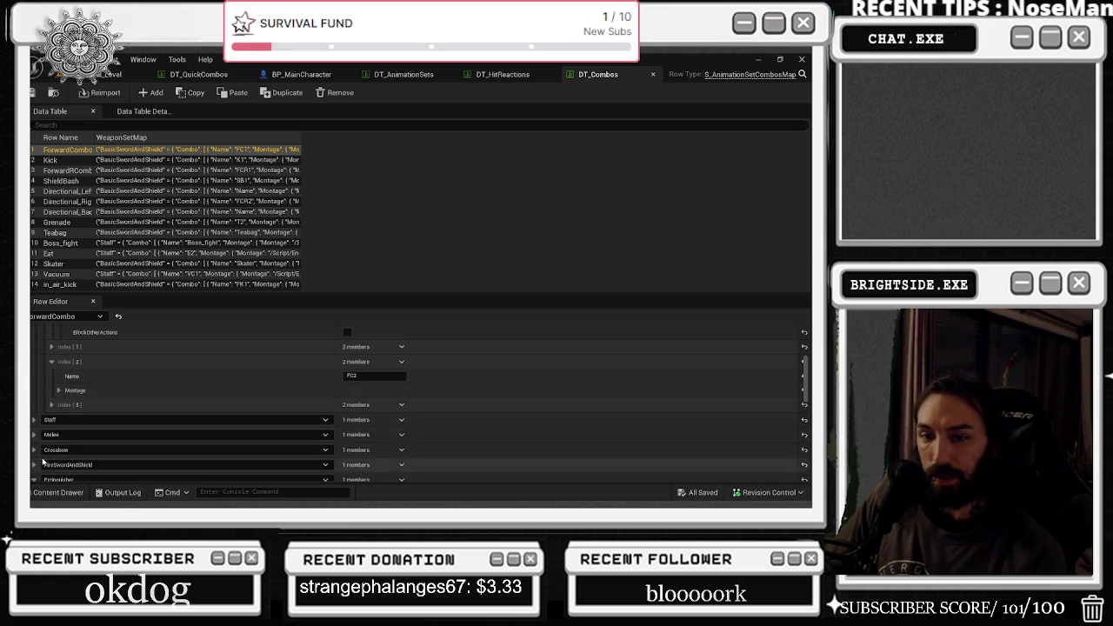
Expand the Staff weapon set and open its FC4 Primary_Melee_SPIN_STAFF_Montage.
{"action": "left_click", "coordinate": [34, 404]}
{"action": "scroll", "coordinate": [239, 380], "scroll_direction": "down", "scroll_amount": 5}
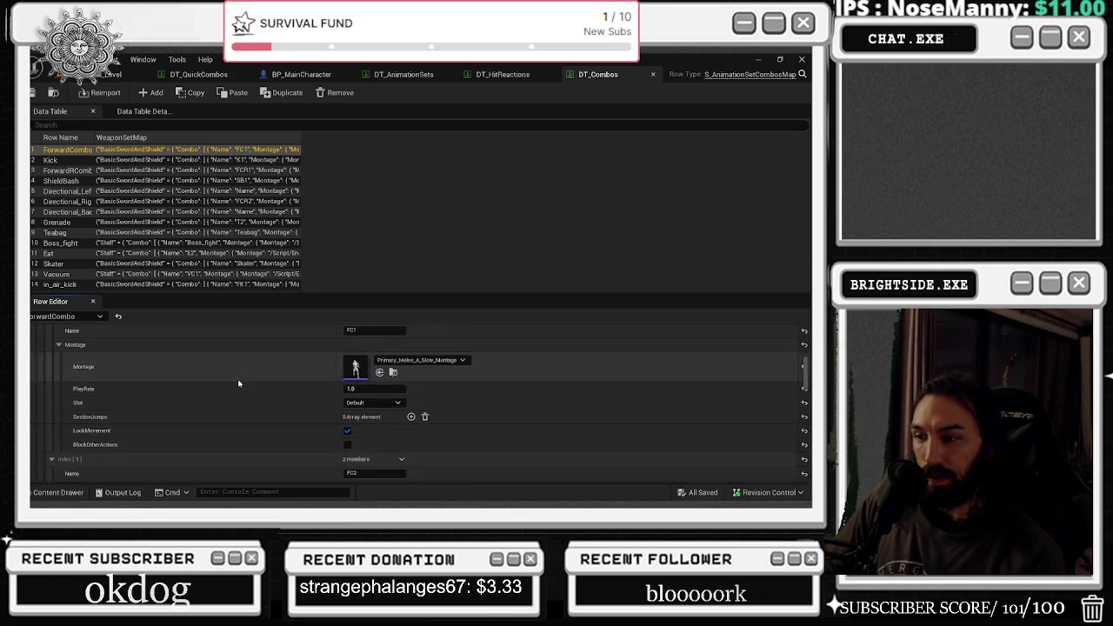
{"action": "scroll", "coordinate": [240, 381], "scroll_direction": "up", "scroll_amount": 1}
{"action": "scroll", "coordinate": [269, 382], "scroll_direction": "down", "scroll_amount": 5}
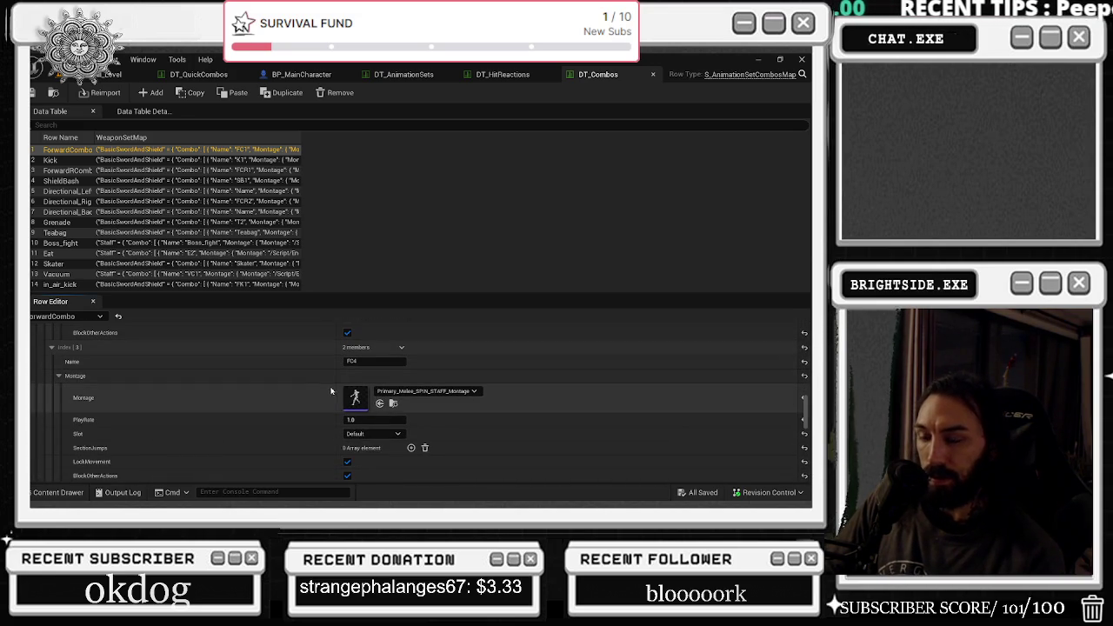
{"action": "double_click", "coordinate": [356, 398]}
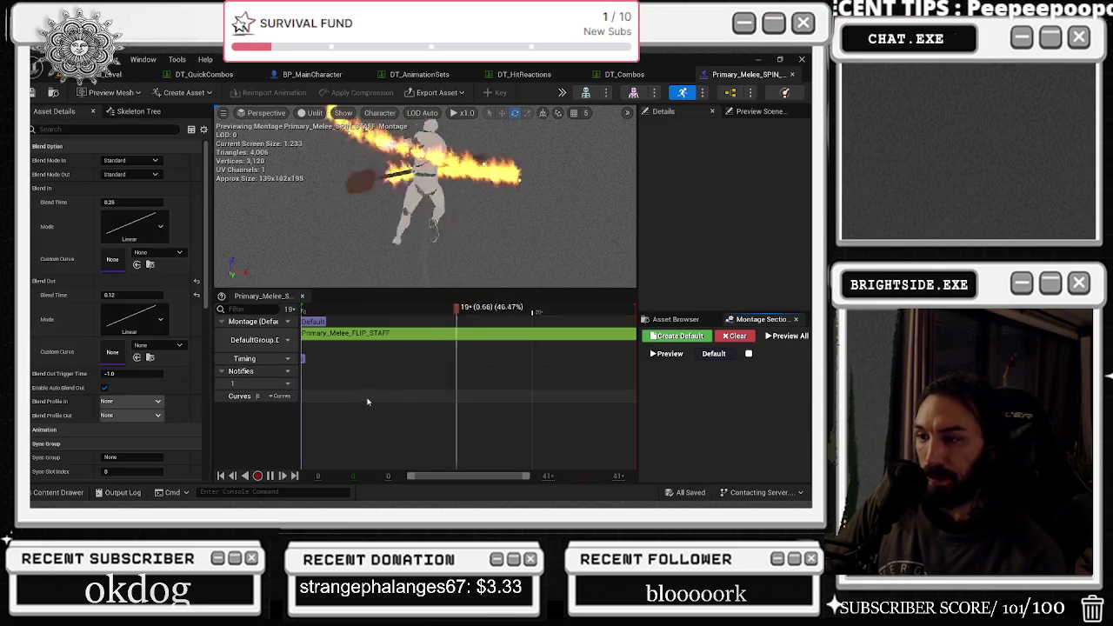
Open the Primary_Melee_FLIP_STAFF animation and move the track-2 BP_N_HitScan notify earlier.
{"action": "right_click", "coordinate": [417, 336]}
{"action": "left_click", "coordinate": [461, 368]}
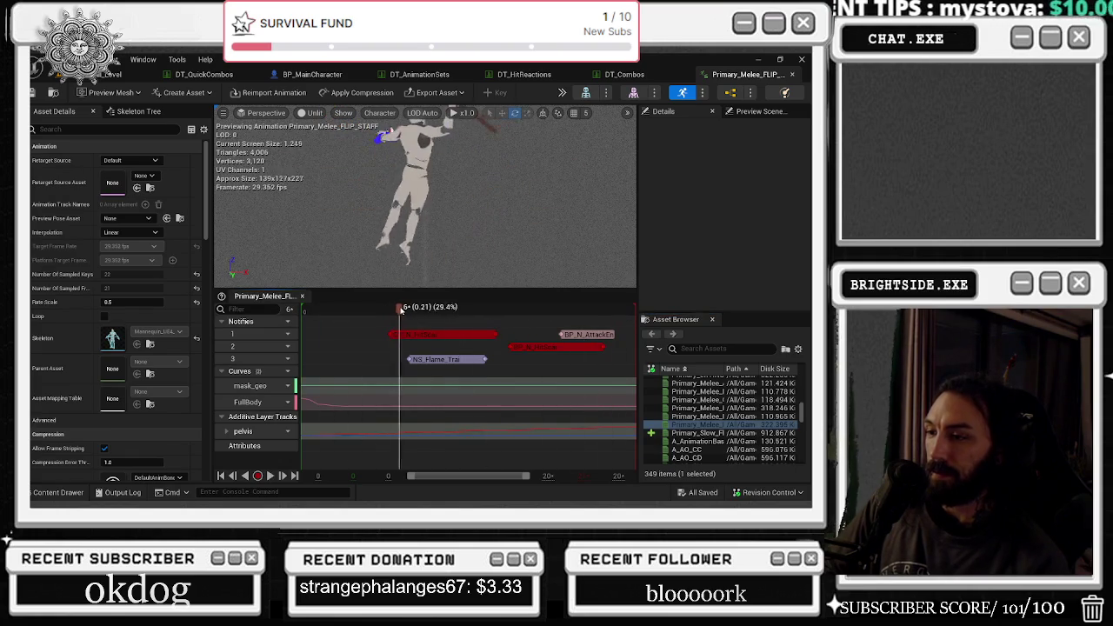
{"action": "mouse_move", "coordinate": [437, 310]}
{"action": "left_mouse_down"}
{"action": "mouse_move", "coordinate": [446, 334]}
{"action": "mouse_move", "coordinate": [502, 313]}
{"action": "left_mouse_up"}
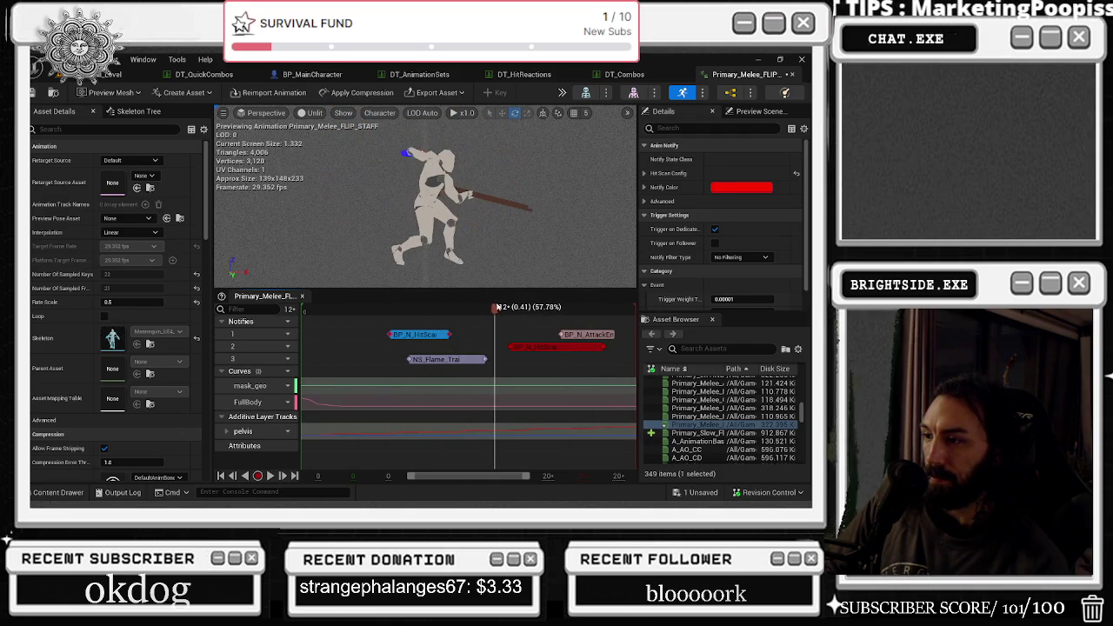
{"action": "left_click_drag", "start_coordinate": [591, 347], "coordinate": [568, 346]}
Replay the animation from the start, inspect the NS_Flame_Trail notify, and close it.
{"action": "left_click_drag", "start_coordinate": [575, 308], "coordinate": [330, 309]}
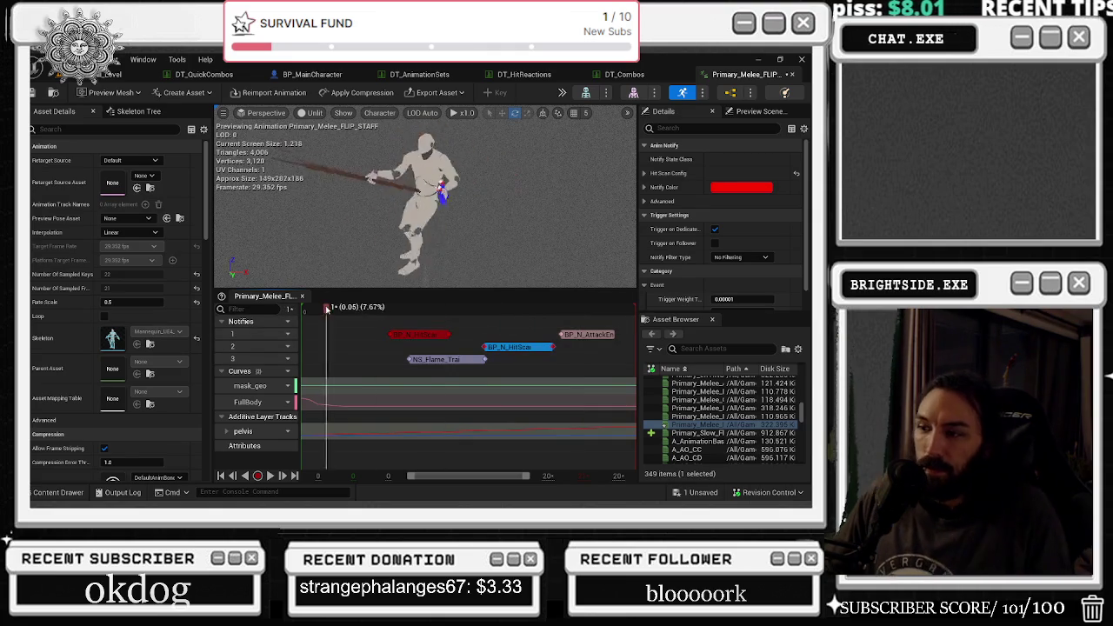
{"action": "key", "text": "space"}
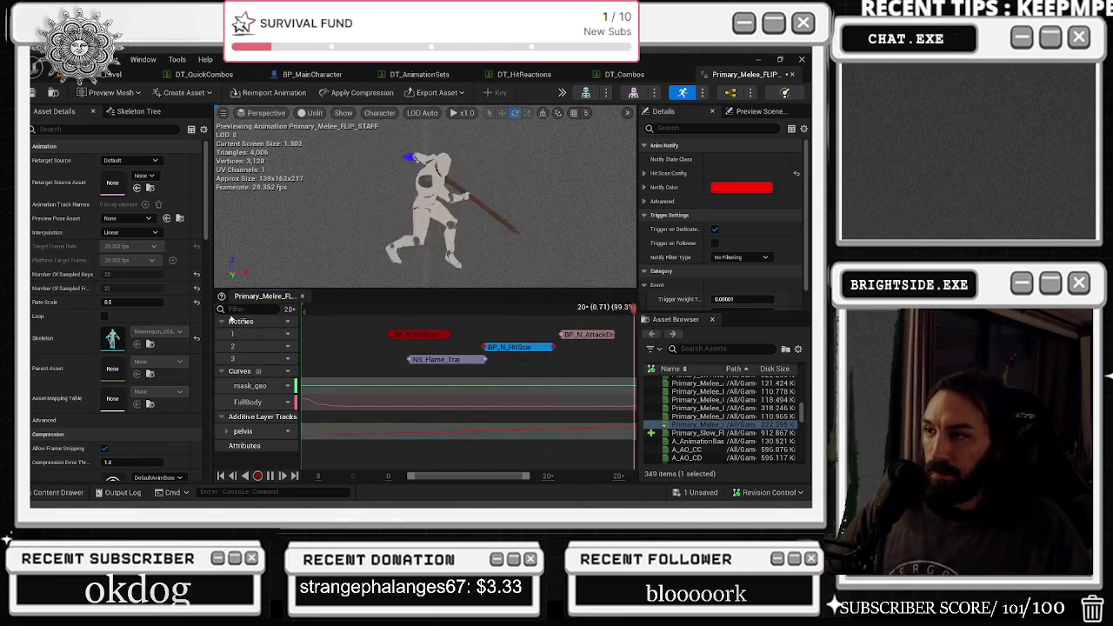
{"action": "left_click", "coordinate": [413, 362]}
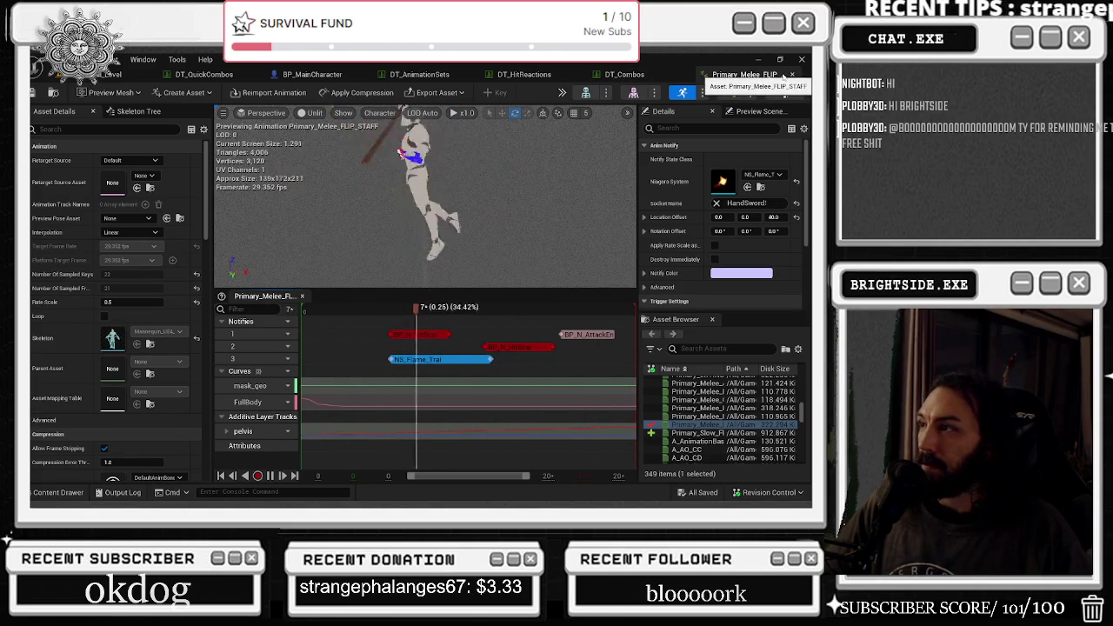
{"action": "left_click", "coordinate": [791, 74]}
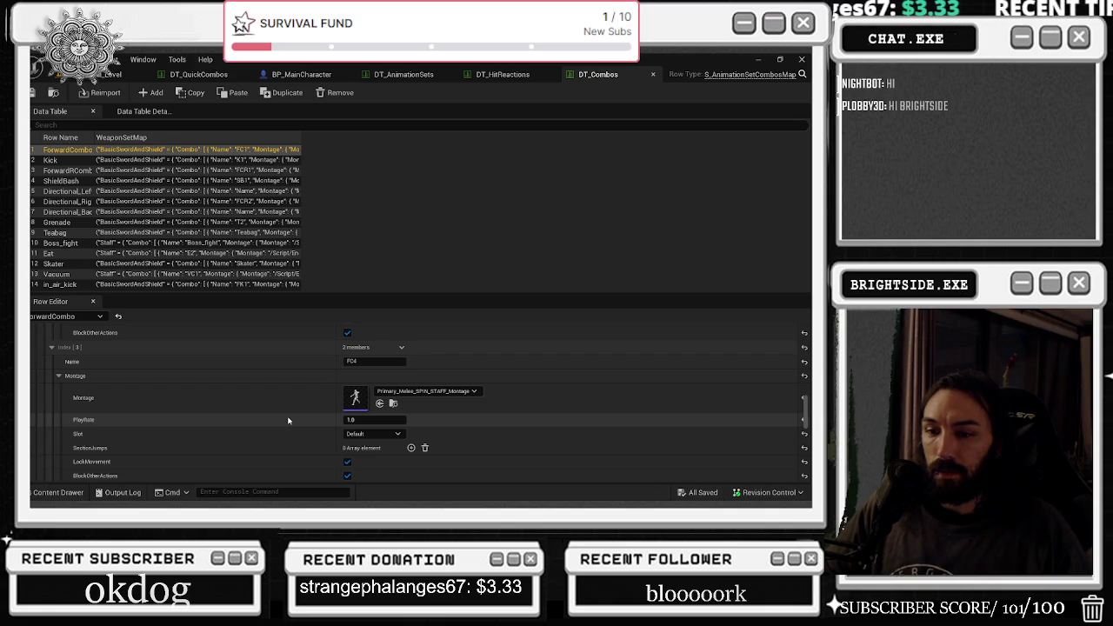
Preview Ninja_triple_staff_ATTACK_Montage and return to DT_Combos.
{"action": "scroll", "coordinate": [350, 394], "scroll_direction": "down", "scroll_amount": 2}
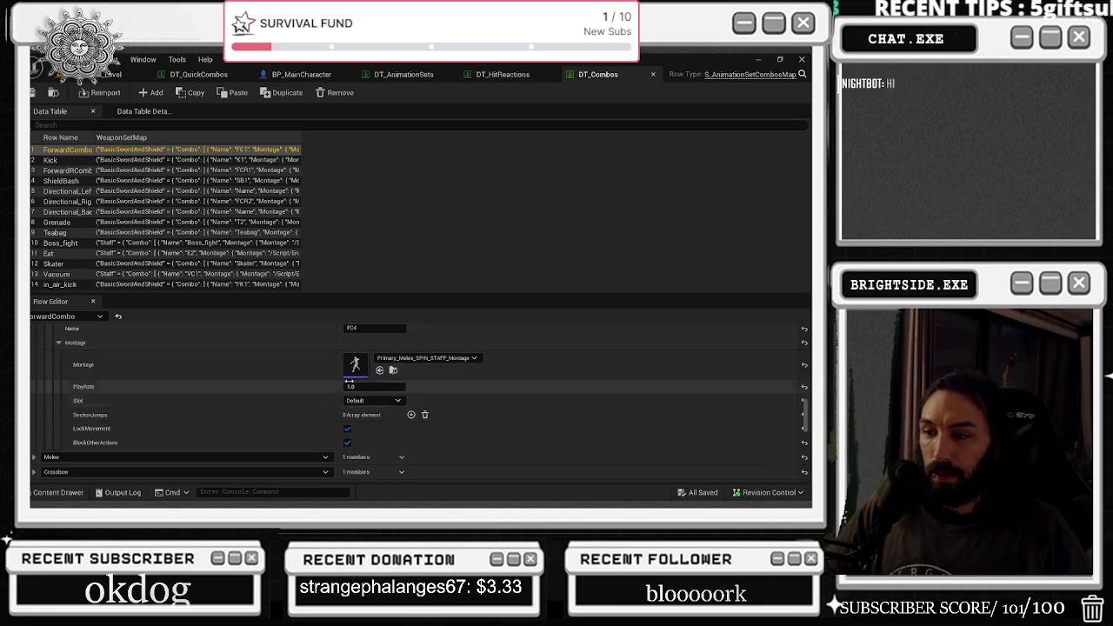
{"action": "scroll", "coordinate": [117, 427], "scroll_direction": "up", "scroll_amount": 7}
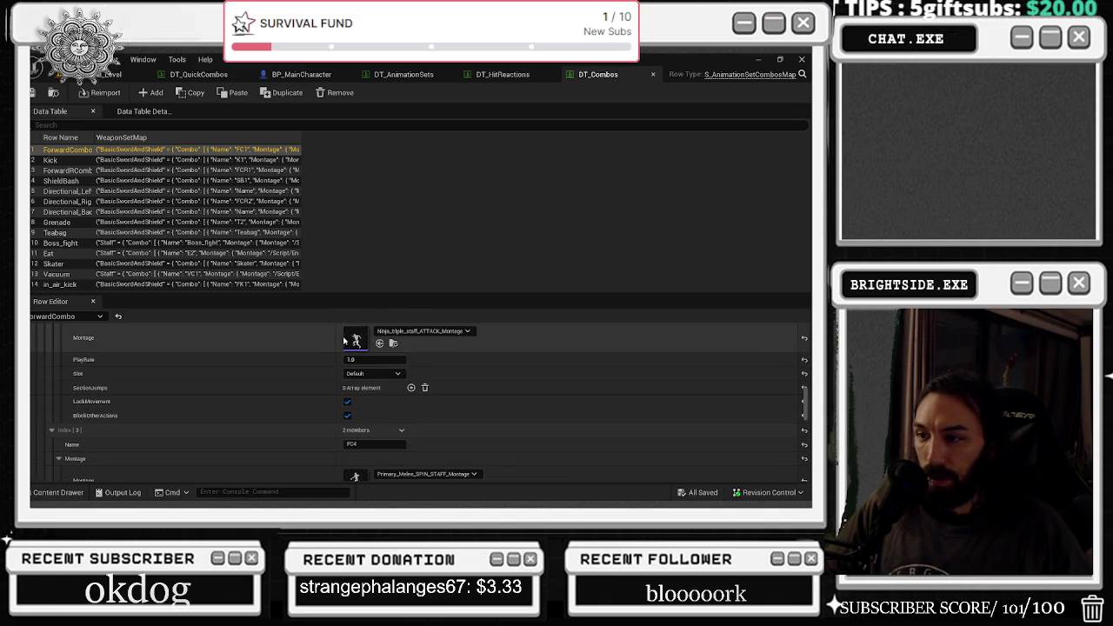
{"action": "double_click", "coordinate": [363, 343]}
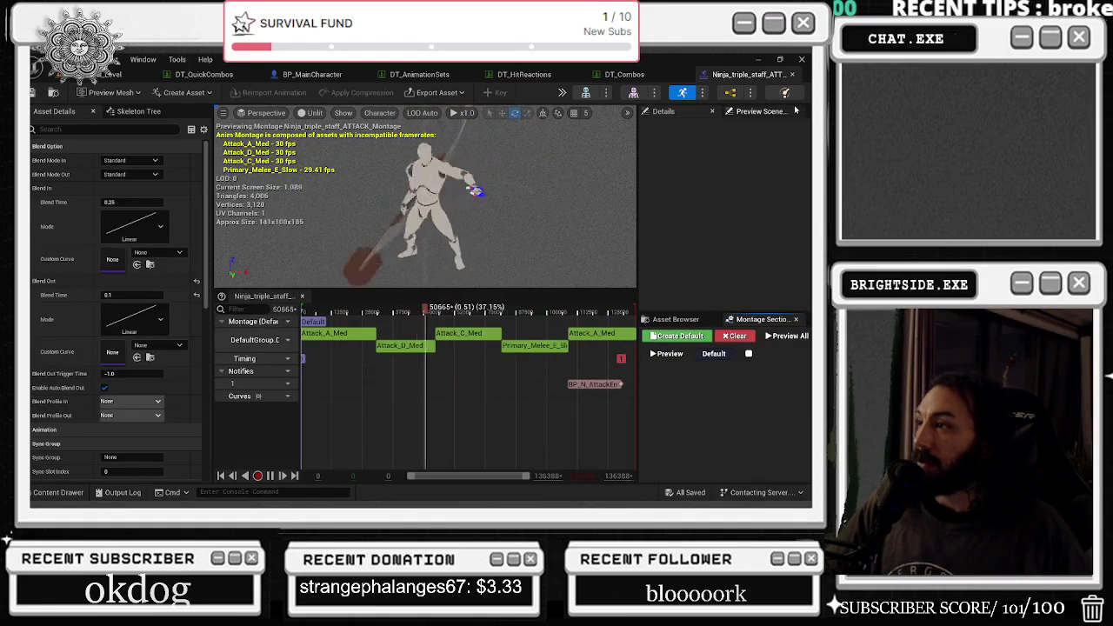
{"action": "left_click", "coordinate": [792, 75]}
Collapse the index [1] combo entry and expand index [2].
{"action": "scroll", "coordinate": [222, 398], "scroll_direction": "down", "scroll_amount": 5}
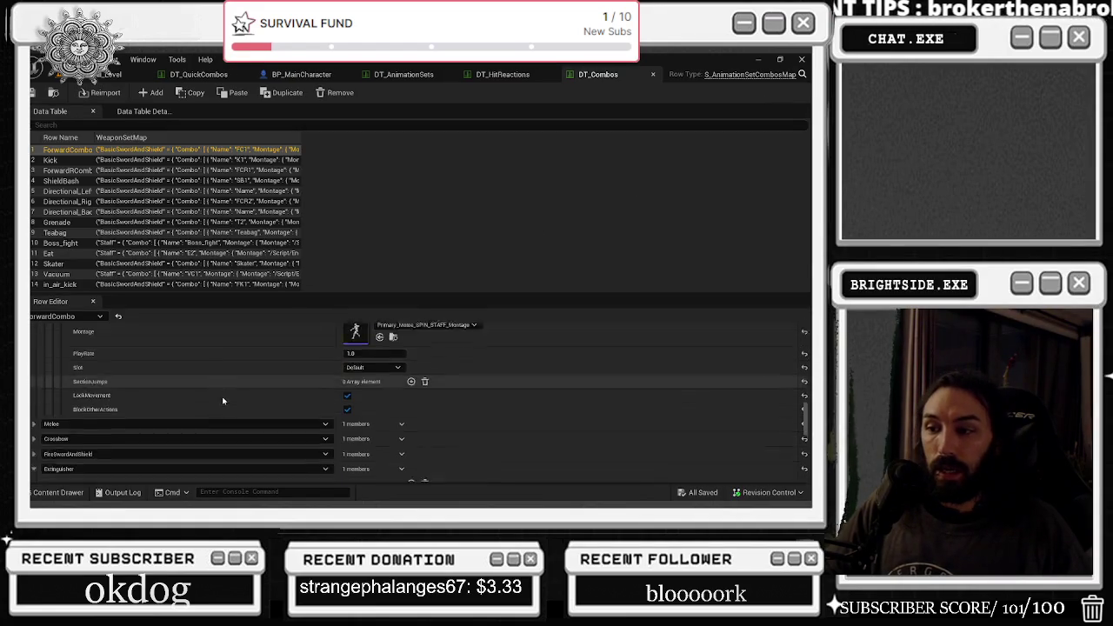
{"action": "scroll", "coordinate": [139, 417], "scroll_direction": "up", "scroll_amount": 3}
{"action": "scroll", "coordinate": [149, 426], "scroll_direction": "up", "scroll_amount": 3}
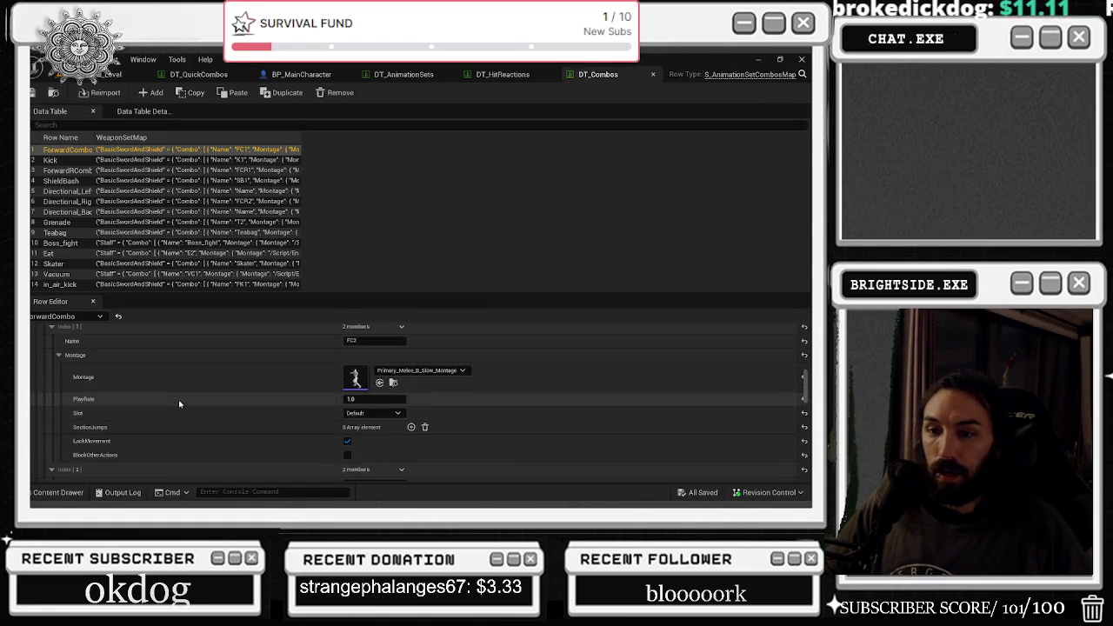
{"action": "scroll", "coordinate": [178, 399], "scroll_direction": "up", "scroll_amount": 2}
{"action": "scroll", "coordinate": [180, 404], "scroll_direction": "down", "scroll_amount": 2}
{"action": "left_click", "coordinate": [52, 346]}
{"action": "left_click", "coordinate": [188, 362]}
{"action": "scroll", "coordinate": [209, 392], "scroll_direction": "up", "scroll_amount": 2}
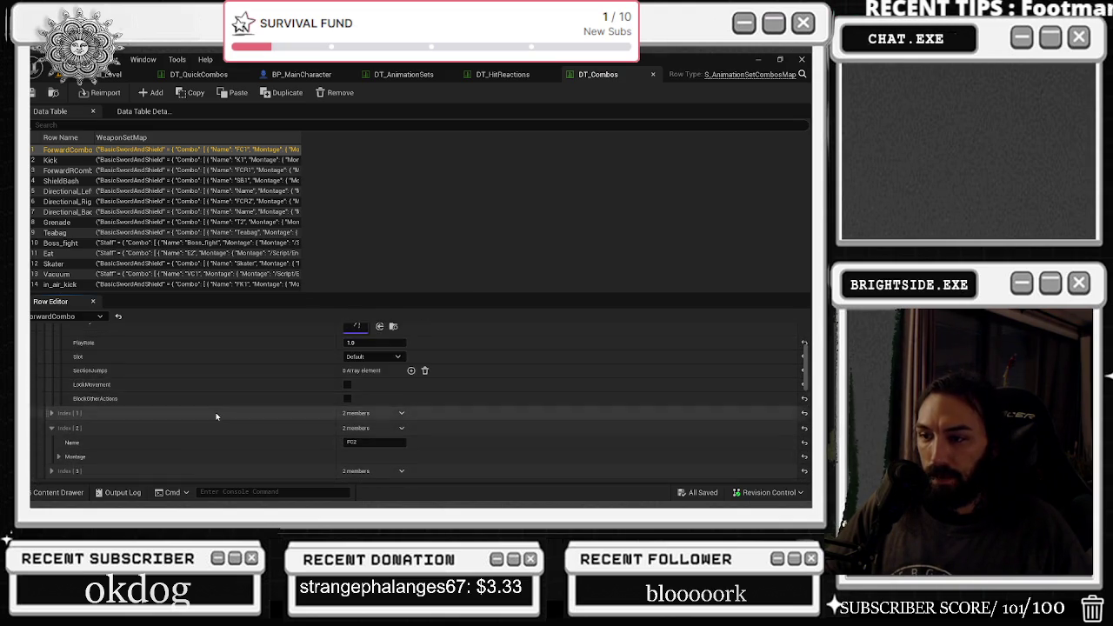
Preview FC4's Ninja_triple_punch montage, then select the Kick row to view its combos.
{"action": "left_click", "coordinate": [51, 454]}
{"action": "scroll", "coordinate": [201, 427], "scroll_direction": "down", "scroll_amount": 2}
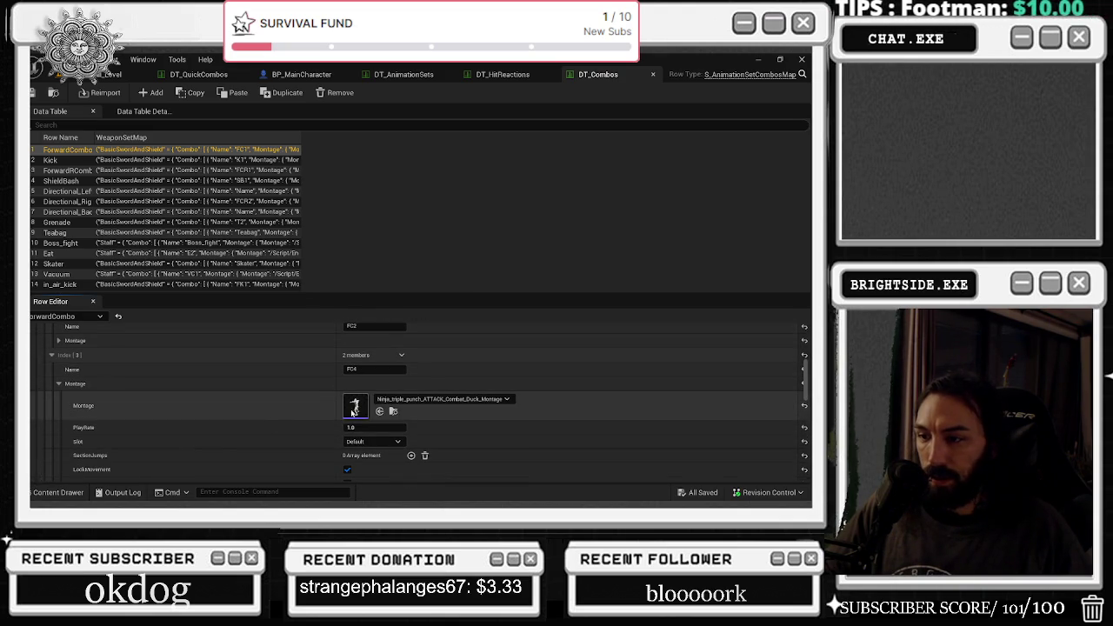
{"action": "double_click", "coordinate": [355, 406]}
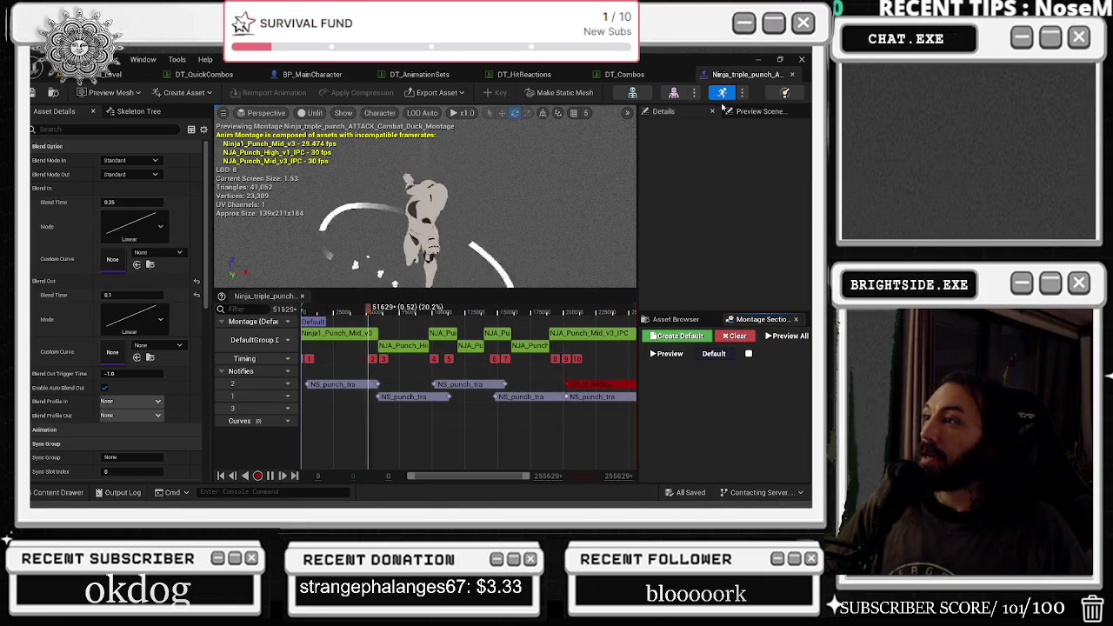
{"action": "left_click", "coordinate": [793, 75]}
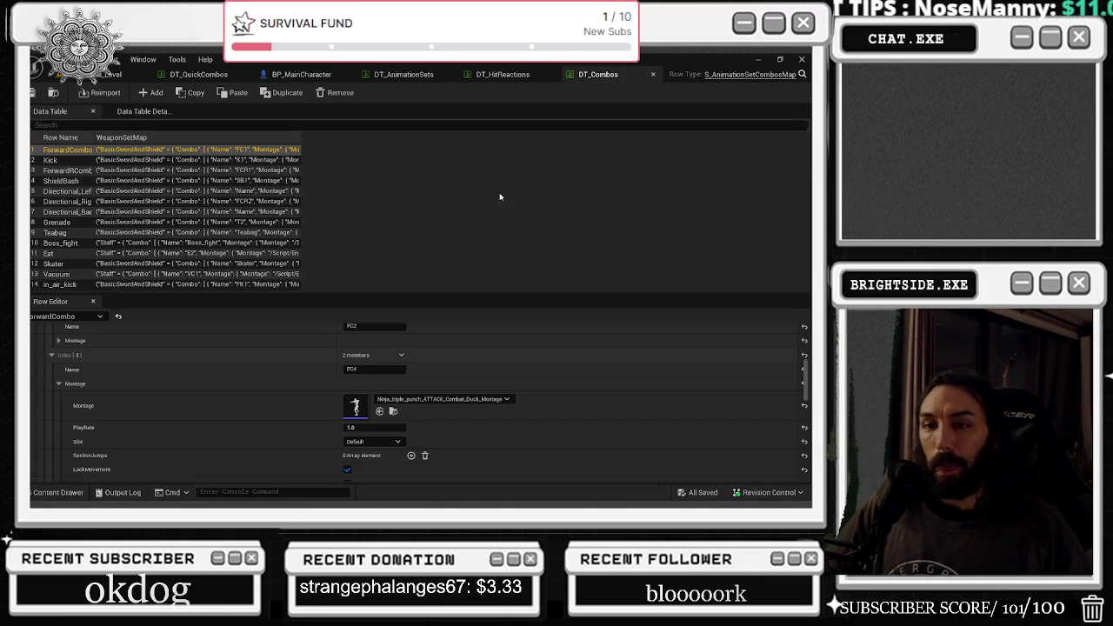
{"action": "left_click", "coordinate": [52, 162]}
{"action": "scroll", "coordinate": [607, 399], "scroll_direction": "up", "scroll_amount": 10}
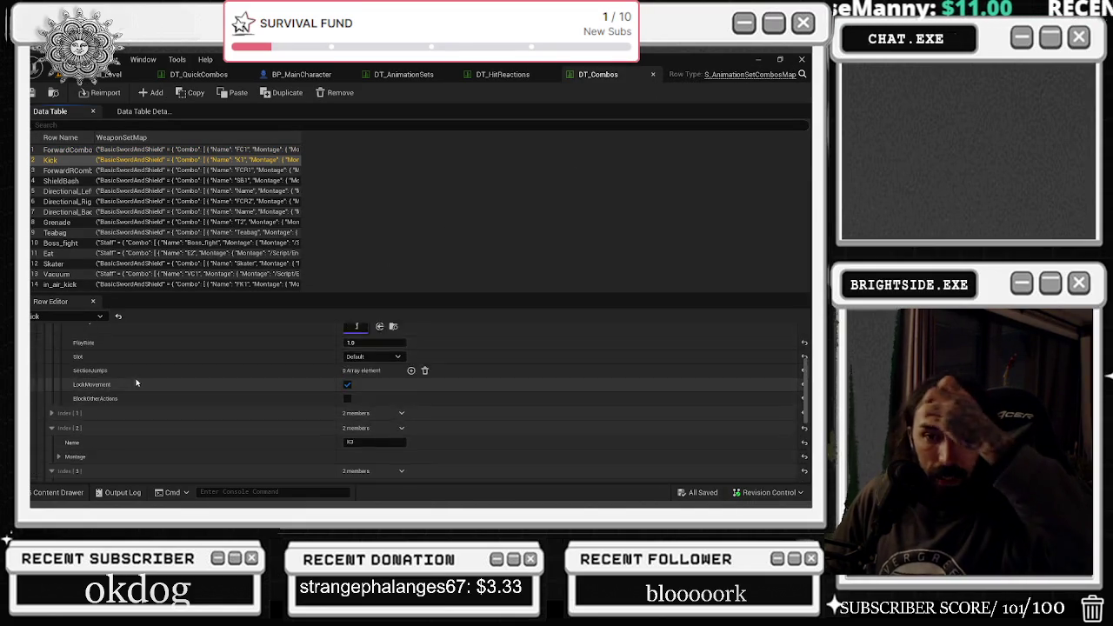